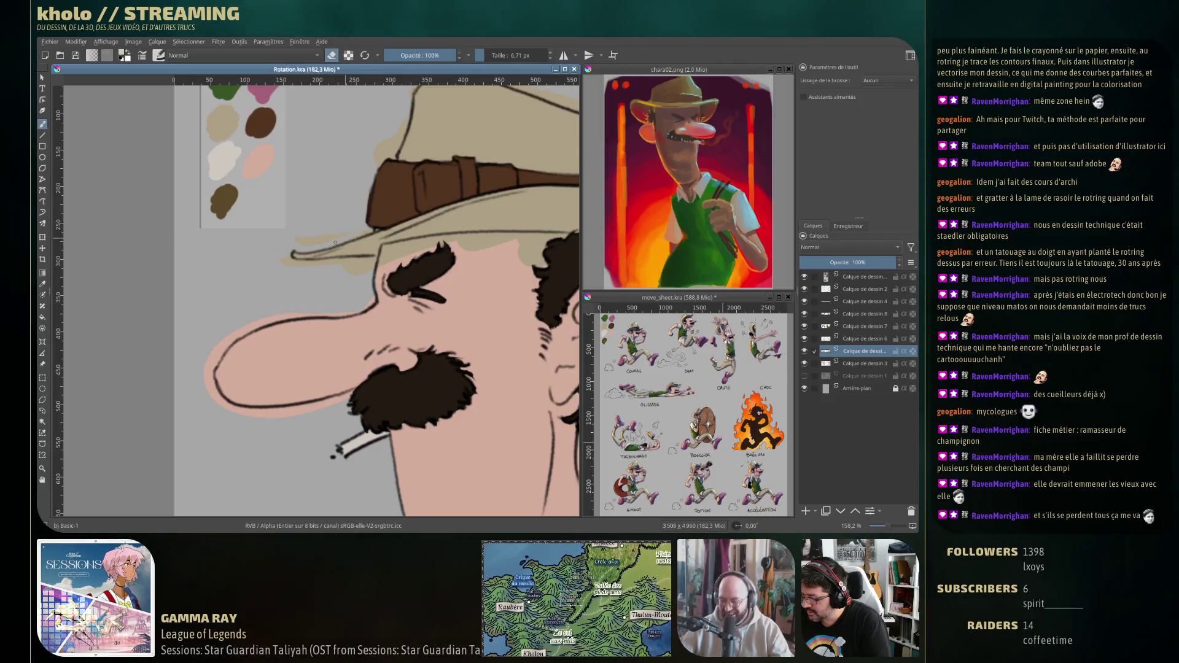
Touch up the profile hat brim and extend its beige fill under the brim toward the hair.
{"action": "left_click_drag", "start_coordinate": [332, 237], "coordinate": [295, 238]}
{"action": "left_click_drag", "start_coordinate": [407, 105], "coordinate": [353, 183]}
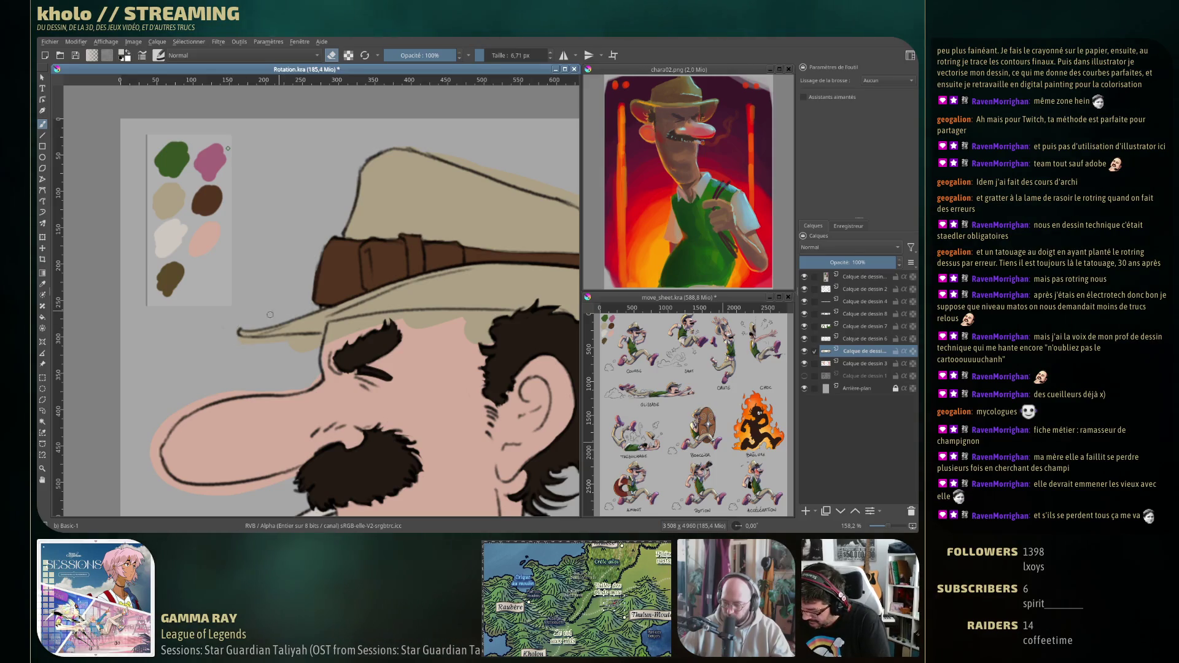
{"action": "scroll", "coordinate": [252, 329], "scroll_direction": "down", "scroll_amount": 3}
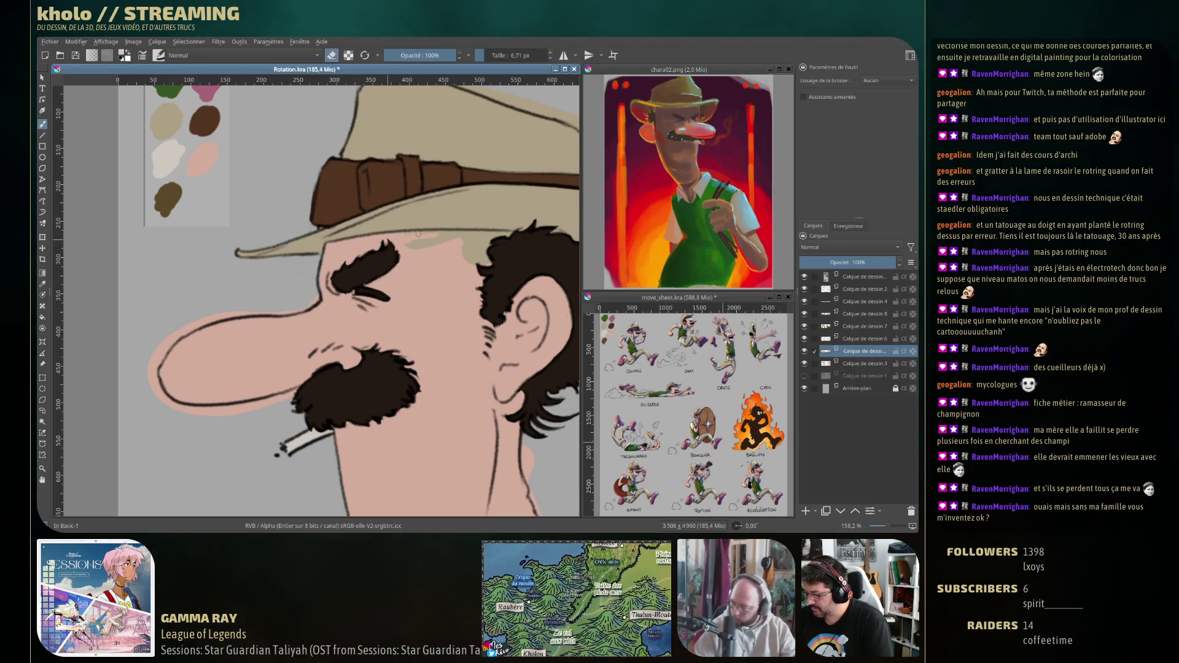
{"action": "mouse_move", "coordinate": [439, 237]}
{"action": "left_mouse_down"}
{"action": "mouse_move", "coordinate": [491, 244]}
{"action": "mouse_move", "coordinate": [185, 295]}
{"action": "left_mouse_up"}
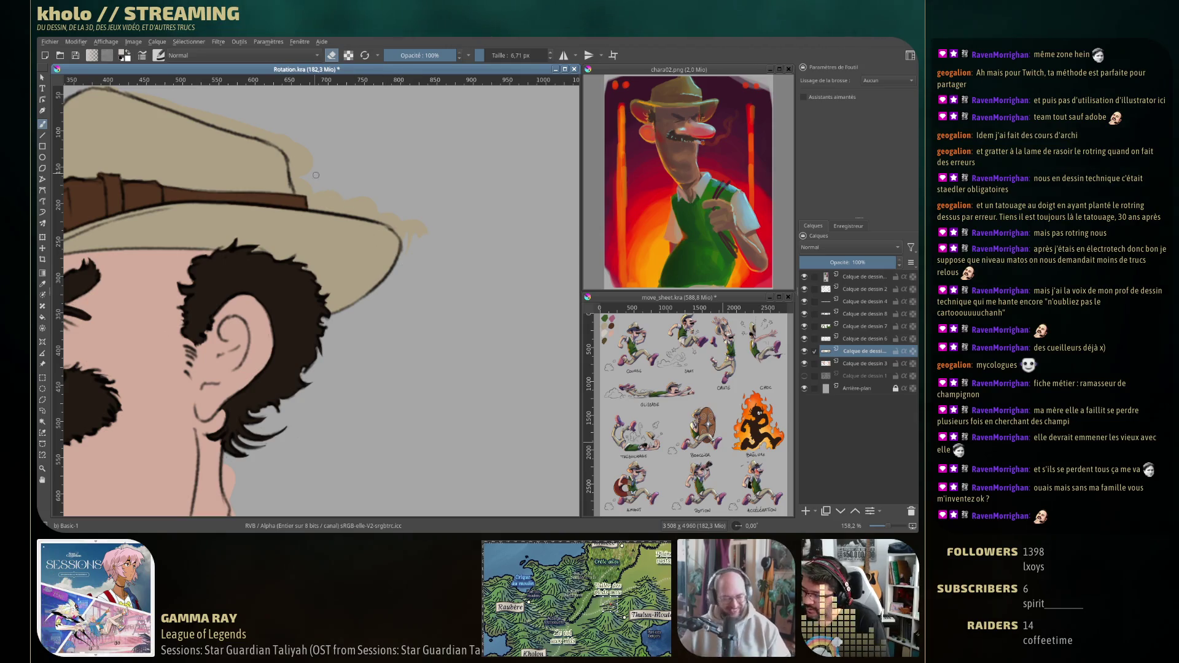
{"action": "left_click_drag", "start_coordinate": [287, 150], "coordinate": [293, 183]}
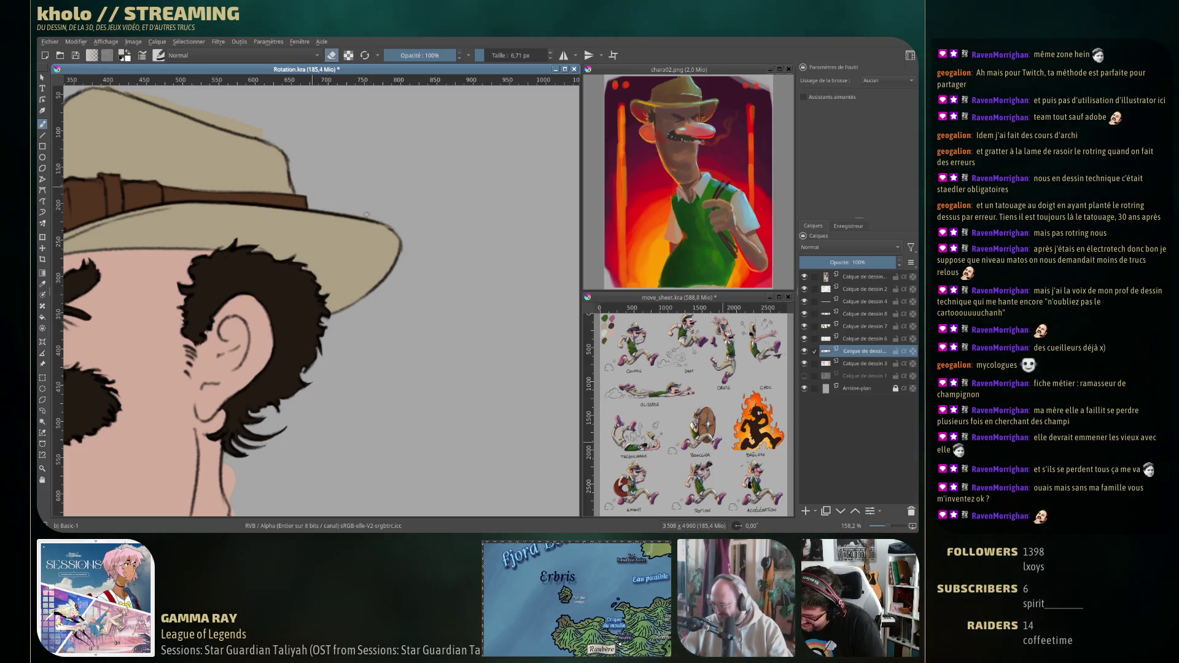
Zoom out, tilt and then straighten the canvas view, and frame the front-view head.
{"action": "scroll", "coordinate": [391, 213], "scroll_direction": "down", "scroll_amount": 2}
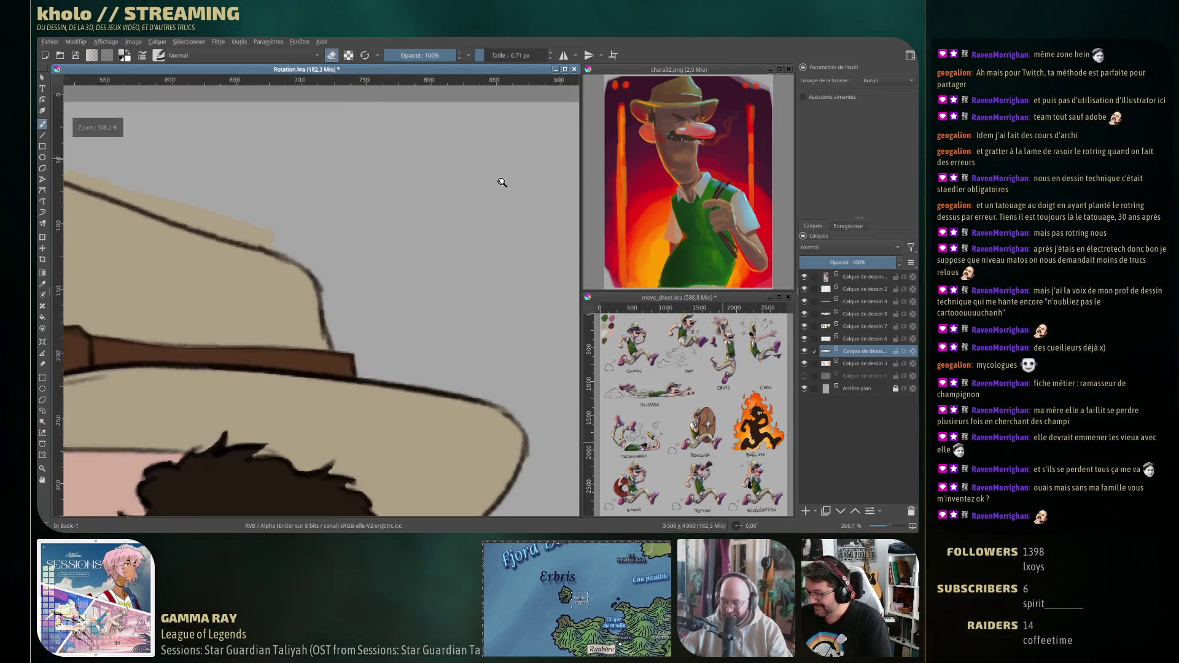
{"action": "left_click_drag", "start_coordinate": [451, 239], "coordinate": [266, 217]}
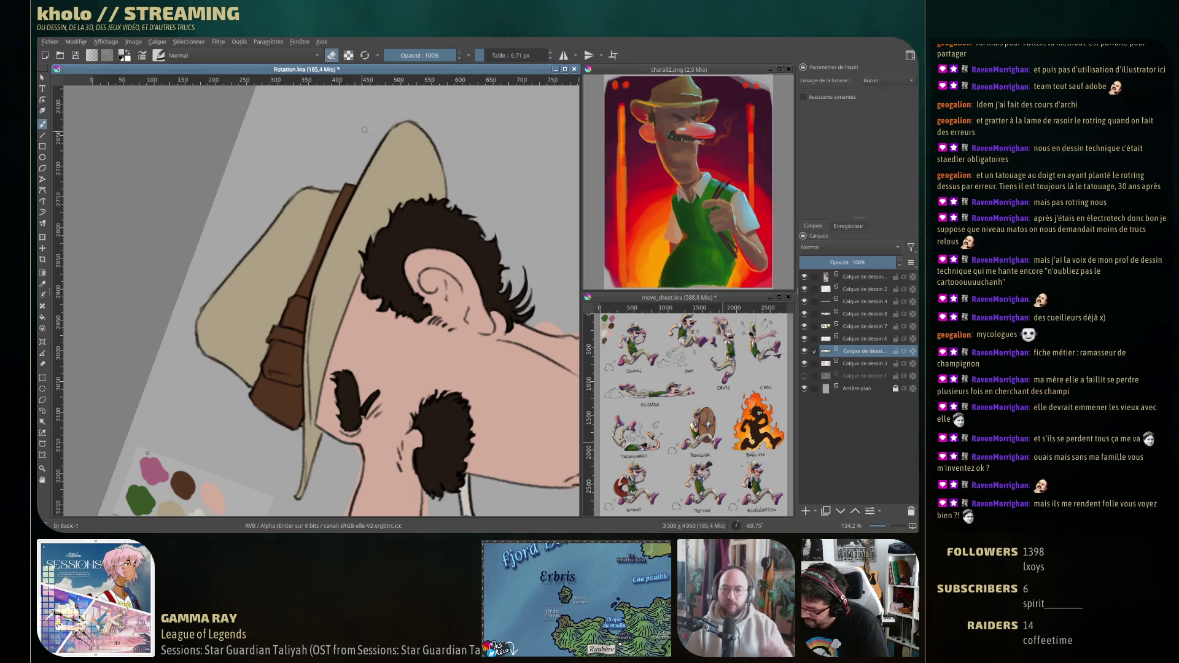
{"action": "key", "text": "5"}
{"action": "scroll", "coordinate": [169, 180], "scroll_direction": "up", "scroll_amount": 3}
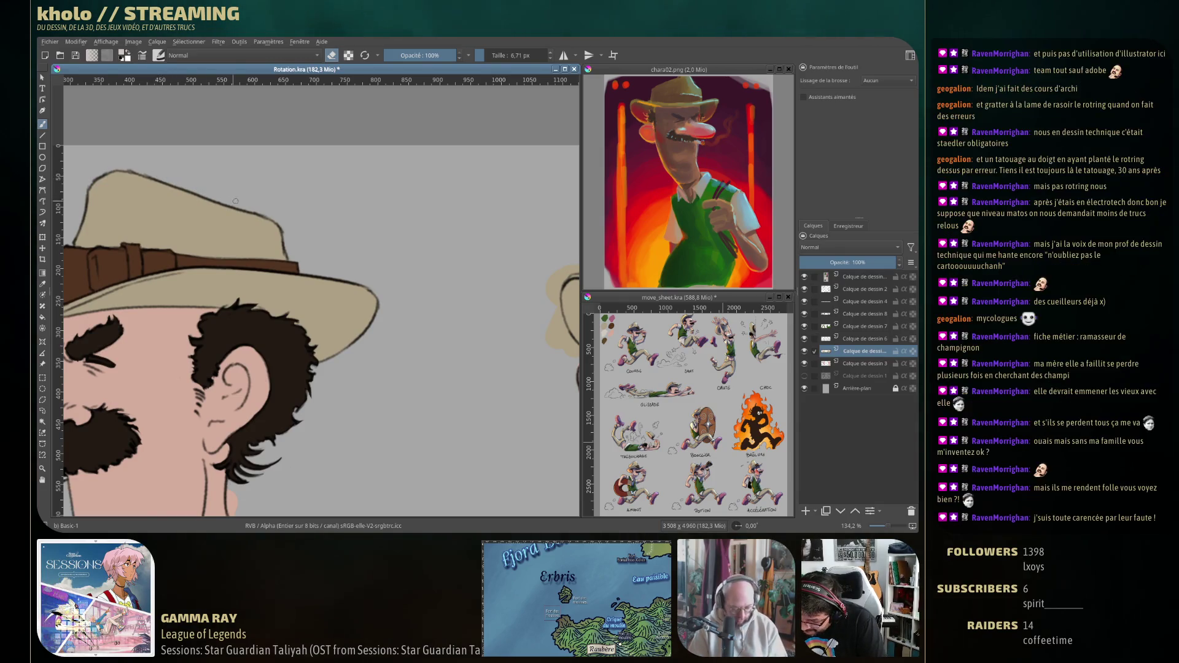
{"action": "scroll", "coordinate": [231, 277], "scroll_direction": "right", "scroll_amount": 5}
{"action": "scroll", "coordinate": [231, 276], "scroll_direction": "down", "scroll_amount": 1}
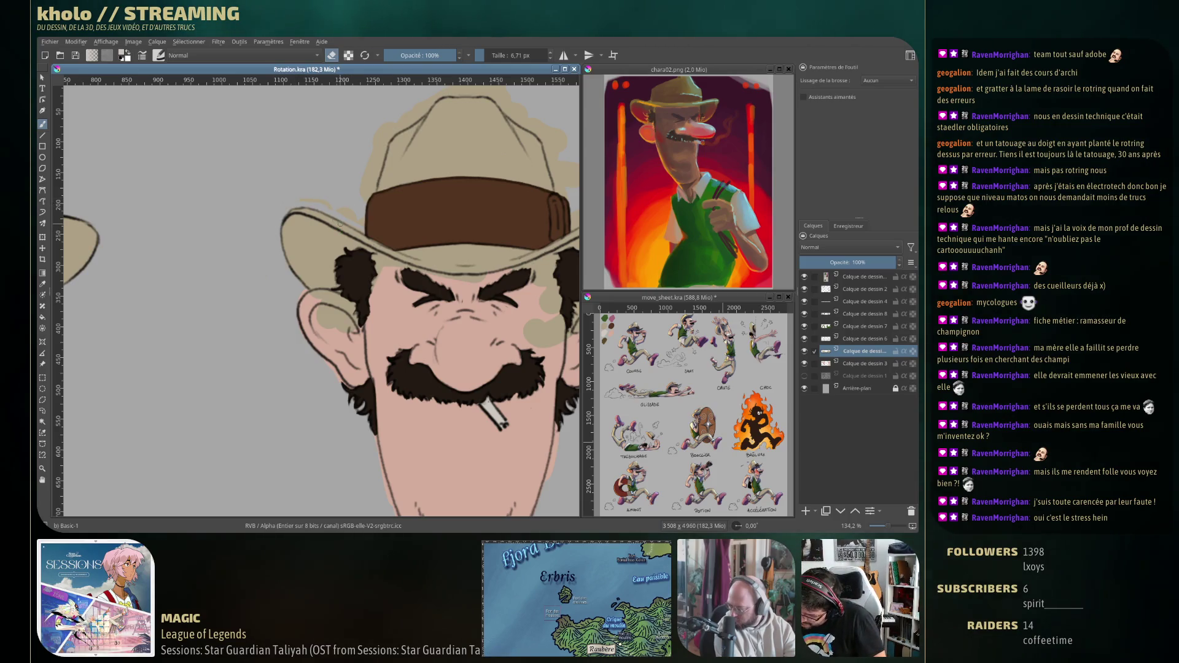
Erase the stray beige marks along the front-view hat top, brim and right side.
{"action": "left_click_drag", "start_coordinate": [358, 229], "coordinate": [305, 200]}
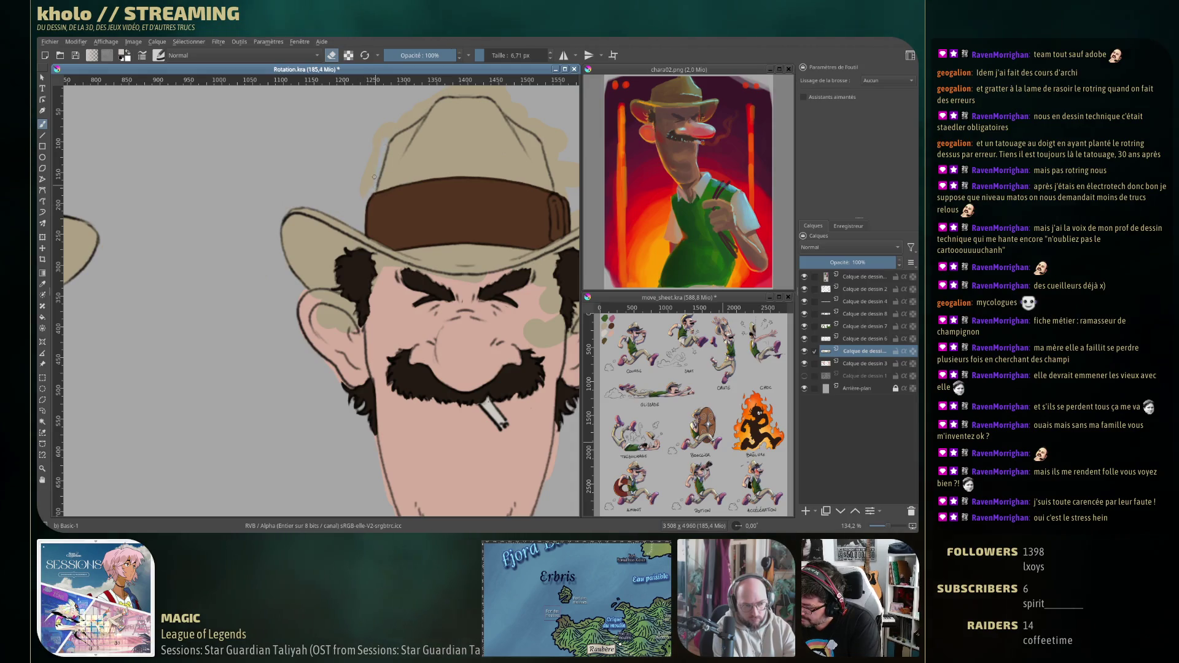
{"action": "left_click_drag", "start_coordinate": [377, 171], "coordinate": [344, 232]}
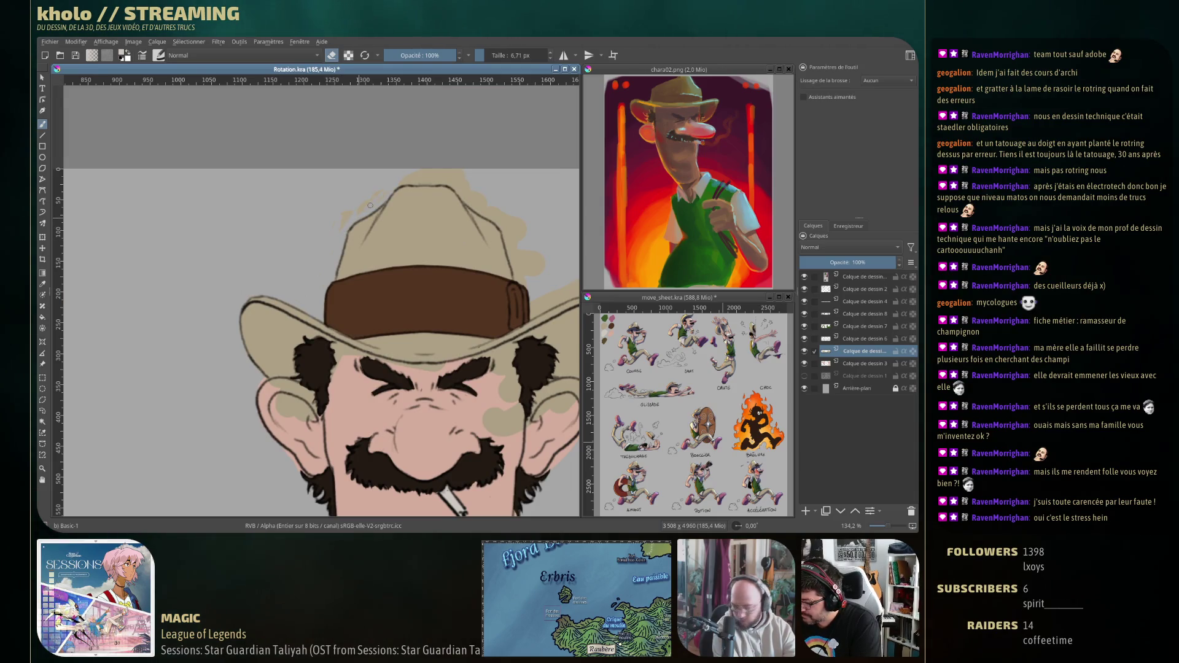
{"action": "left_click_drag", "start_coordinate": [328, 234], "coordinate": [318, 238]}
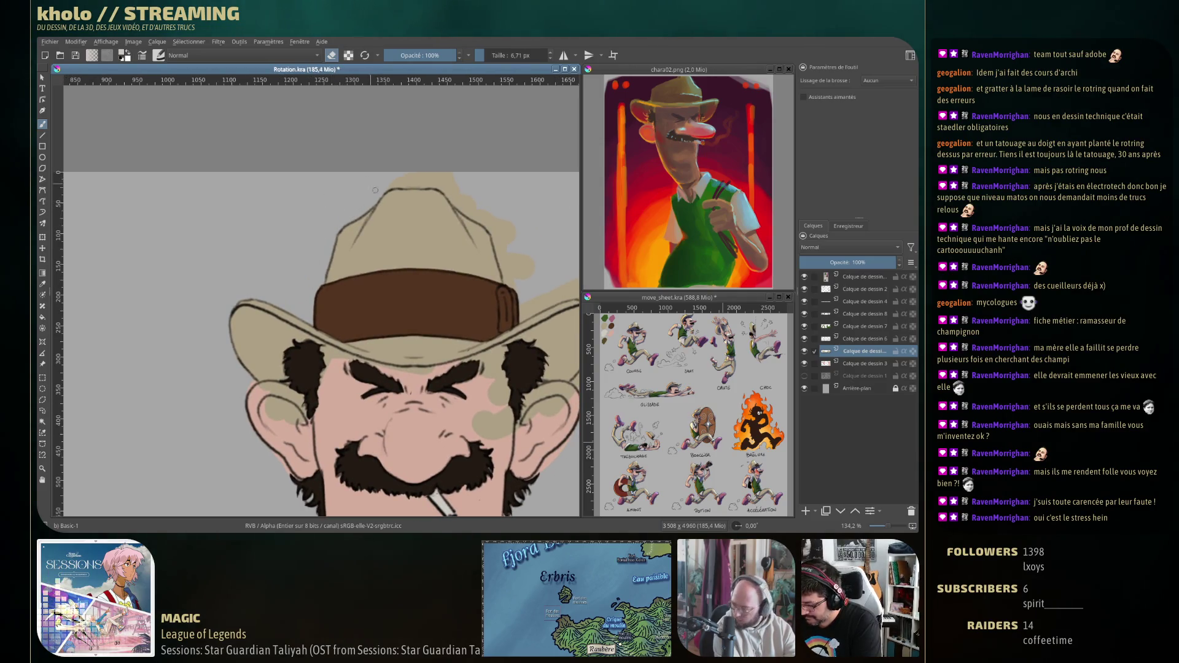
{"action": "left_click_drag", "start_coordinate": [441, 218], "coordinate": [254, 246]}
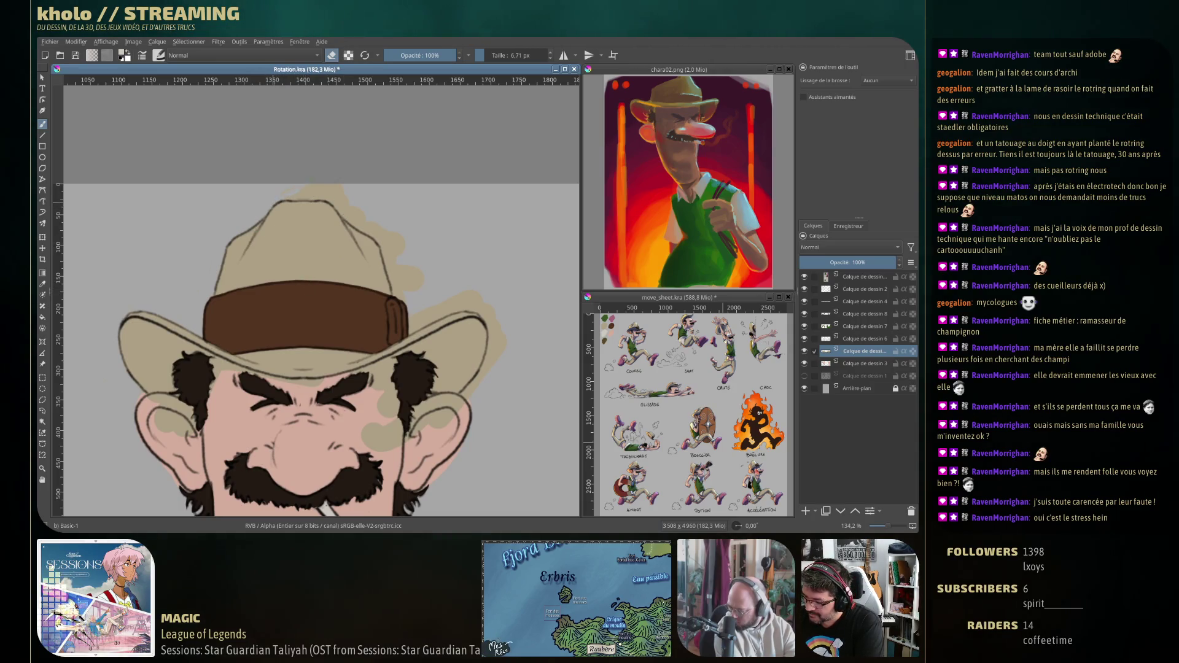
{"action": "left_click_drag", "start_coordinate": [285, 196], "coordinate": [307, 197]}
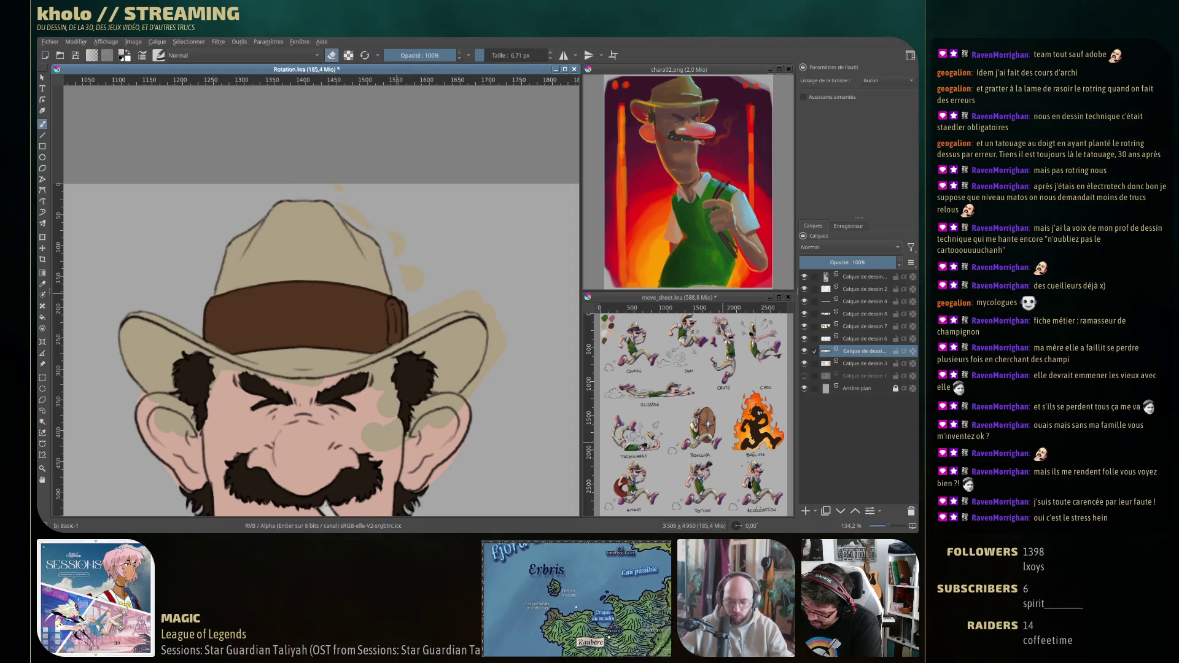
{"action": "mouse_move", "coordinate": [341, 207]}
{"action": "left_mouse_down"}
{"action": "mouse_move", "coordinate": [399, 239]}
{"action": "mouse_move", "coordinate": [428, 289]}
{"action": "left_mouse_up"}
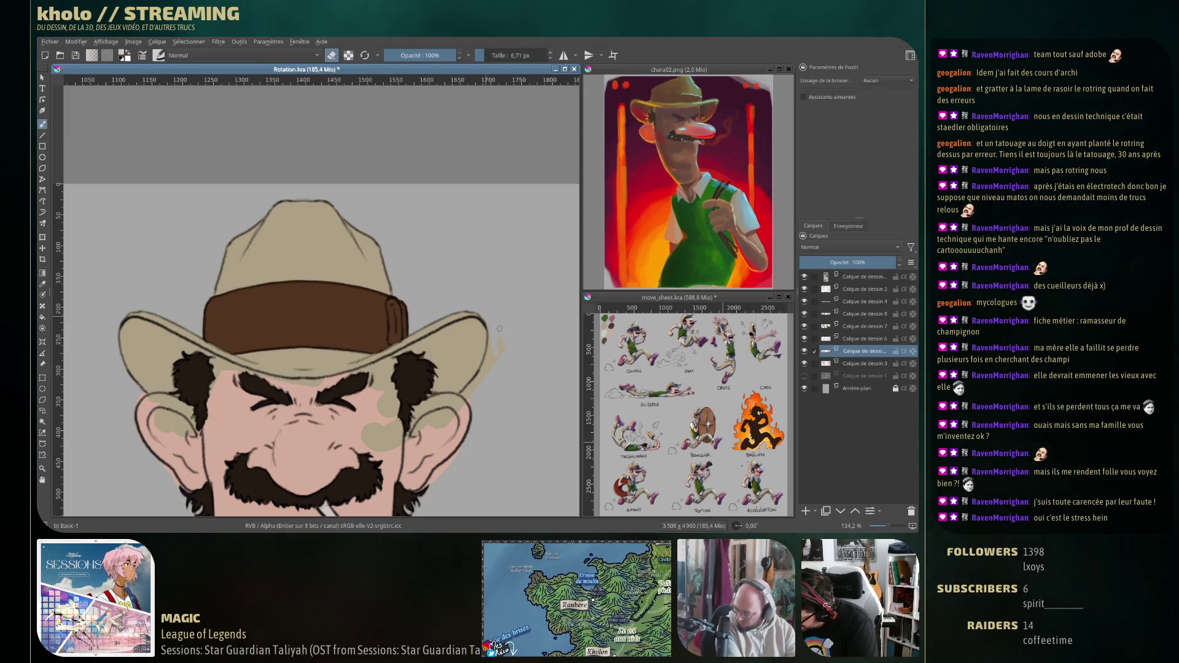
Erase the green patches by the ear and right cheek, then hide the hat band layer.
{"action": "left_click_drag", "start_coordinate": [485, 295], "coordinate": [447, 191]}
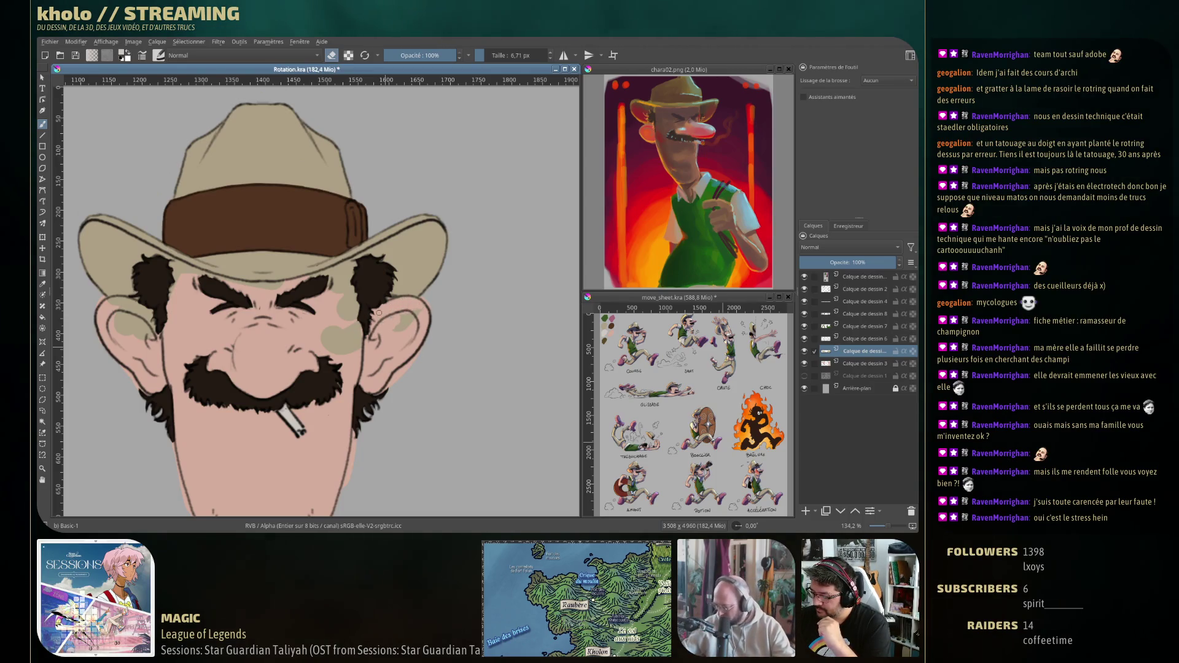
{"action": "left_click_drag", "start_coordinate": [387, 333], "coordinate": [424, 305]}
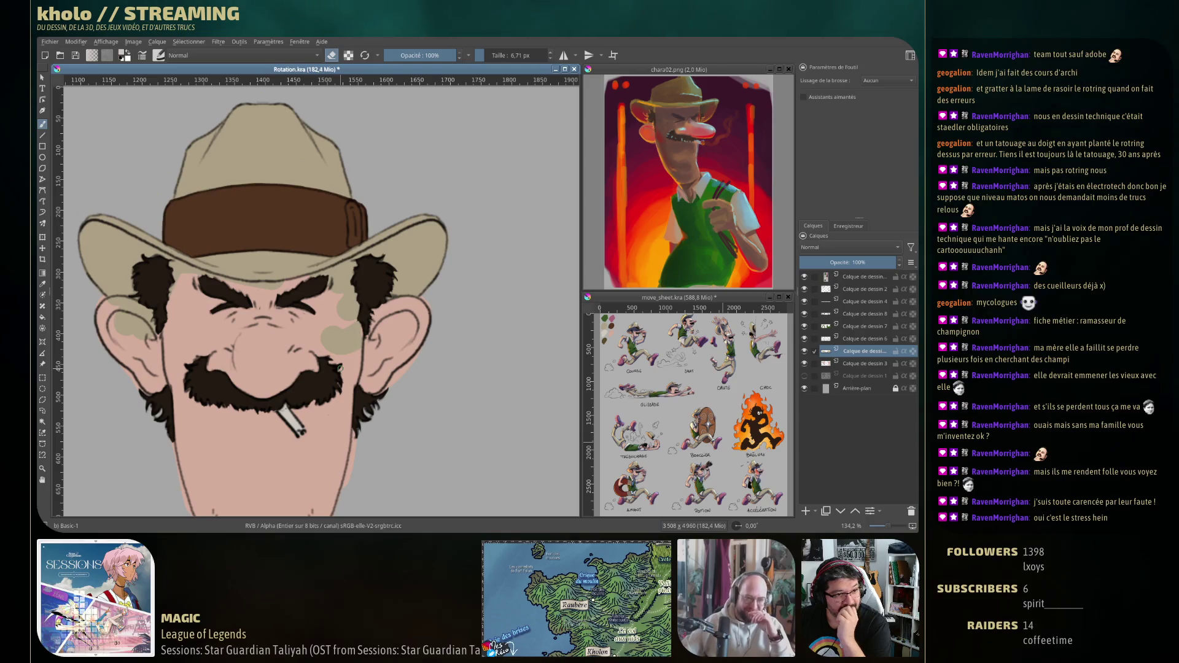
{"action": "left_click_drag", "start_coordinate": [356, 350], "coordinate": [329, 351]}
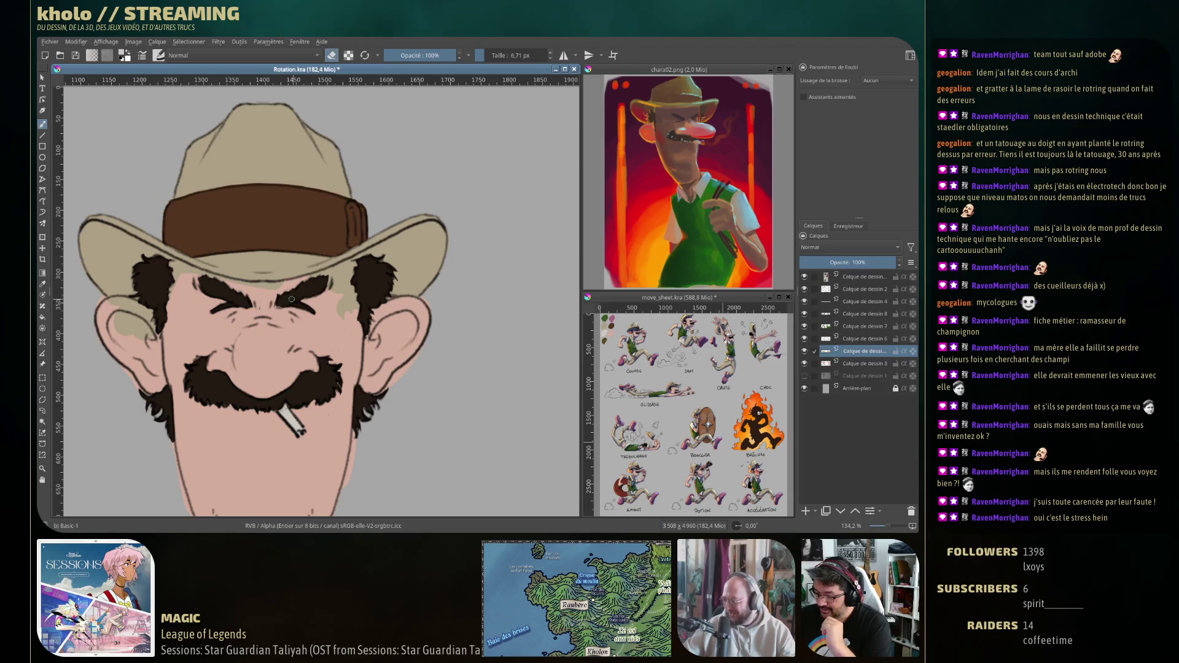
{"action": "mouse_move", "coordinate": [324, 274]}
{"action": "left_mouse_down"}
{"action": "mouse_move", "coordinate": [345, 263]}
{"action": "mouse_move", "coordinate": [361, 274]}
{"action": "mouse_move", "coordinate": [359, 306]}
{"action": "left_mouse_up"}
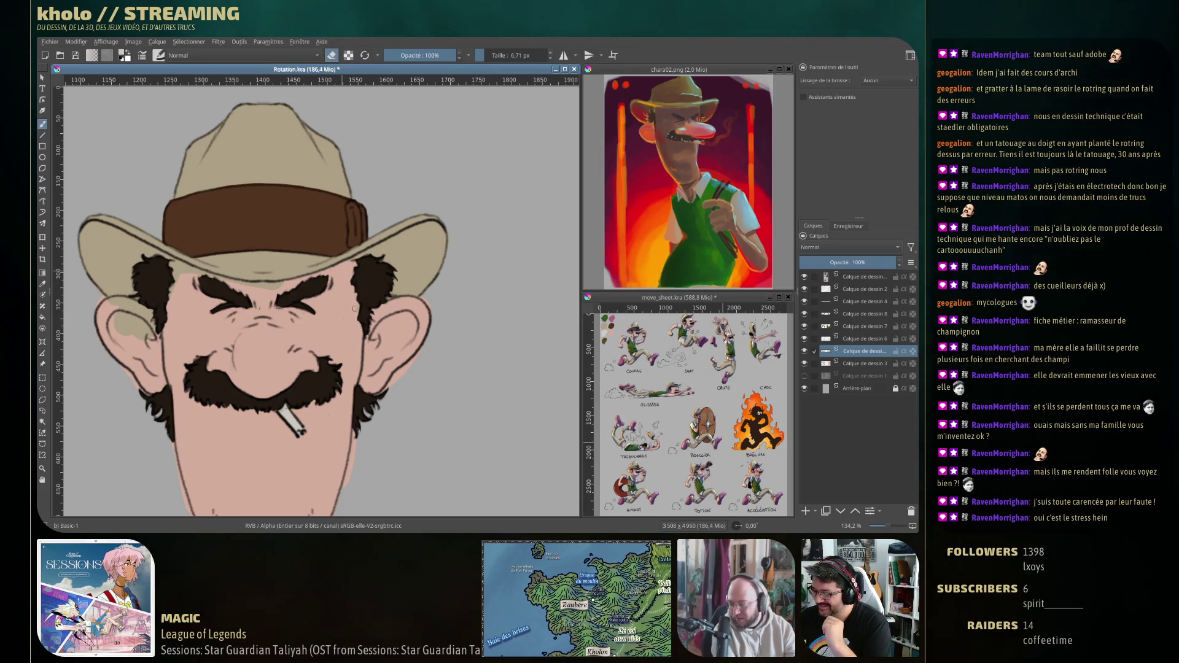
{"action": "left_click", "coordinate": [805, 301]}
Show the hat band layer again and add a light stroke along the left ear on Calque de dessin 5.
{"action": "left_click", "coordinate": [805, 302]}
{"action": "left_click", "coordinate": [855, 302]}
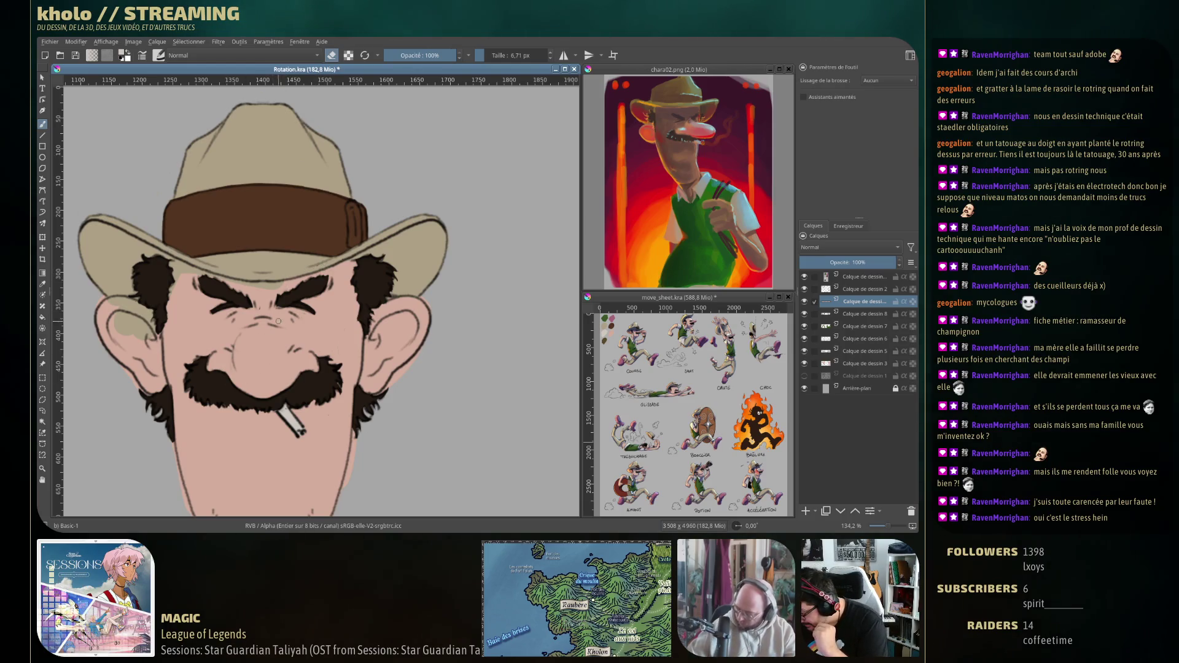
{"action": "left_click_drag", "start_coordinate": [172, 440], "coordinate": [211, 418]}
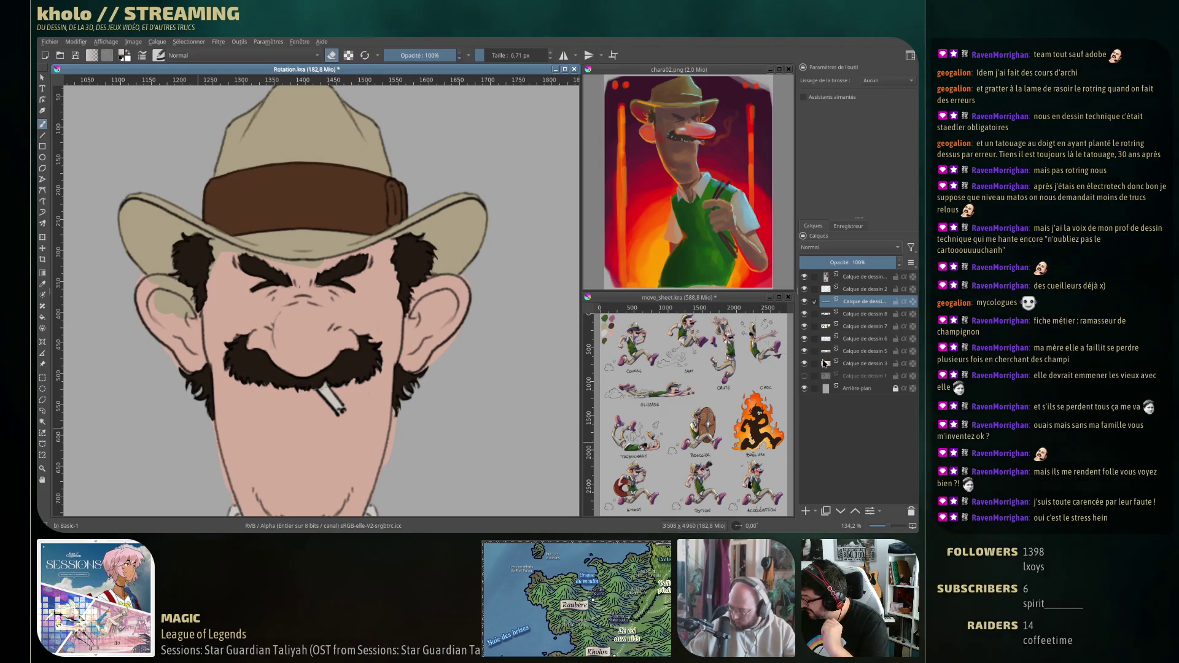
{"action": "left_click", "coordinate": [819, 352]}
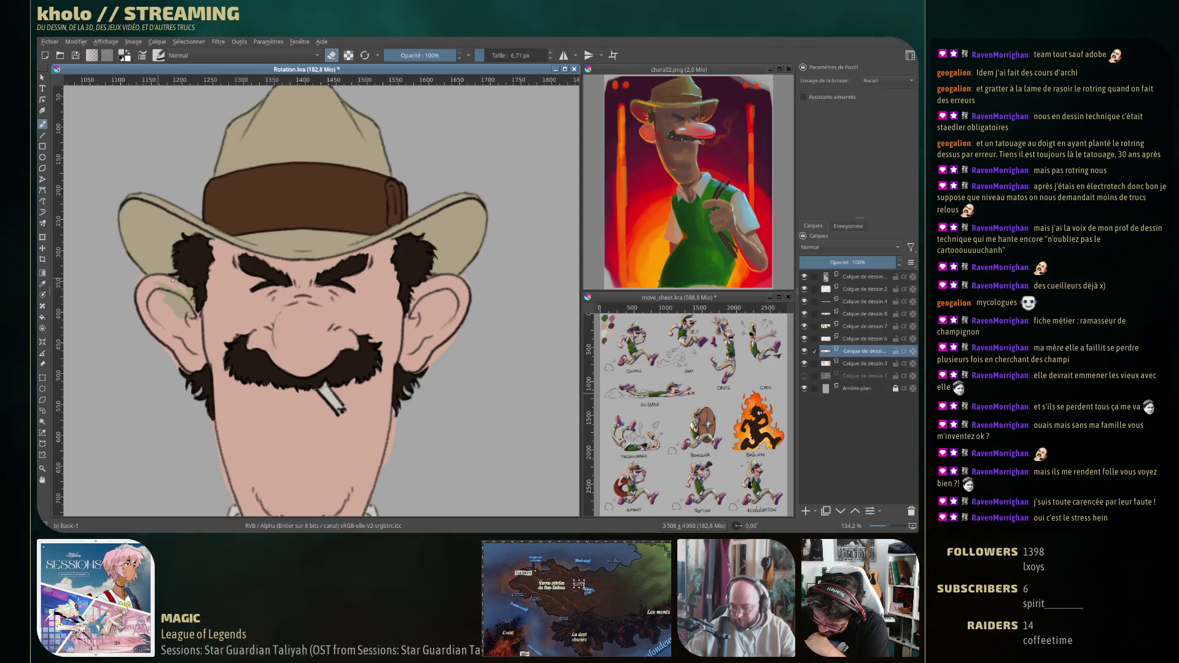
{"action": "left_click_drag", "start_coordinate": [163, 299], "coordinate": [194, 318]}
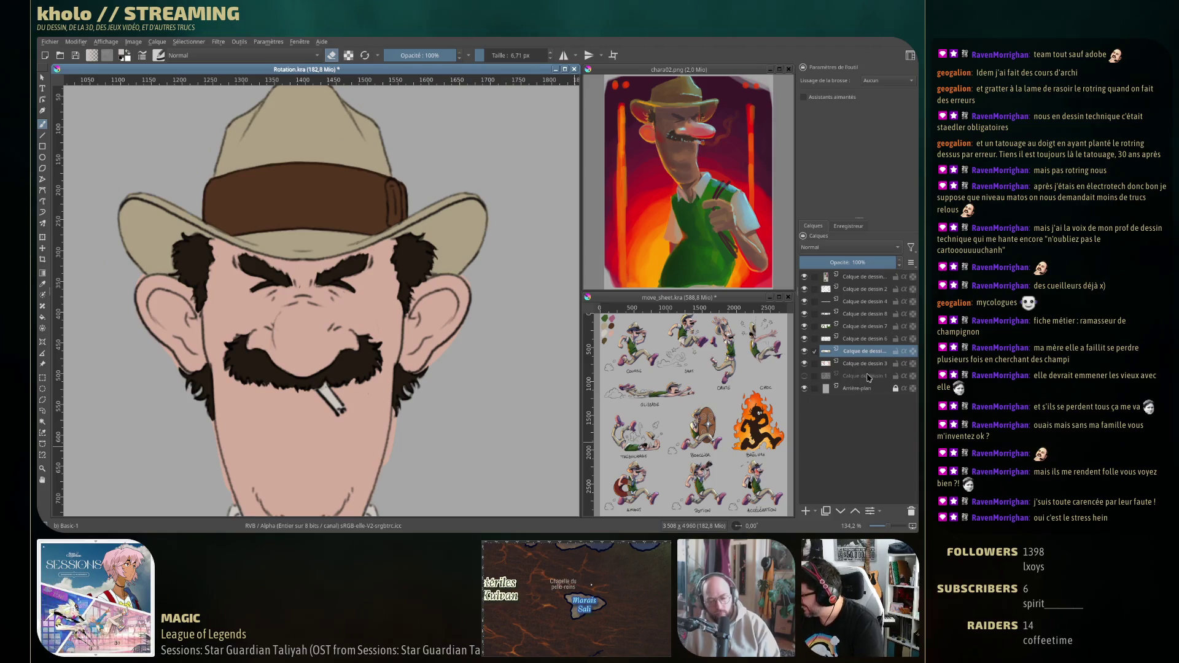
{"action": "key", "text": "Page_Down"}
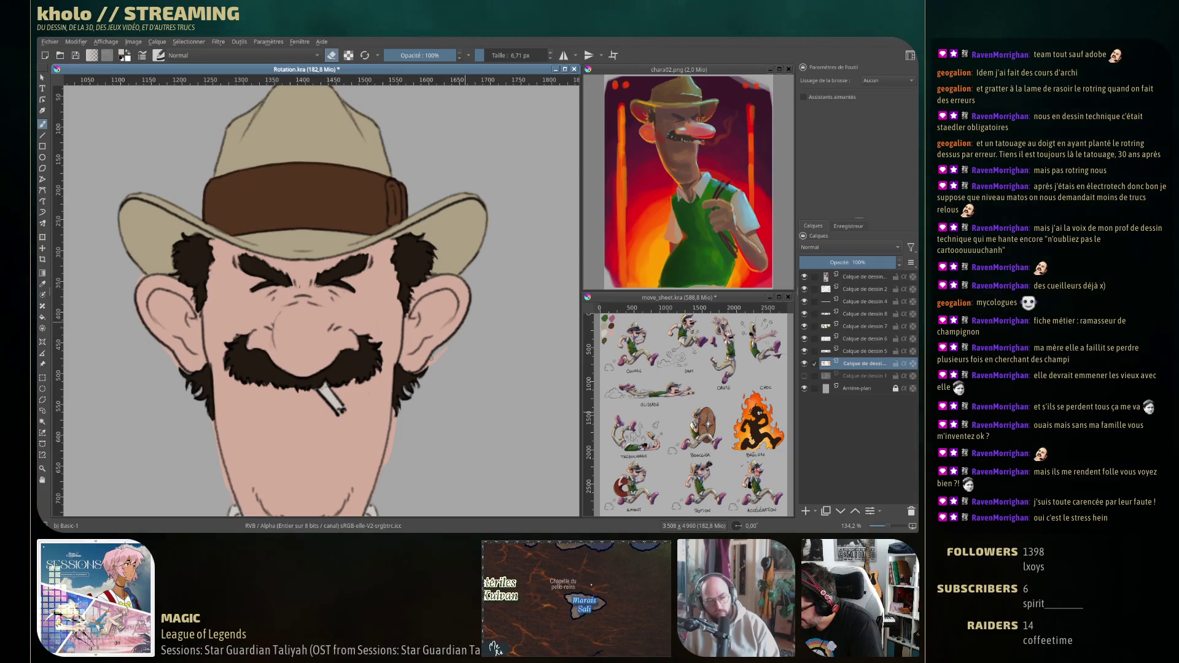
{"action": "left_click_drag", "start_coordinate": [410, 378], "coordinate": [424, 234]}
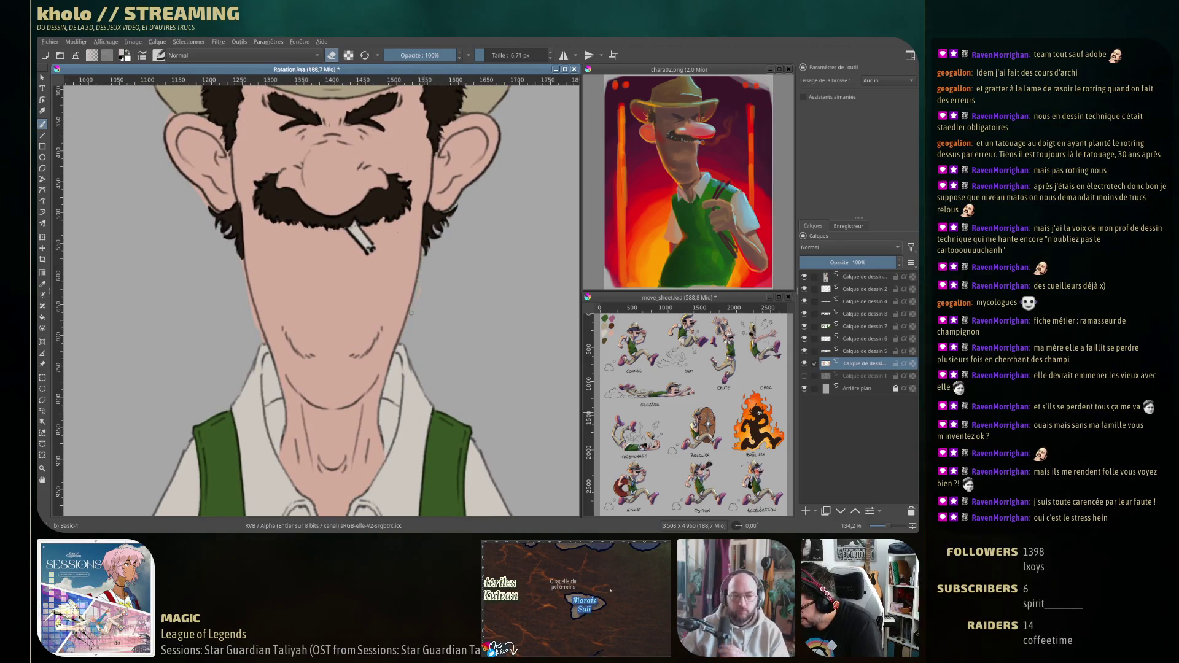
Try a jawline stroke on the front head, undo it, and frame the profile neck and collar.
{"action": "left_click_drag", "start_coordinate": [416, 306], "coordinate": [451, 388]}
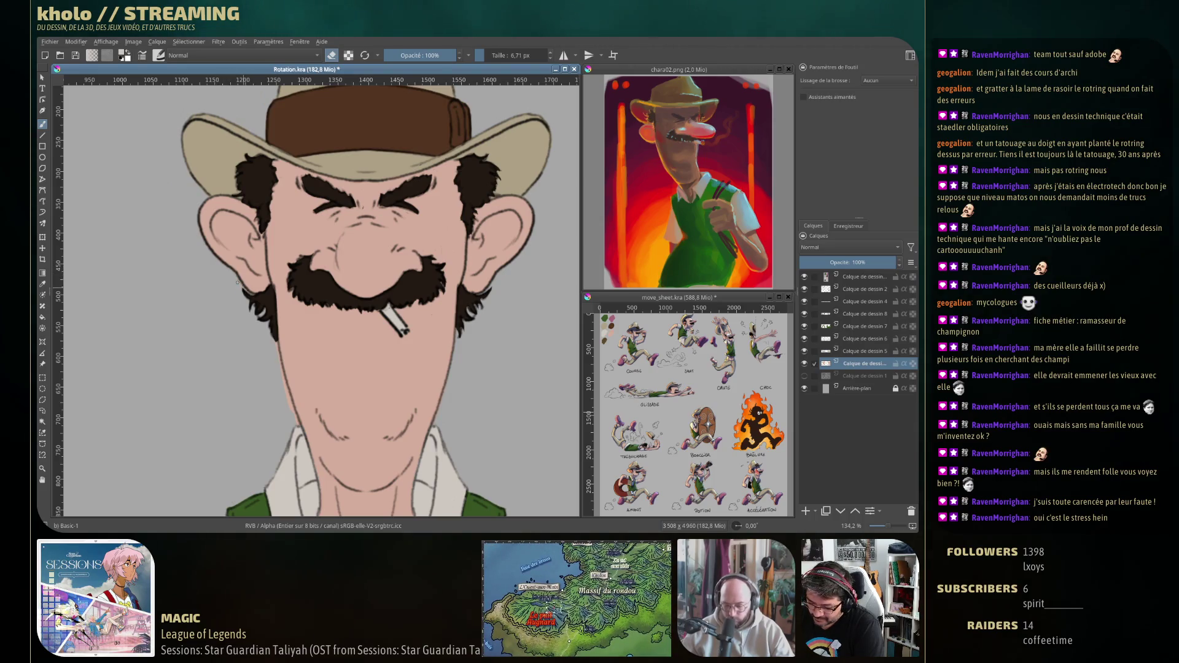
{"action": "left_click_drag", "start_coordinate": [273, 408], "coordinate": [278, 274]}
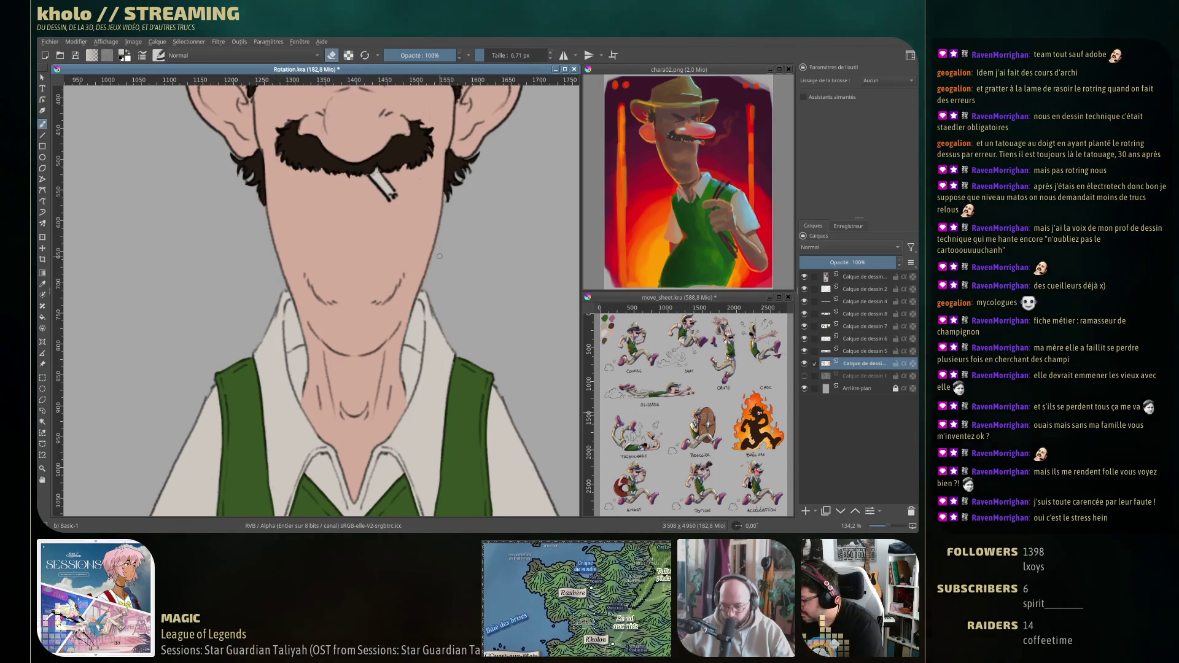
{"action": "left_click_drag", "start_coordinate": [438, 246], "coordinate": [421, 293]}
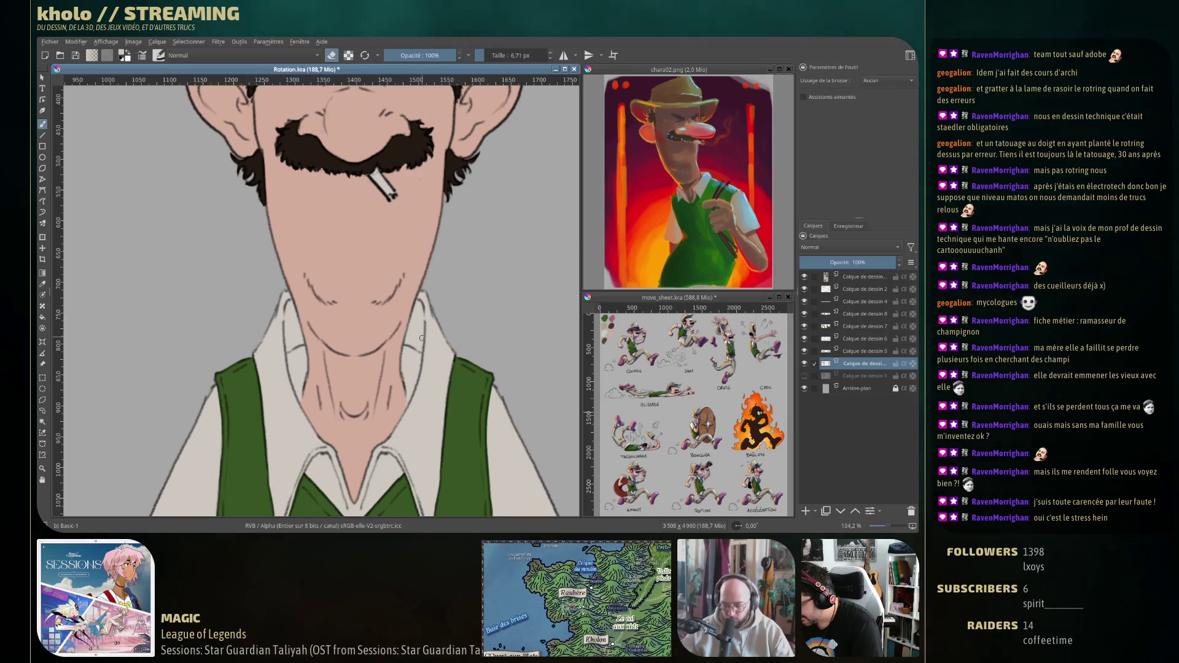
{"action": "key", "text": "ctrl+z"}
{"action": "mouse_move", "coordinate": [422, 337]}
{"action": "left_mouse_down"}
{"action": "mouse_move", "coordinate": [373, 432]}
{"action": "mouse_move", "coordinate": [724, 278]}
{"action": "left_mouse_up"}
{"action": "left_click_drag", "start_coordinate": [253, 304], "coordinate": [480, 263]}
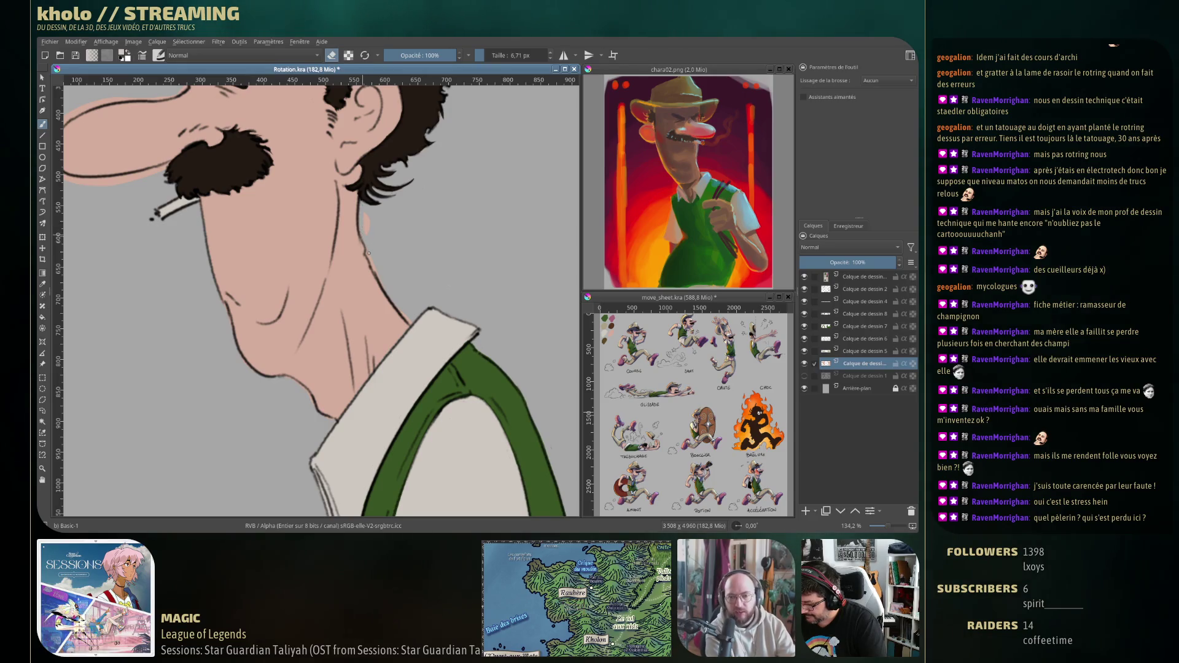
{"action": "left_click_drag", "start_coordinate": [368, 252], "coordinate": [367, 233]}
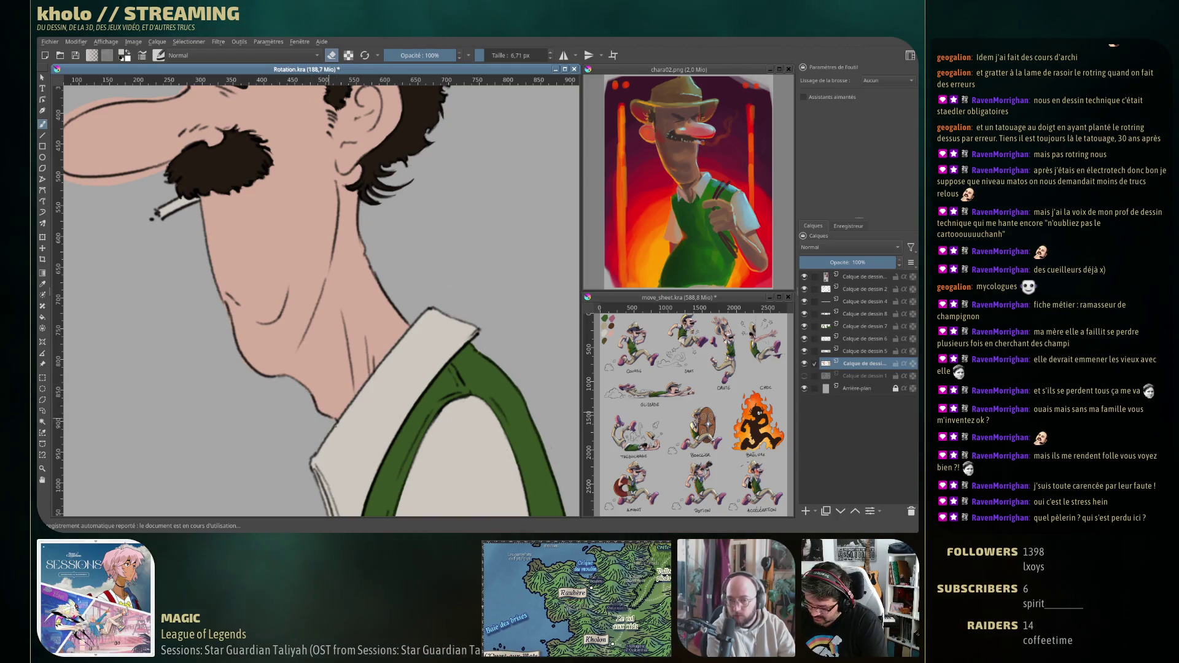
Pan up to the profile head's hat and nose and zoom the view.
{"action": "left_click_drag", "start_coordinate": [195, 93], "coordinate": [344, 212]}
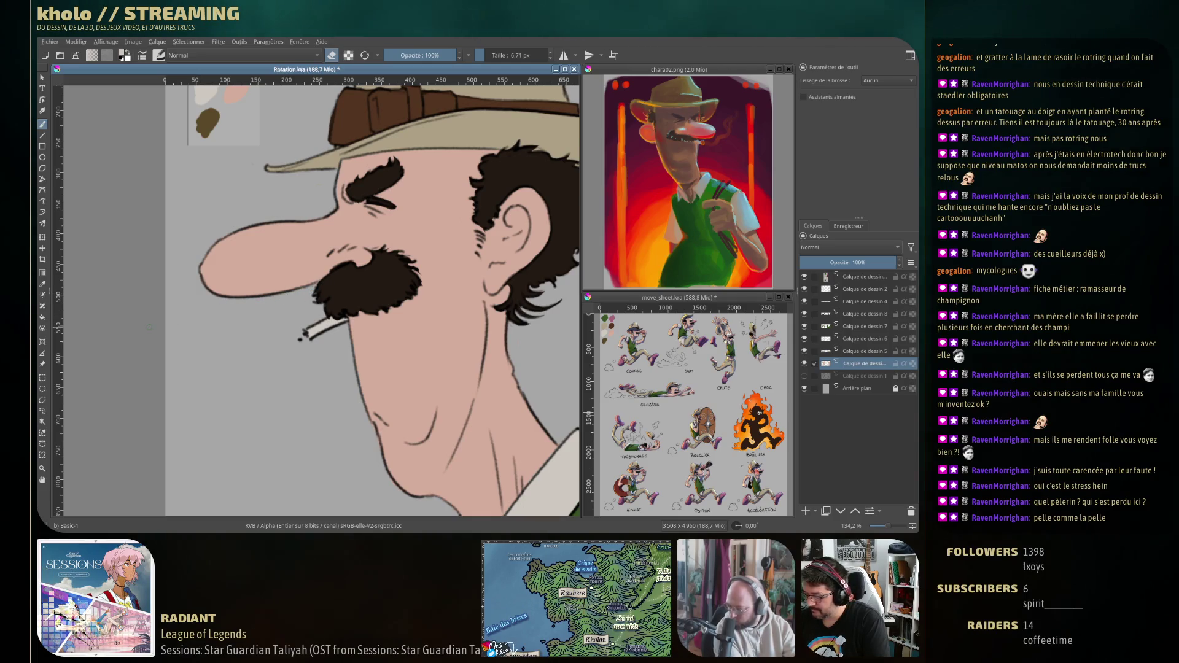
{"action": "scroll", "coordinate": [149, 328], "scroll_direction": "down", "scroll_amount": 5}
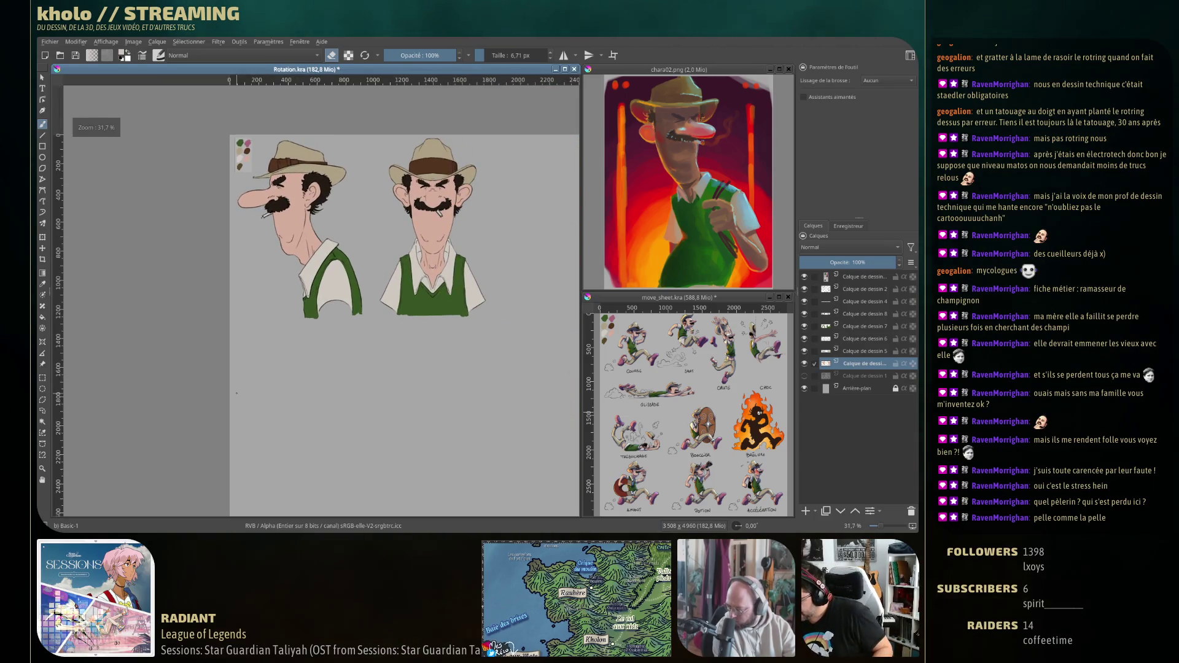
Save, erase the stray line beside the colour swatches, and shift the palette up and left.
{"action": "key", "text": "ctrl+s"}
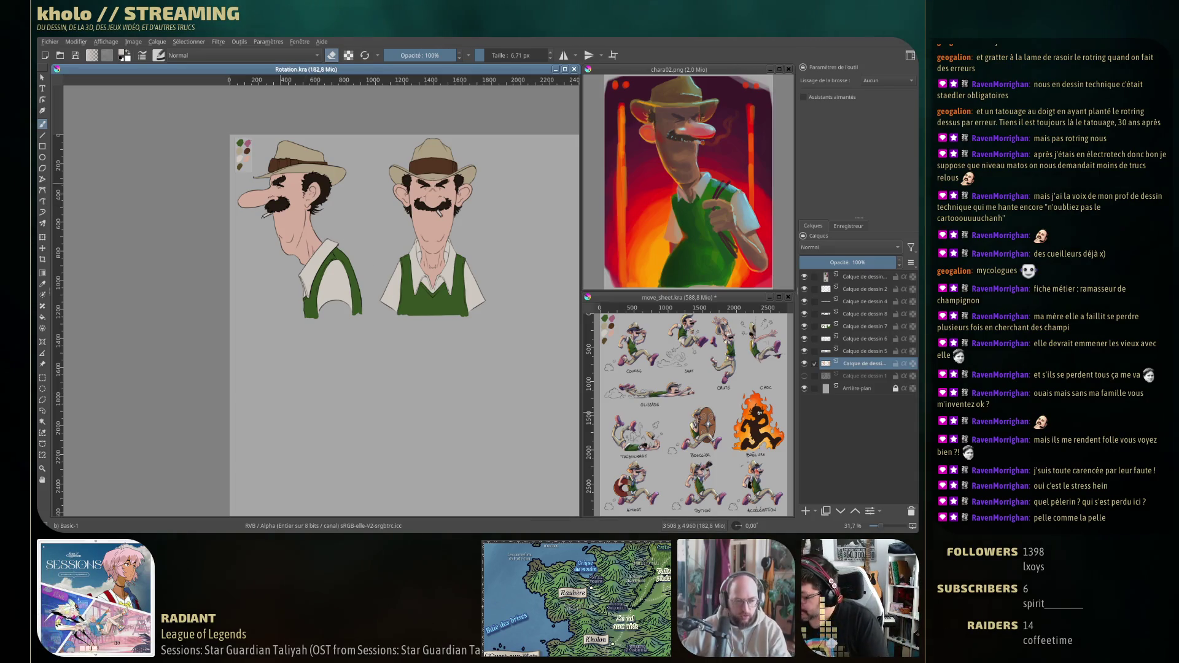
{"action": "scroll", "coordinate": [240, 155], "scroll_direction": "up", "scroll_amount": 5}
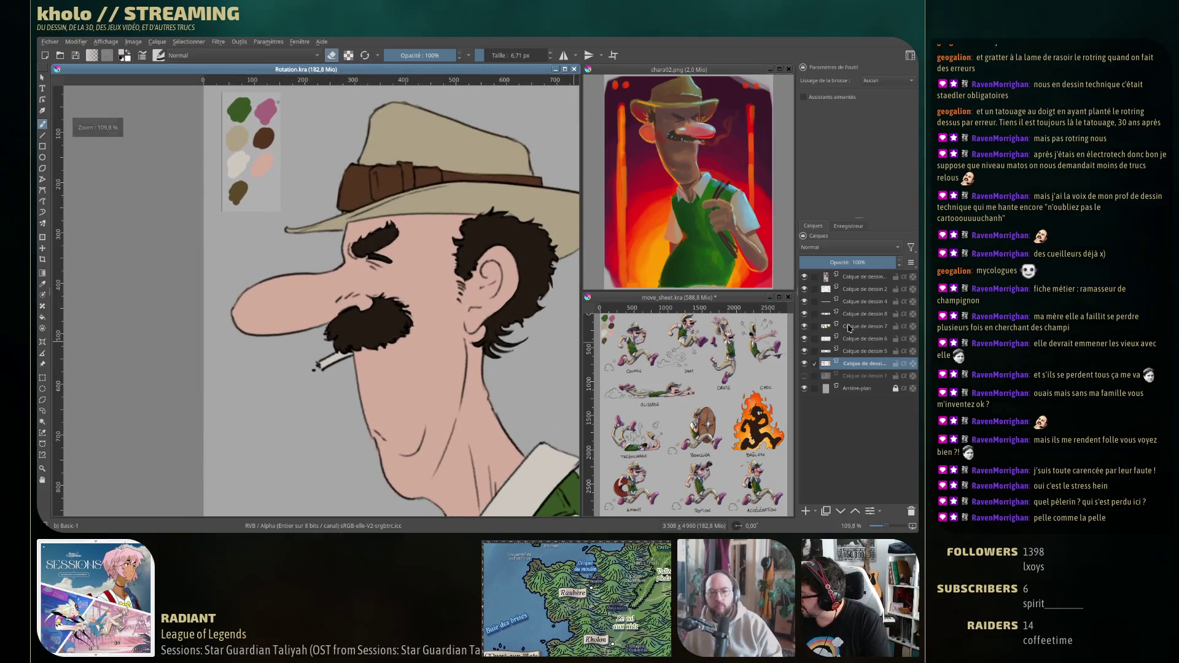
{"action": "key", "text": "Page_Up"}
{"action": "key", "text": "Page_Up"}
{"action": "key", "text": "Page_Up"}
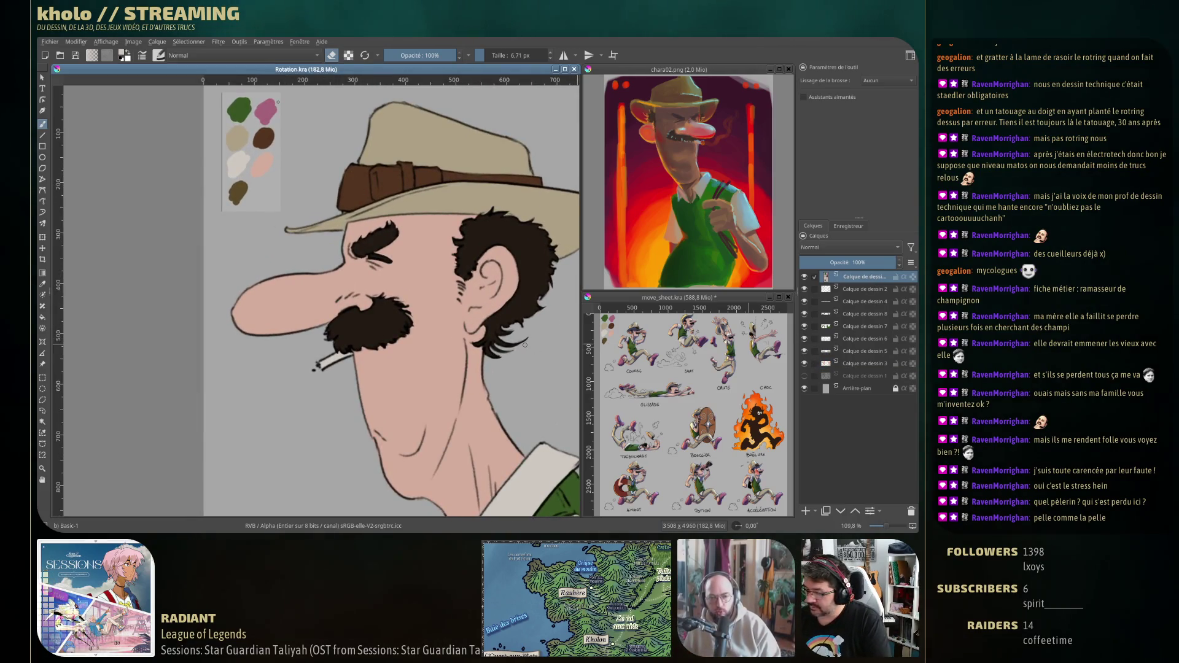
{"action": "left_click_drag", "start_coordinate": [554, 345], "coordinate": [565, 412]}
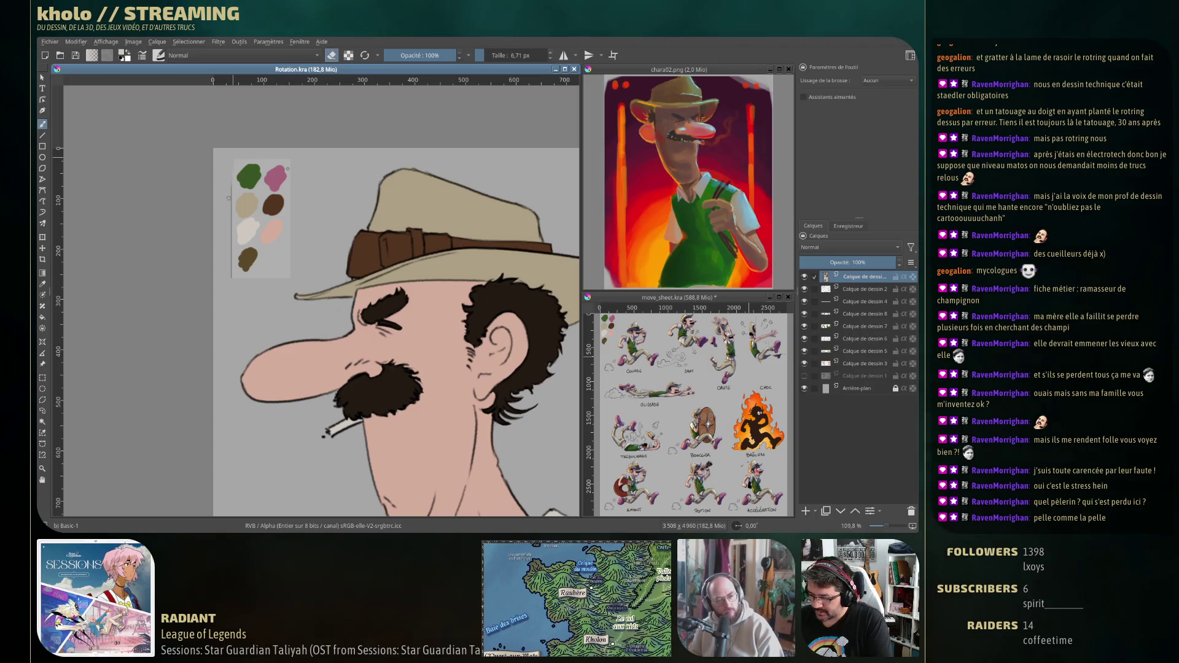
{"action": "left_click_drag", "start_coordinate": [230, 217], "coordinate": [289, 167]}
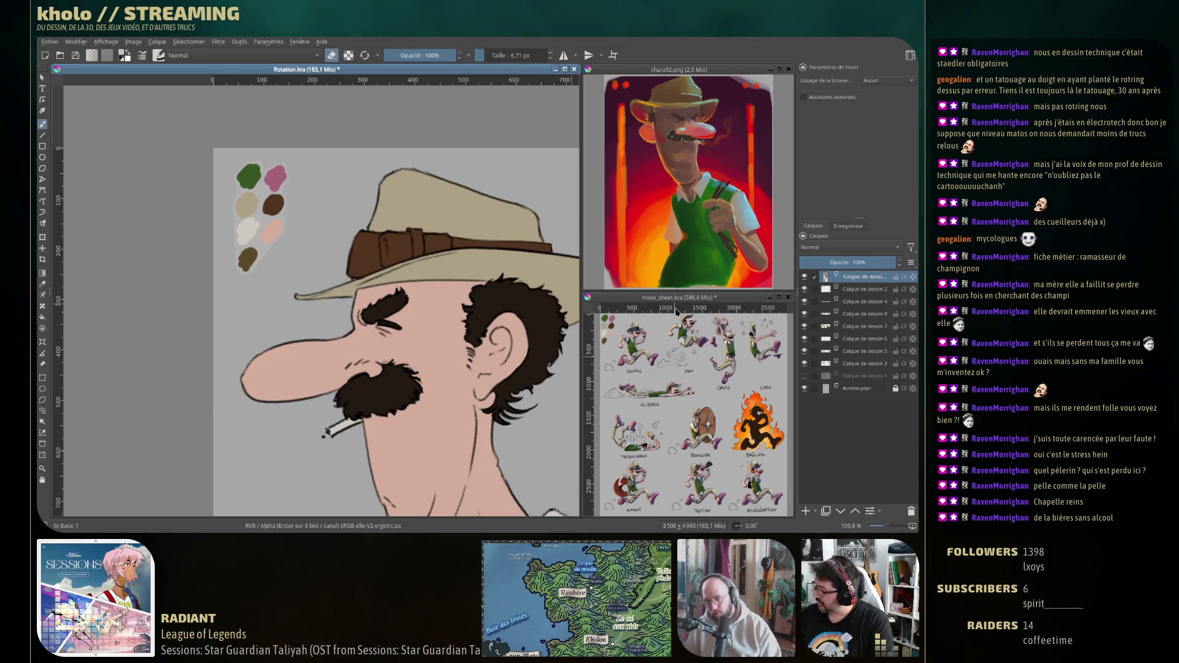
{"action": "left_click", "coordinate": [42, 248]}
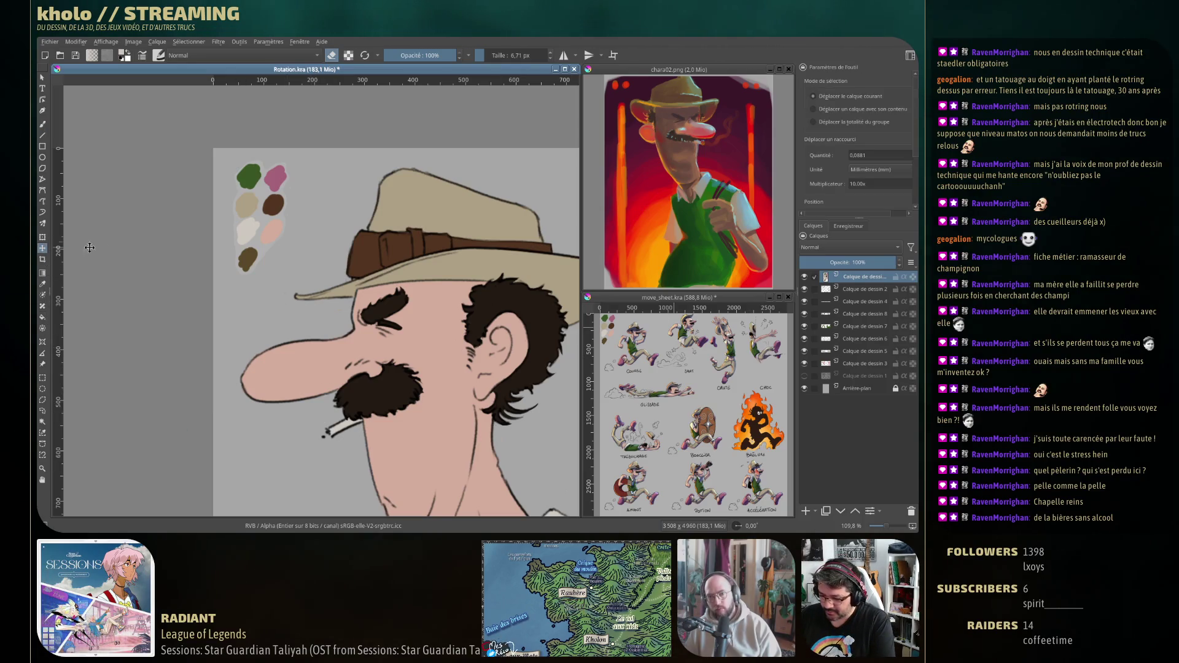
{"action": "left_click_drag", "start_coordinate": [252, 176], "coordinate": [236, 161]}
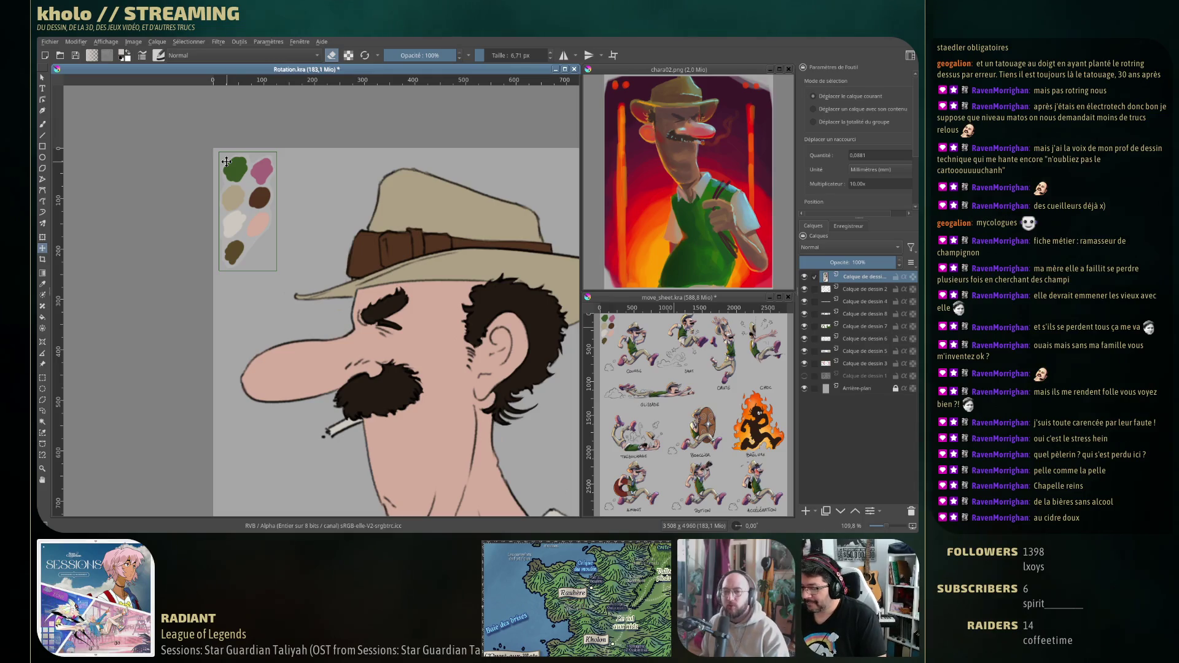
Zoom out, return to the freehand brush, and frame both busts' hats and green vests.
{"action": "scroll", "coordinate": [273, 300], "scroll_direction": "down", "scroll_amount": 3}
{"action": "scroll", "coordinate": [273, 300], "scroll_direction": "down", "scroll_amount": 2}
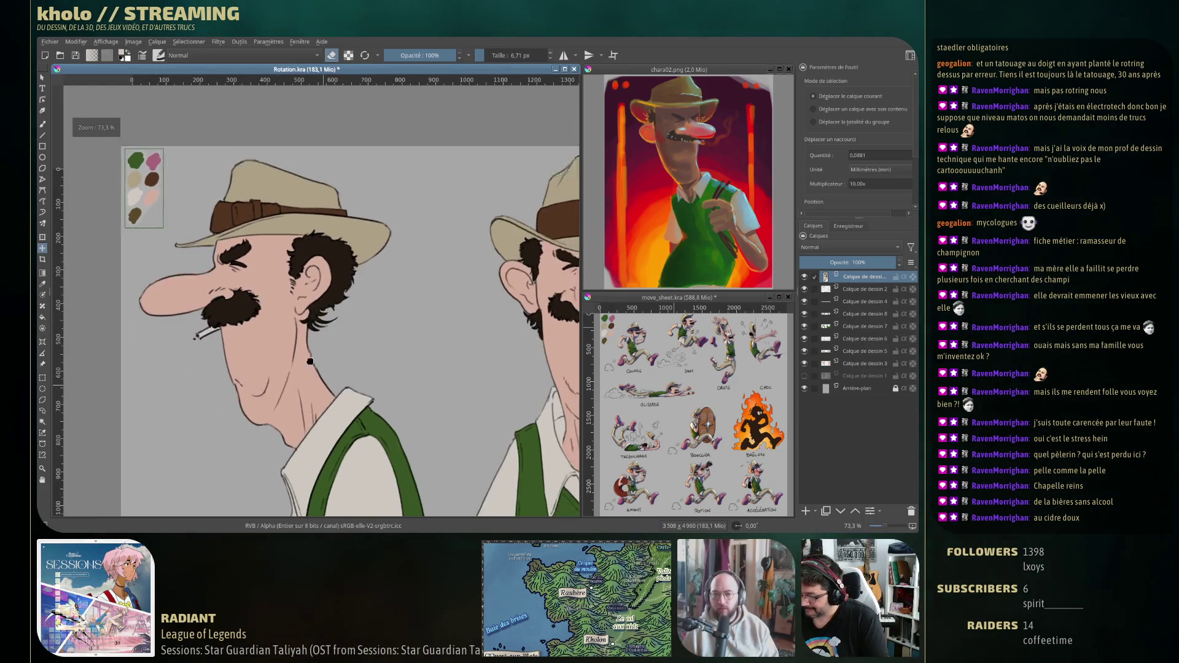
{"action": "left_click", "coordinate": [44, 125]}
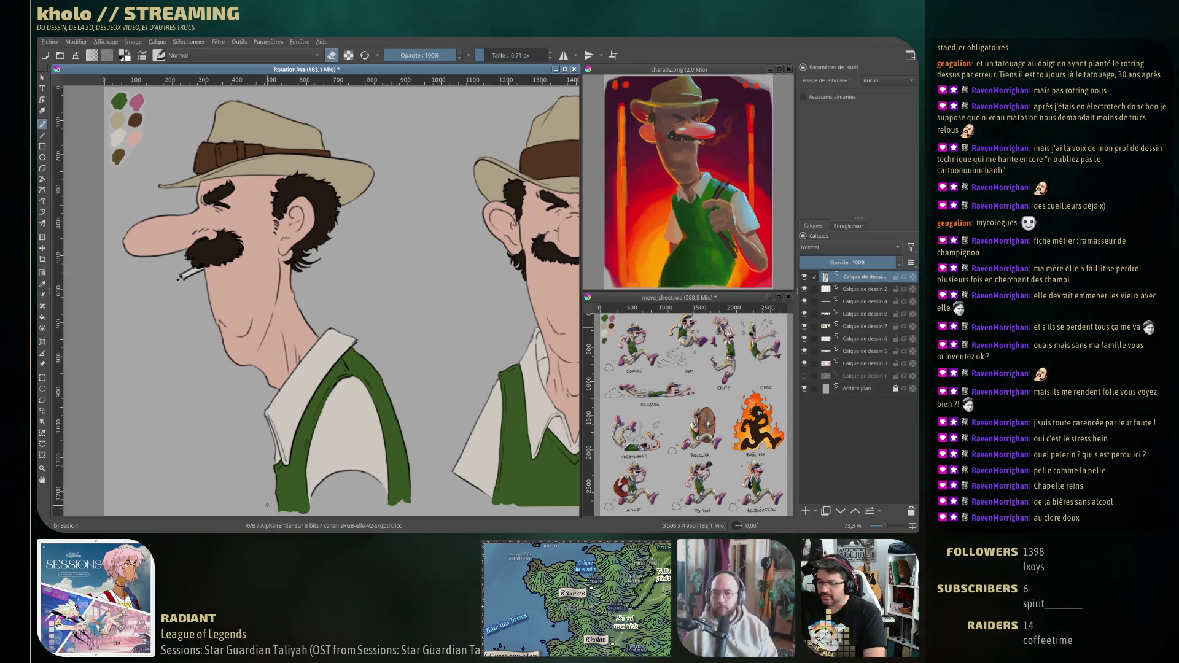
{"action": "left_click_drag", "start_coordinate": [267, 506], "coordinate": [203, 425]}
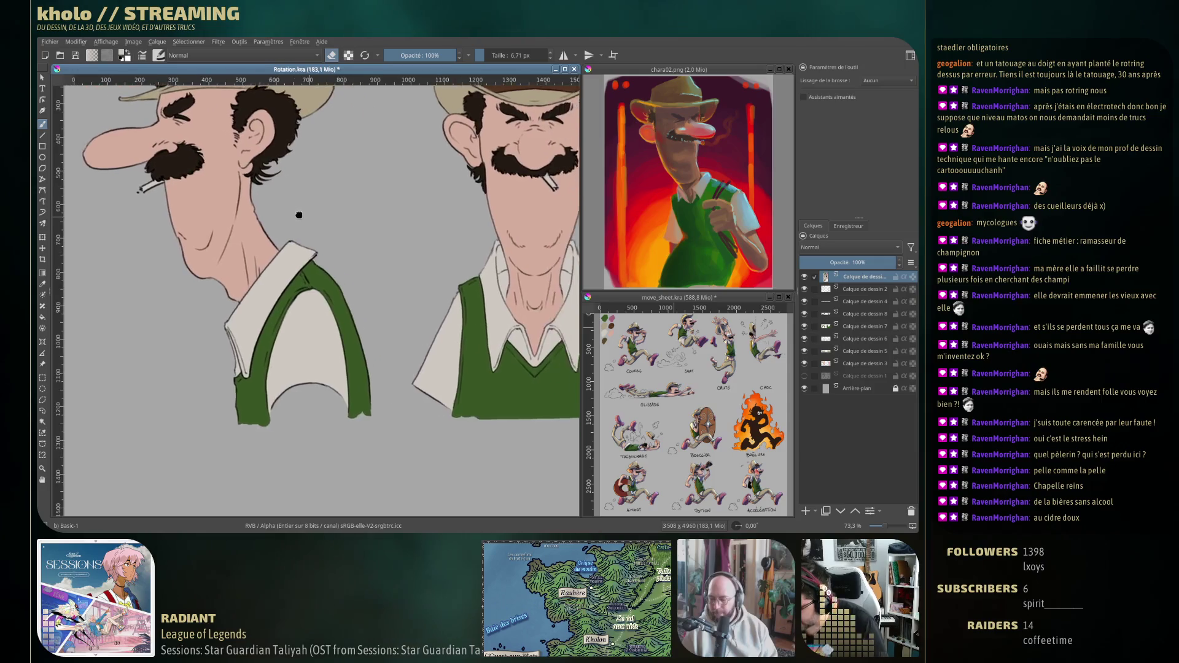
{"action": "left_click_drag", "start_coordinate": [368, 404], "coordinate": [291, 507]}
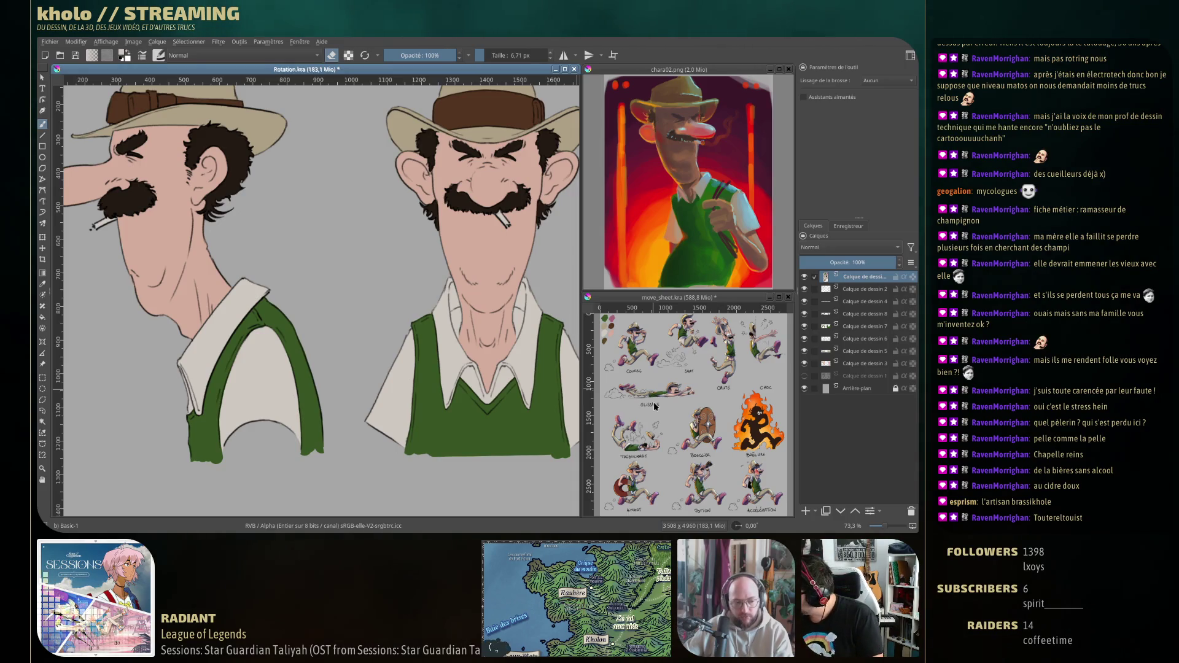
{"action": "left_click", "coordinate": [806, 365]}
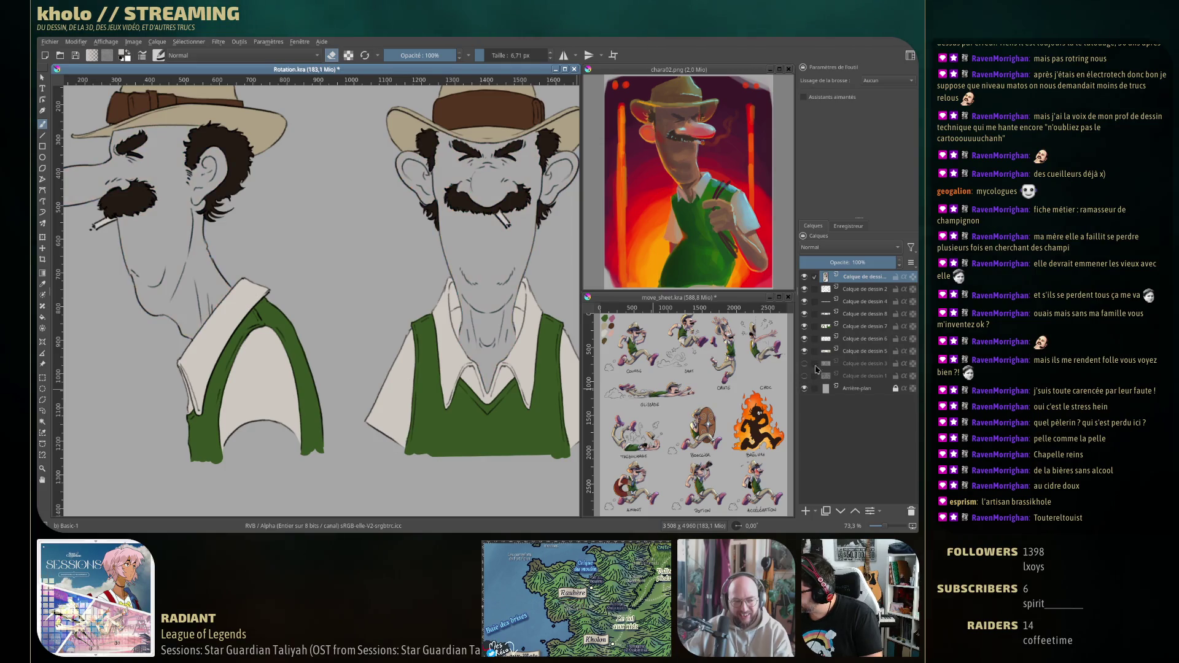
{"action": "left_click", "coordinate": [805, 364]}
{"action": "left_click", "coordinate": [858, 363]}
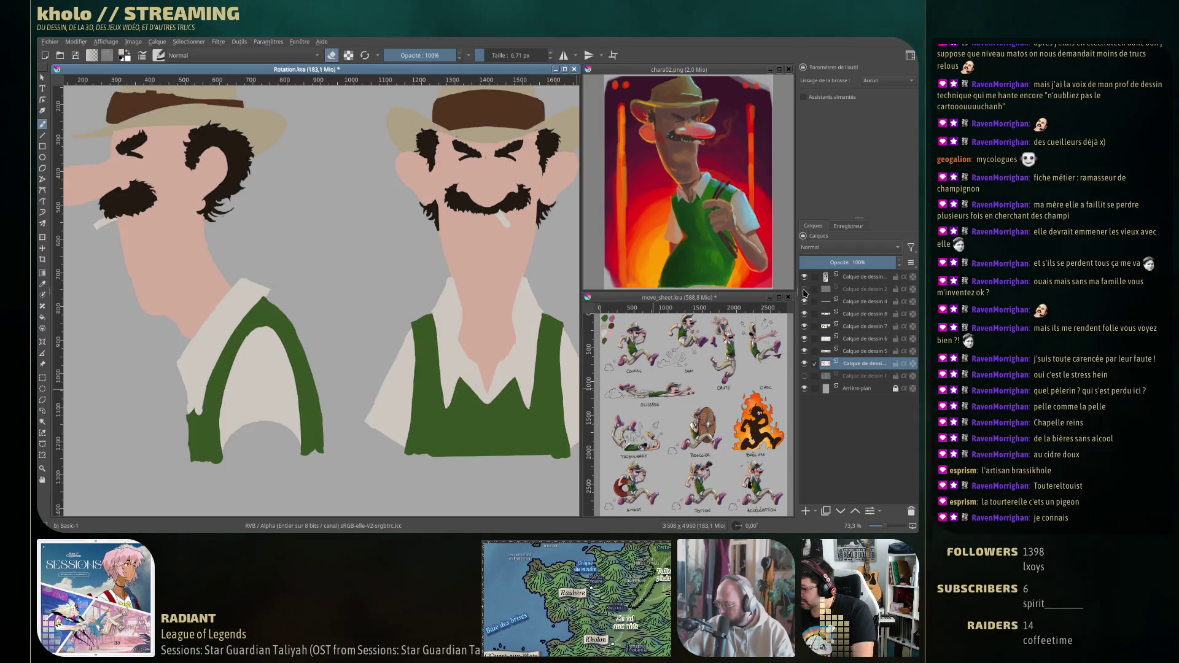
{"action": "left_click", "coordinate": [866, 301]}
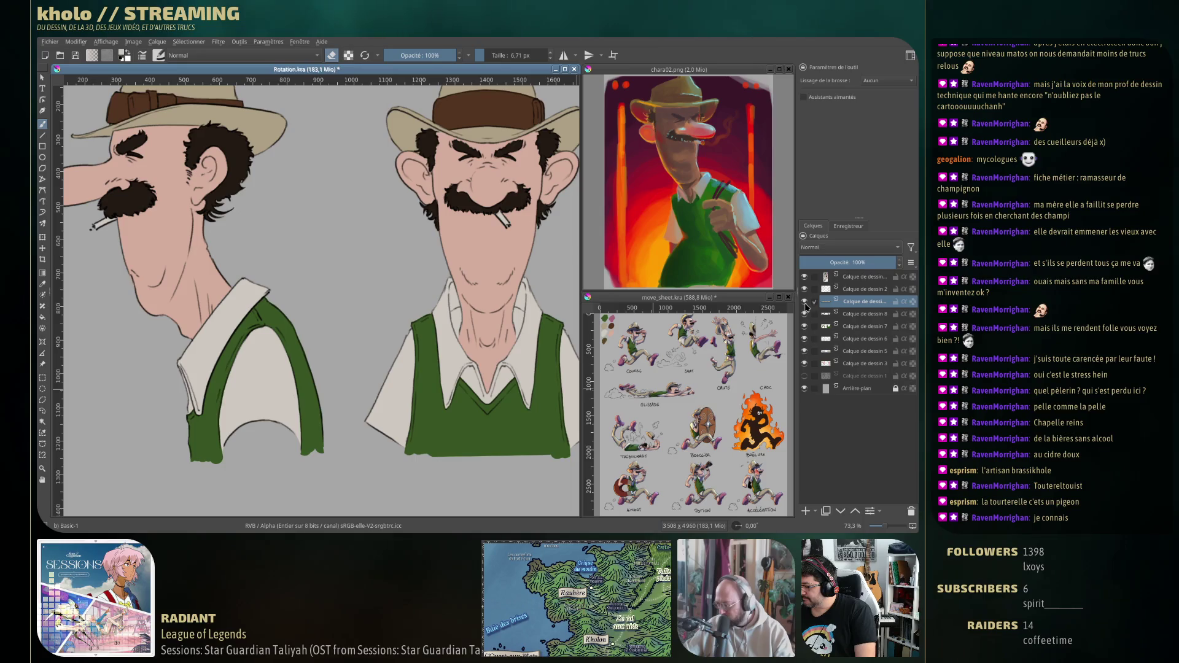
{"action": "left_click", "coordinate": [861, 364], "text": "shift"}
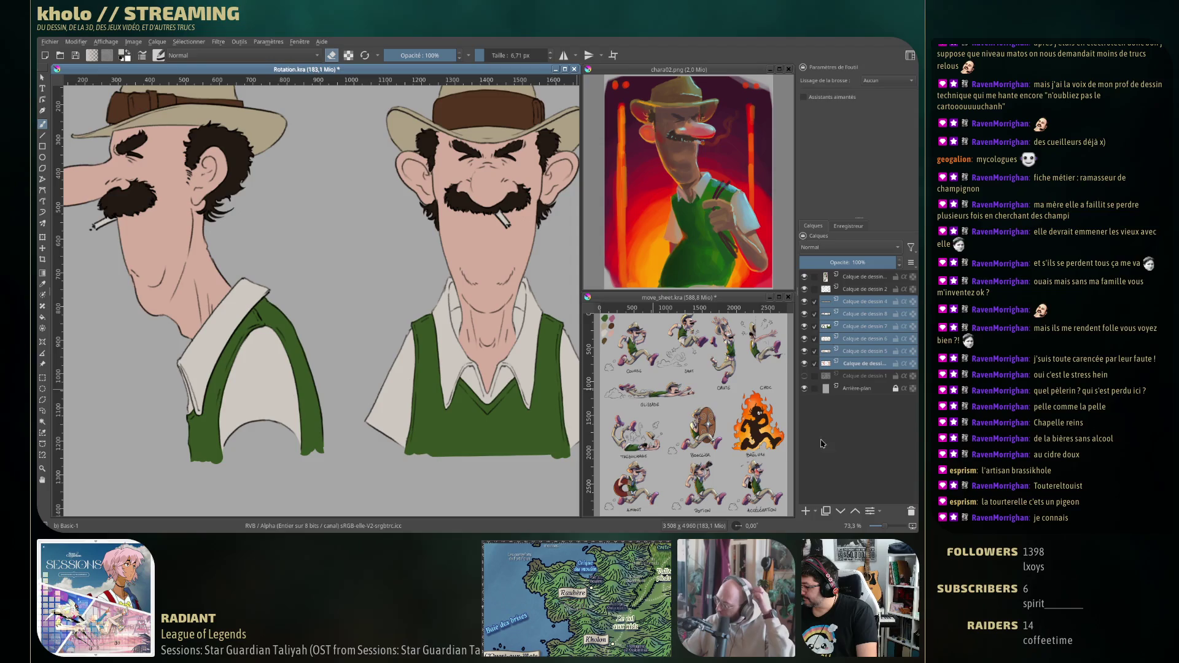
Group the selected flat-colour layers and name the group Couleurs.
{"action": "key", "text": "ctrl+g"}
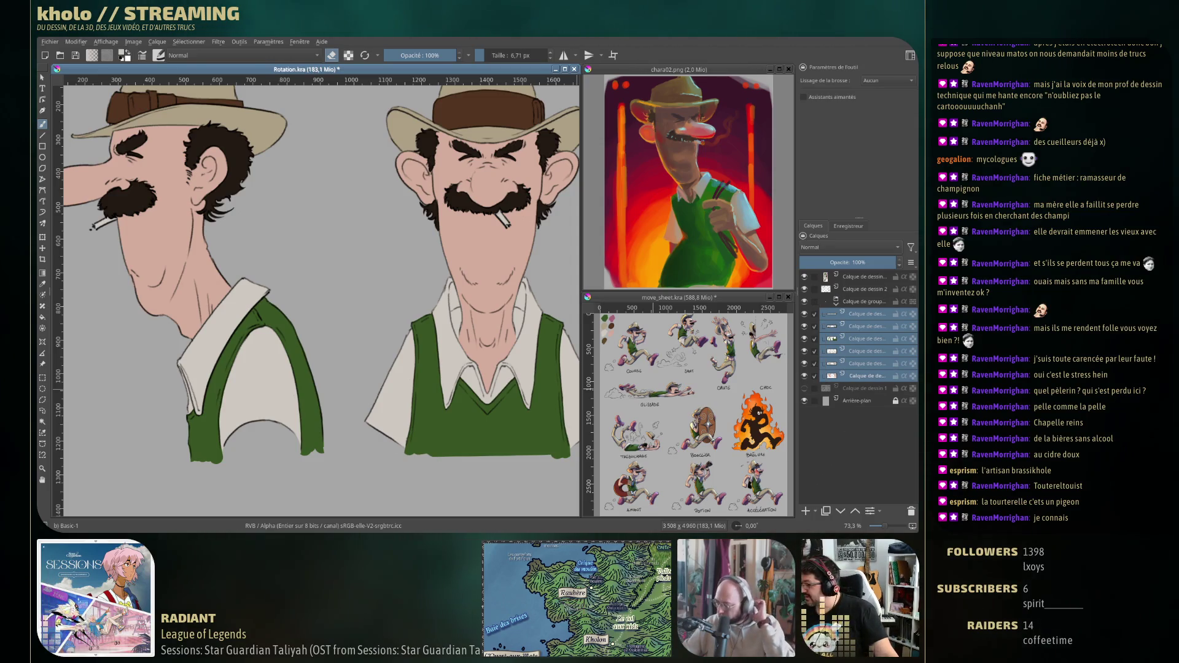
{"action": "double_click", "coordinate": [845, 302]}
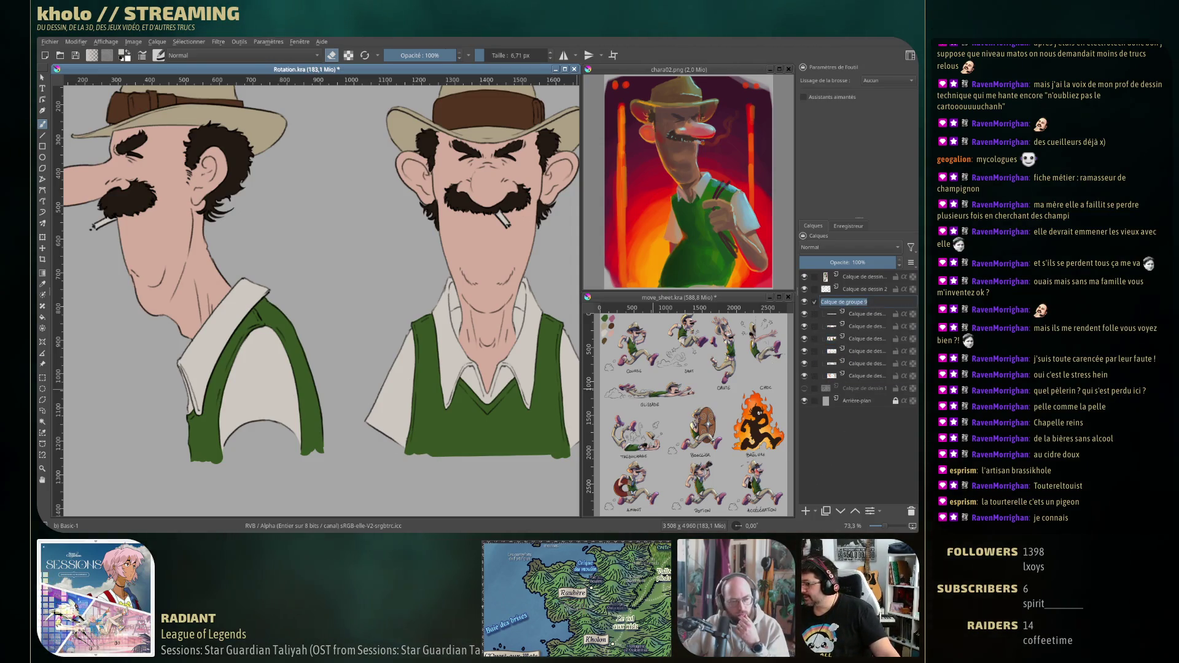
{"action": "type", "text": "Couleurs"}
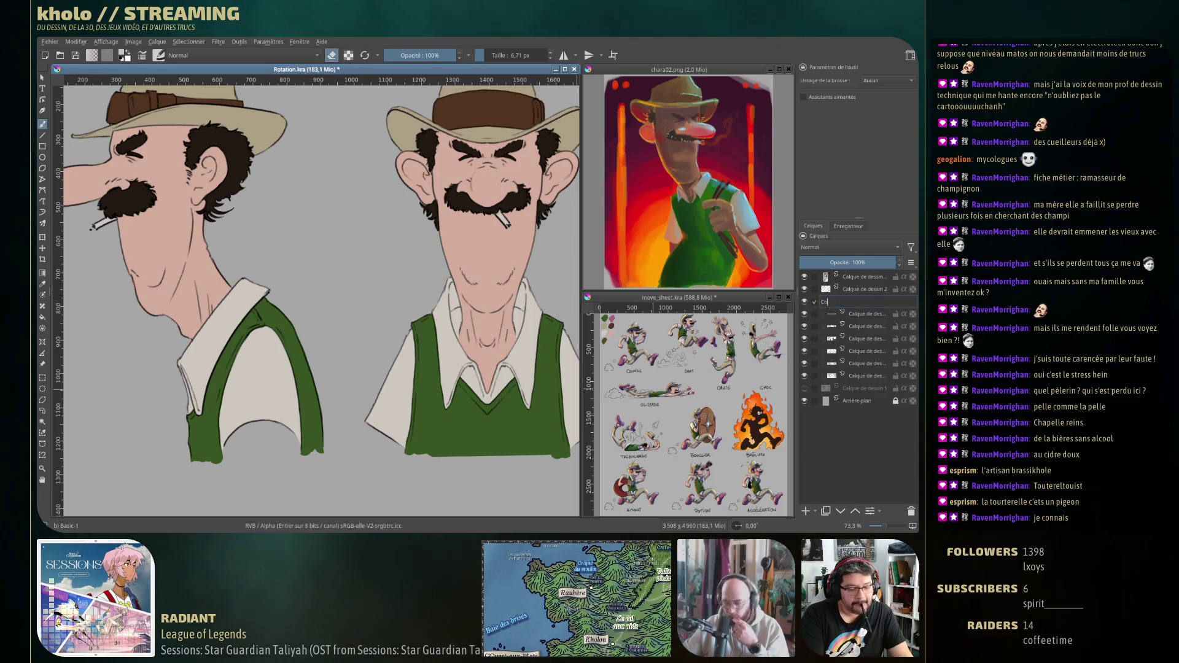
{"action": "key", "text": "Return"}
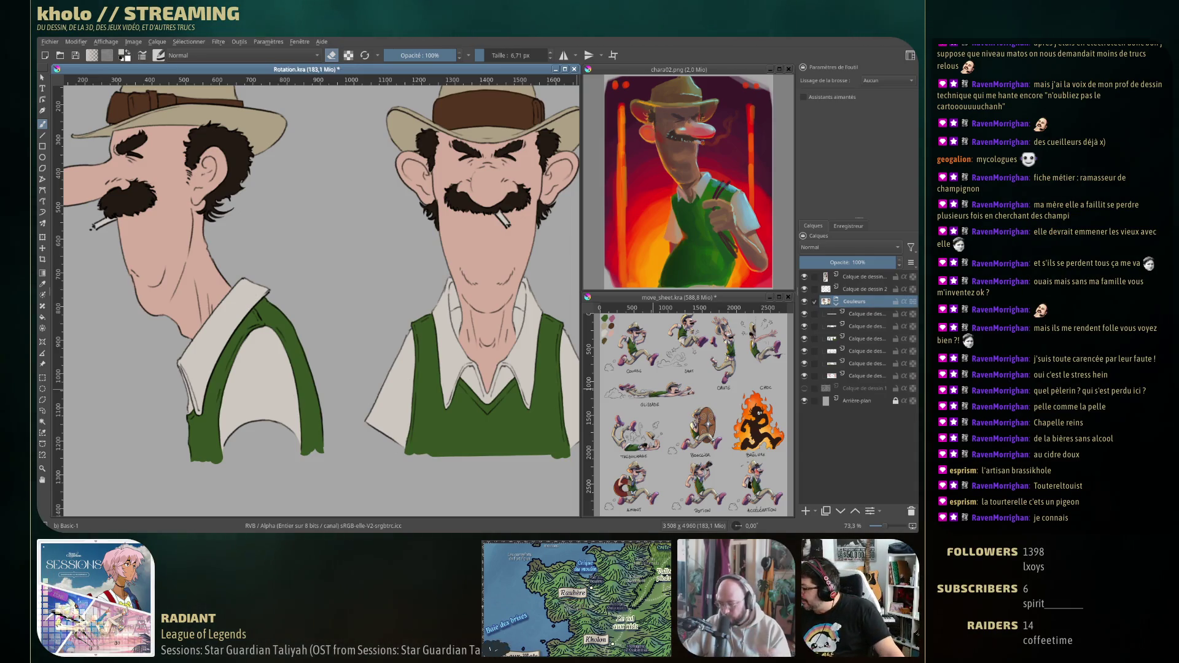
Rename Calque de dessin 2 to Ligne.
{"action": "double_click", "coordinate": [848, 289]}
{"action": "type", "text": "Lines"}
{"action": "key", "text": "Return"}
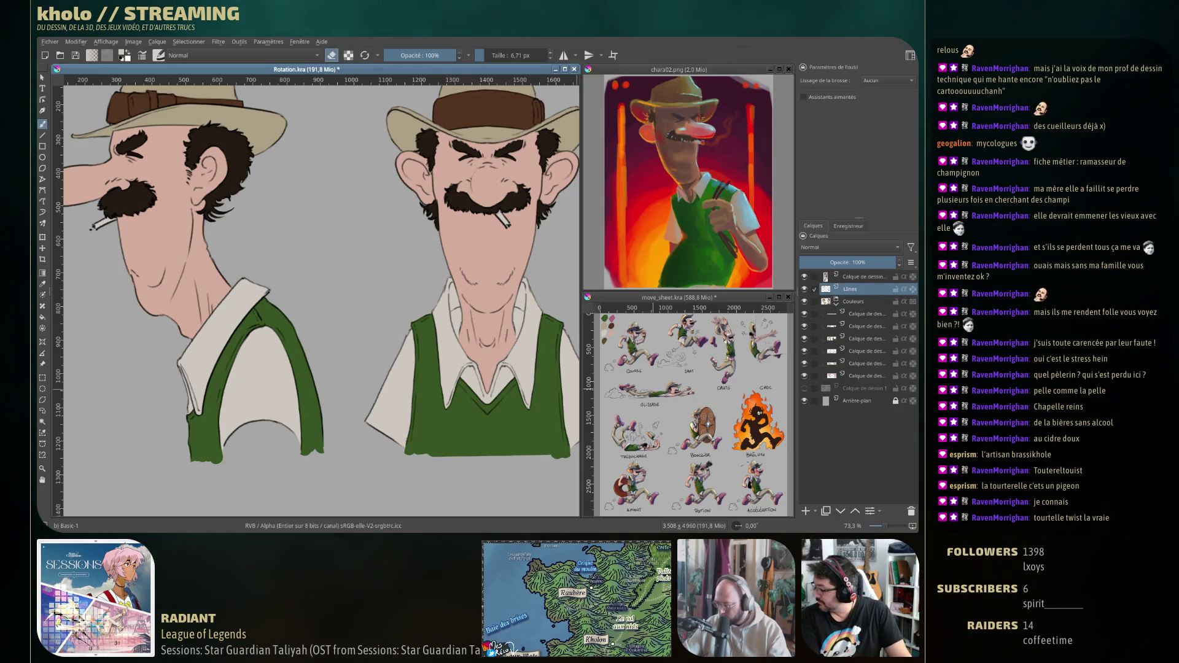
{"action": "double_click", "coordinate": [842, 289]}
{"action": "type", "text": "L"}
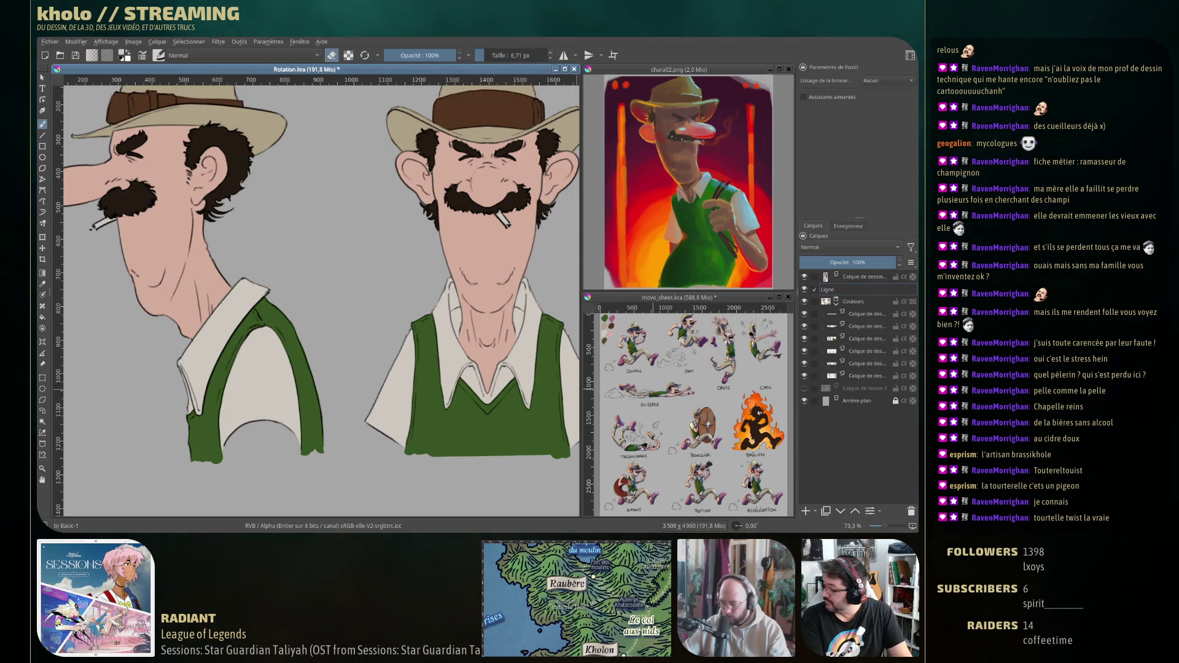
{"action": "key", "text": "Return"}
Rename the faint sketch layer Croquis and the pasted swatch layer Palette.
{"action": "double_click", "coordinate": [862, 389]}
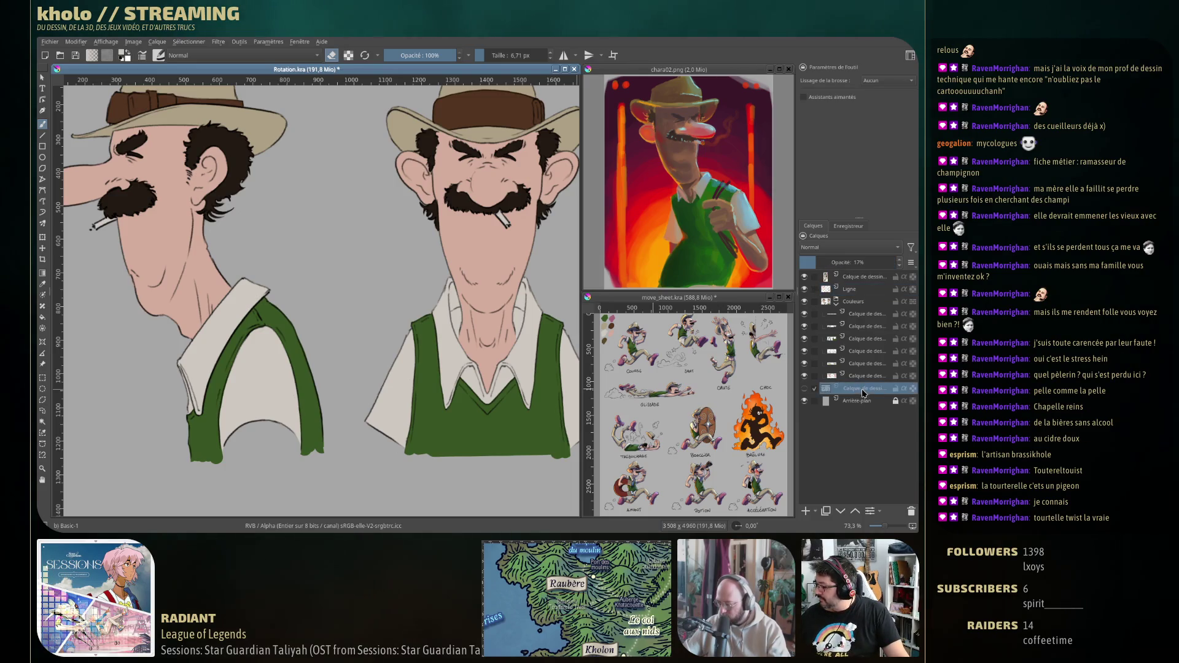
{"action": "type", "text": "Croquis"}
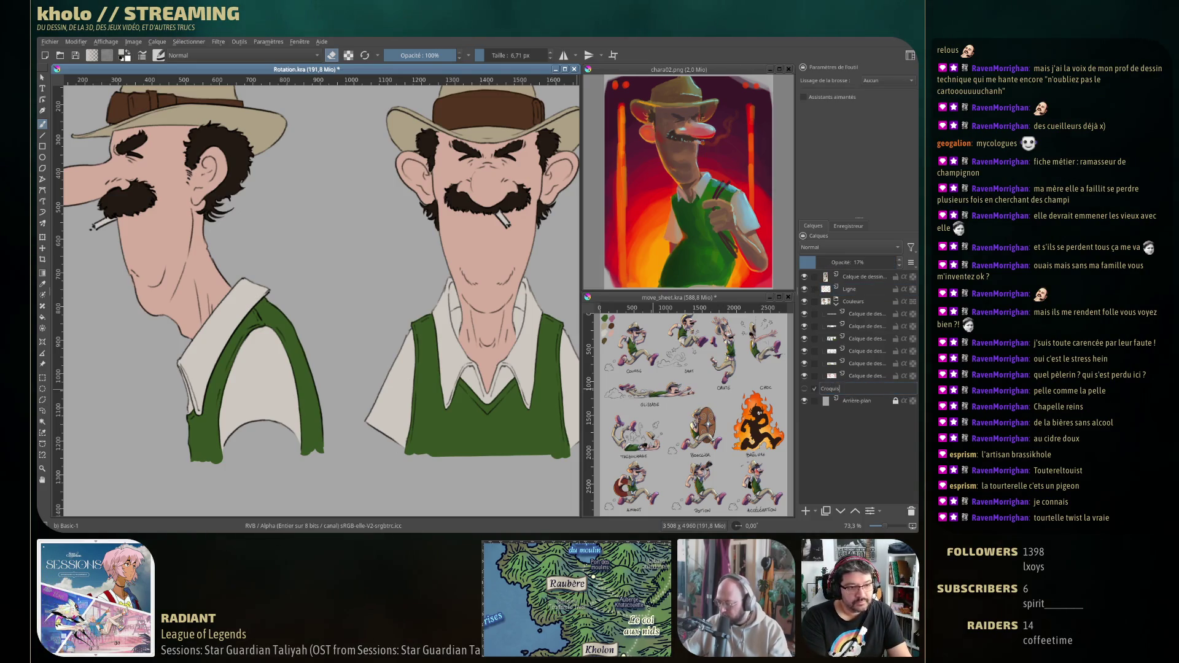
{"action": "key", "text": "Return"}
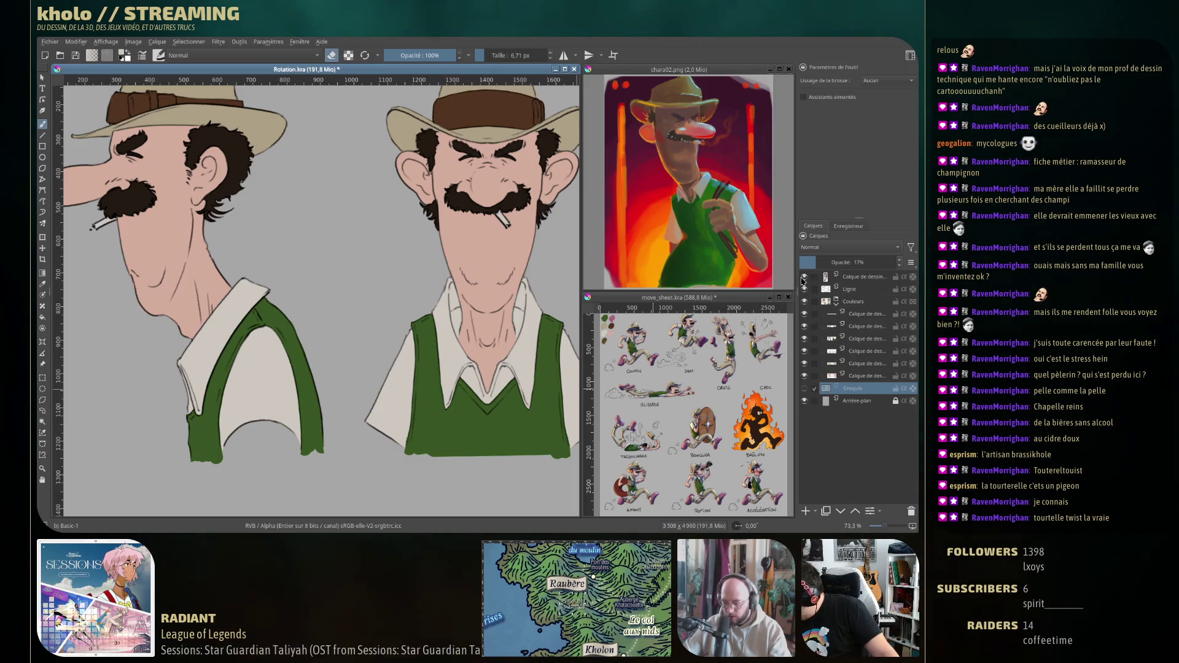
{"action": "double_click", "coordinate": [854, 277]}
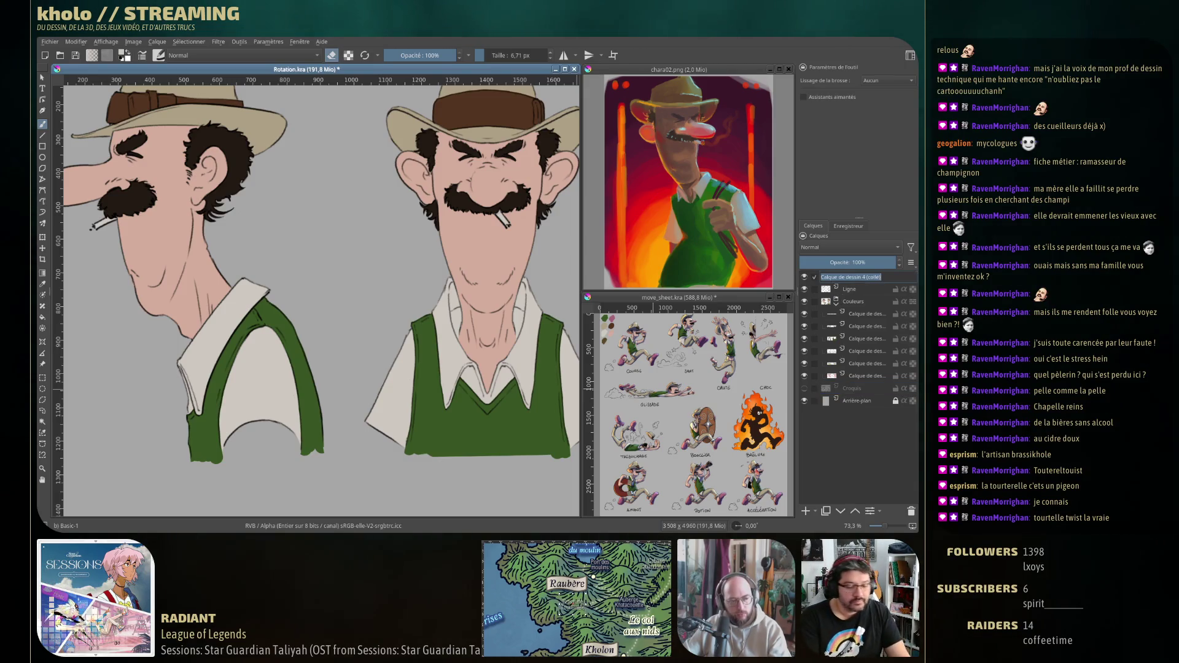
{"action": "type", "text": "Palette"}
{"action": "key", "text": "Return"}
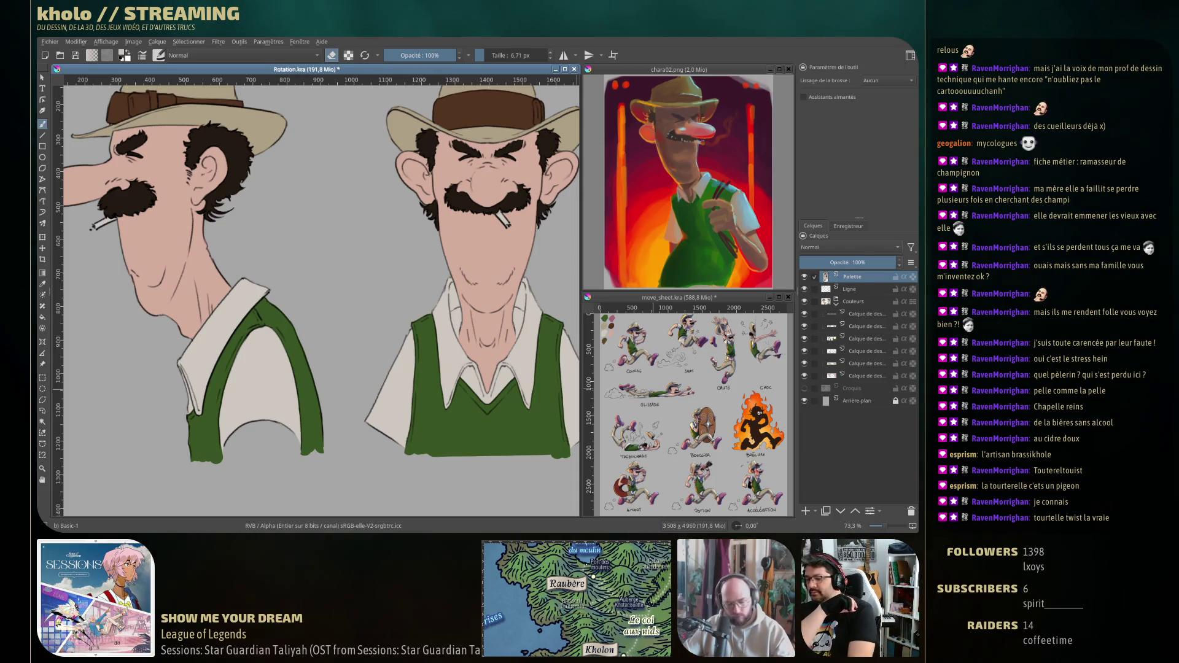
Zoom out to 50.6% to see the whole sheet and start renaming Calque de dessin 3.
{"action": "mouse_move", "coordinate": [361, 302]}
{"action": "left_mouse_down"}
{"action": "mouse_move", "coordinate": [367, 392]}
{"action": "mouse_move", "coordinate": [426, 303]}
{"action": "mouse_move", "coordinate": [403, 297]}
{"action": "mouse_move", "coordinate": [298, 444]}
{"action": "left_mouse_up"}
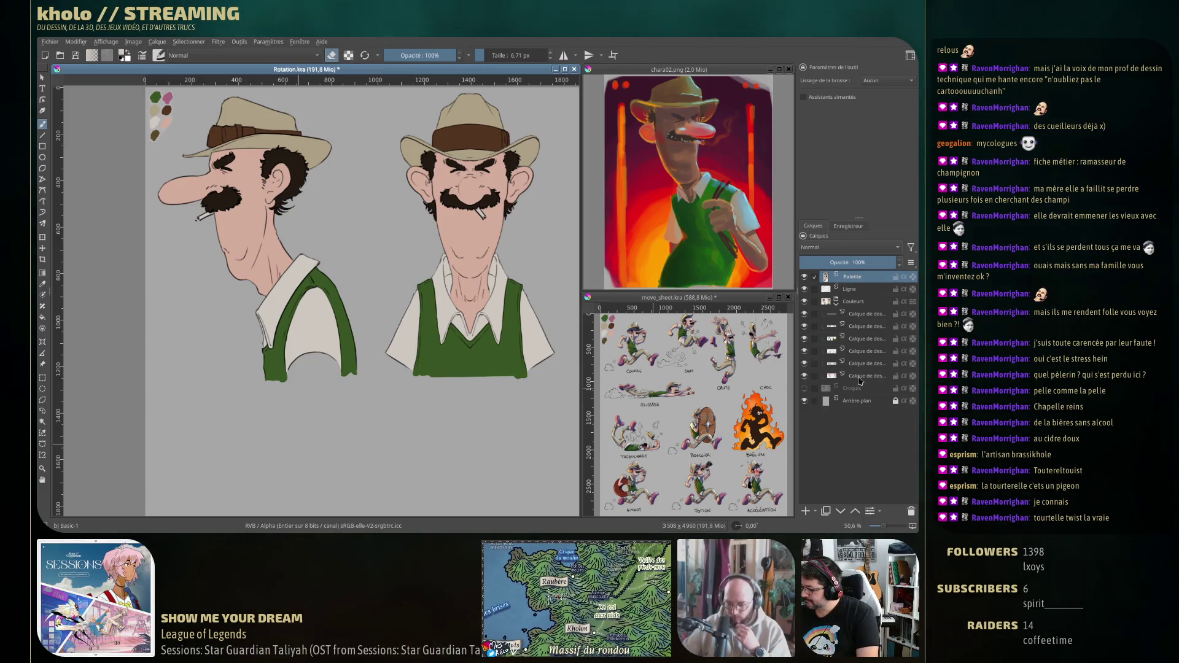
{"action": "left_click", "coordinate": [803, 379]}
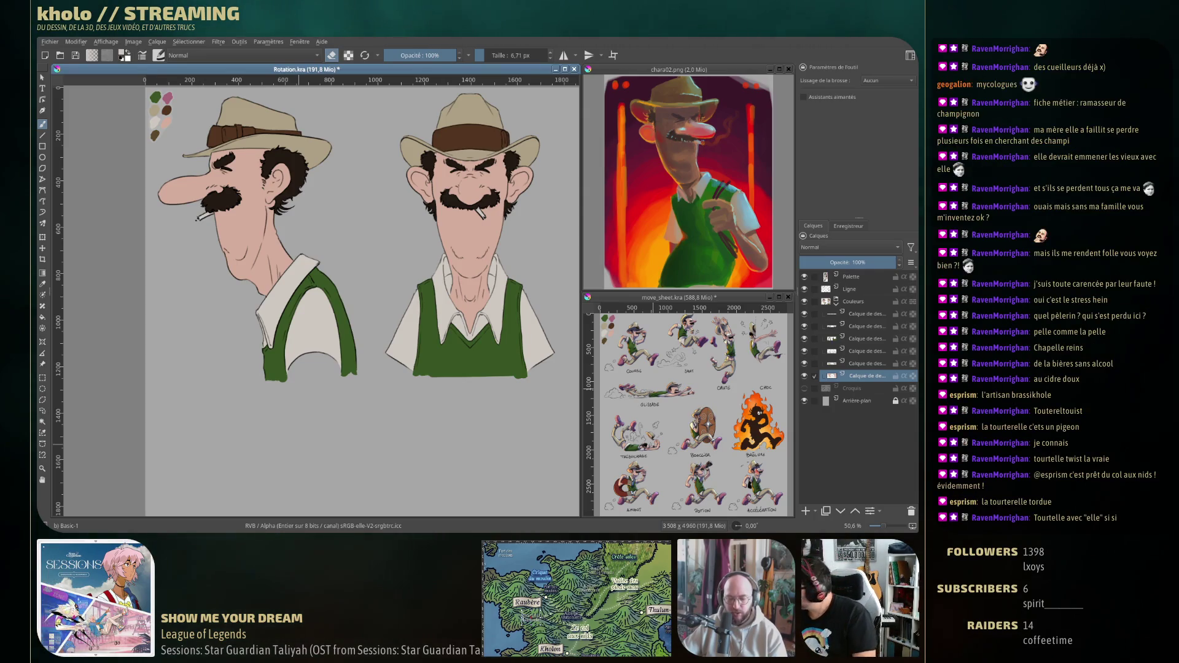
{"action": "double_click", "coordinate": [866, 376]}
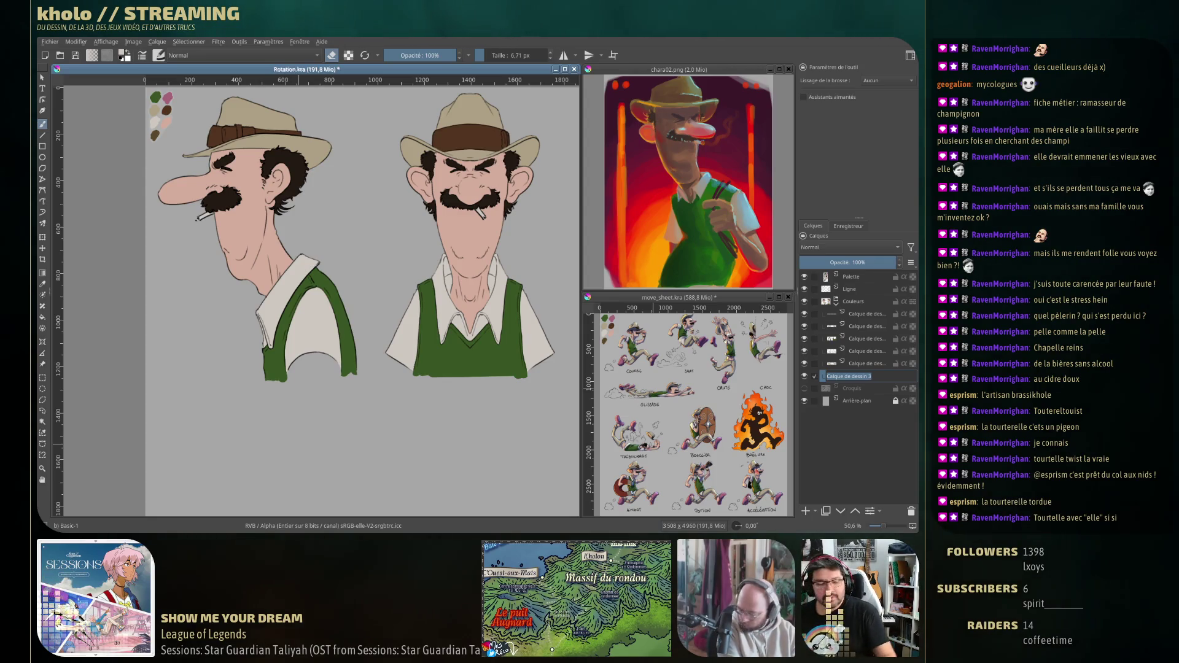
Name the skin layer Peau and add a new layer named Chapeau above it.
{"action": "key", "text": "Return"}
{"action": "double_click", "coordinate": [886, 380]}
{"action": "type", "text": "P"}
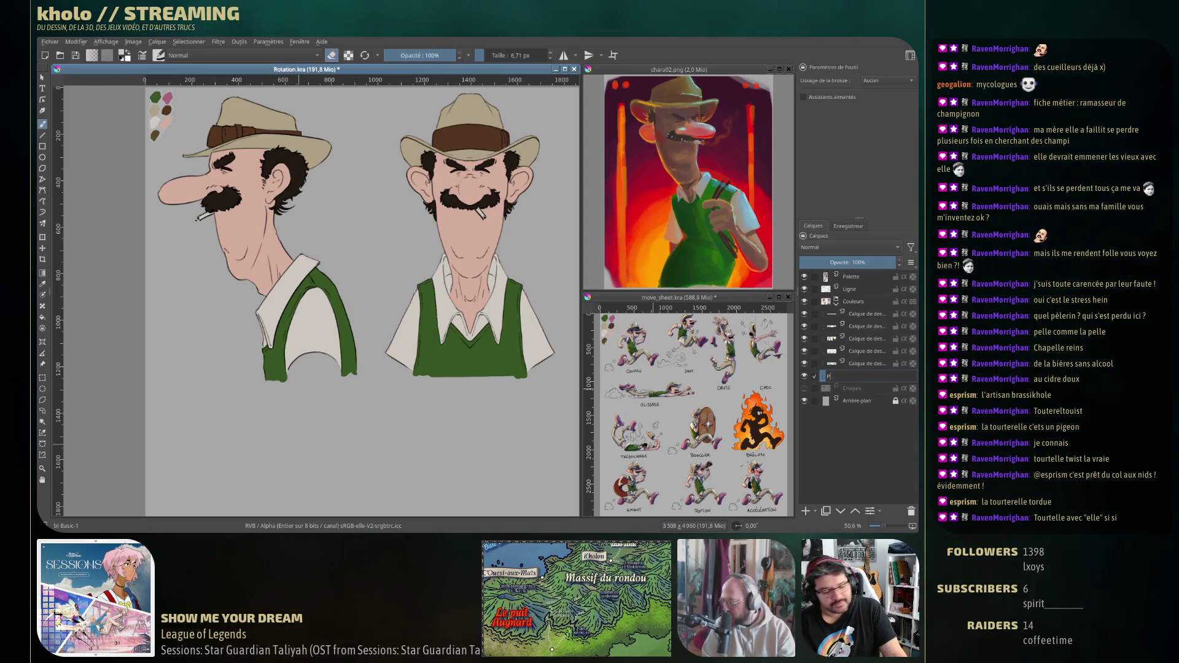
{"action": "type", "text": "Oeaueau"}
{"action": "key", "text": "Return"}
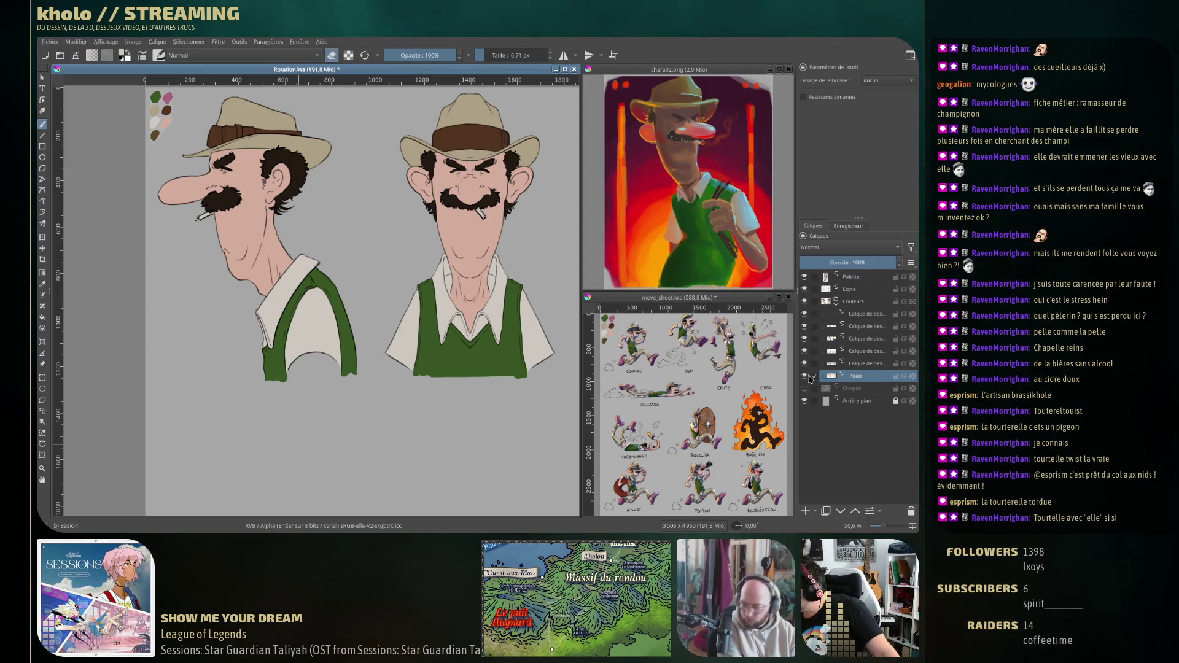
{"action": "key", "text": "Insert"}
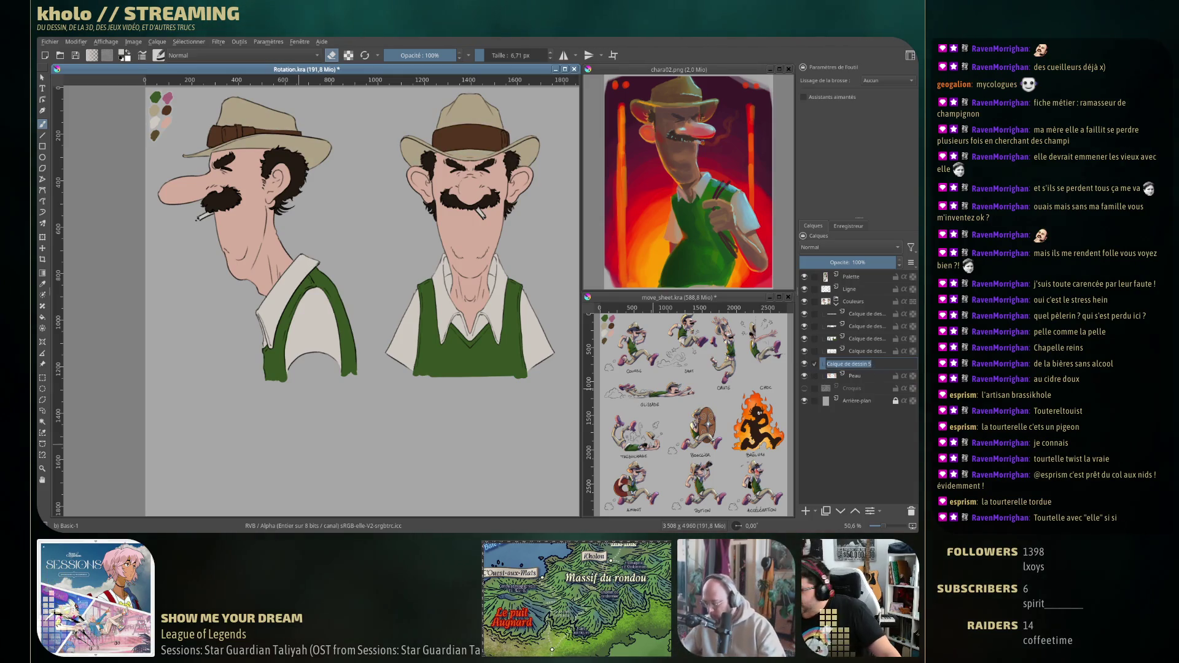
{"action": "type", "text": "Ch"}
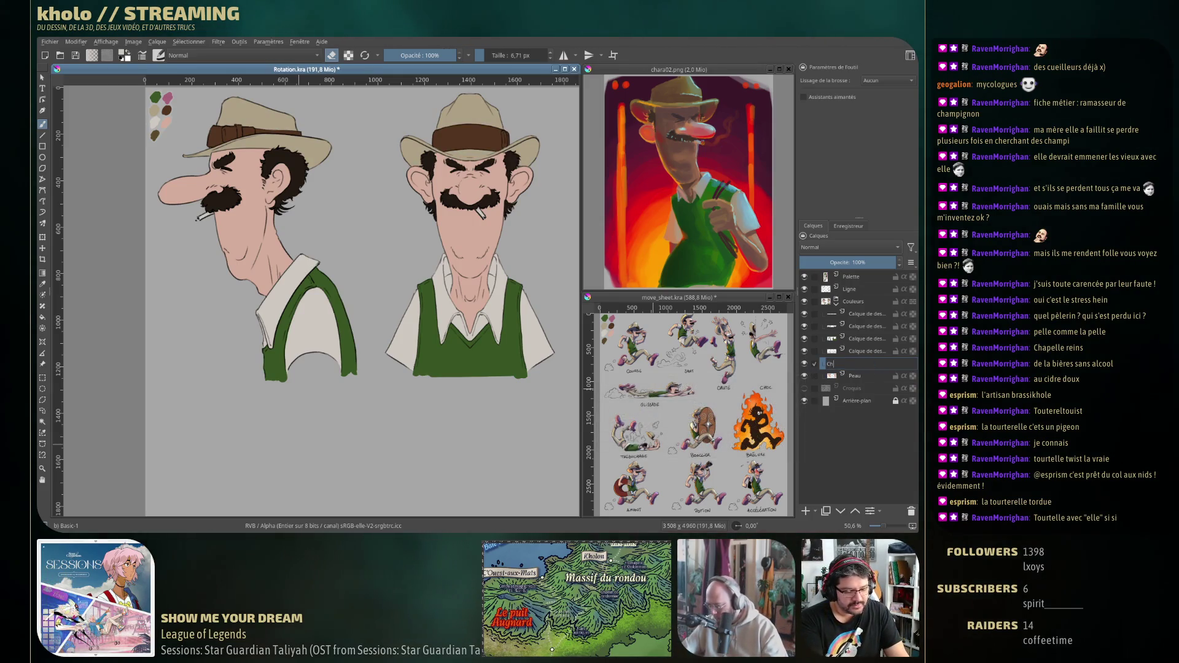
{"action": "type", "text": "apeau"}
{"action": "key", "text": "Return"}
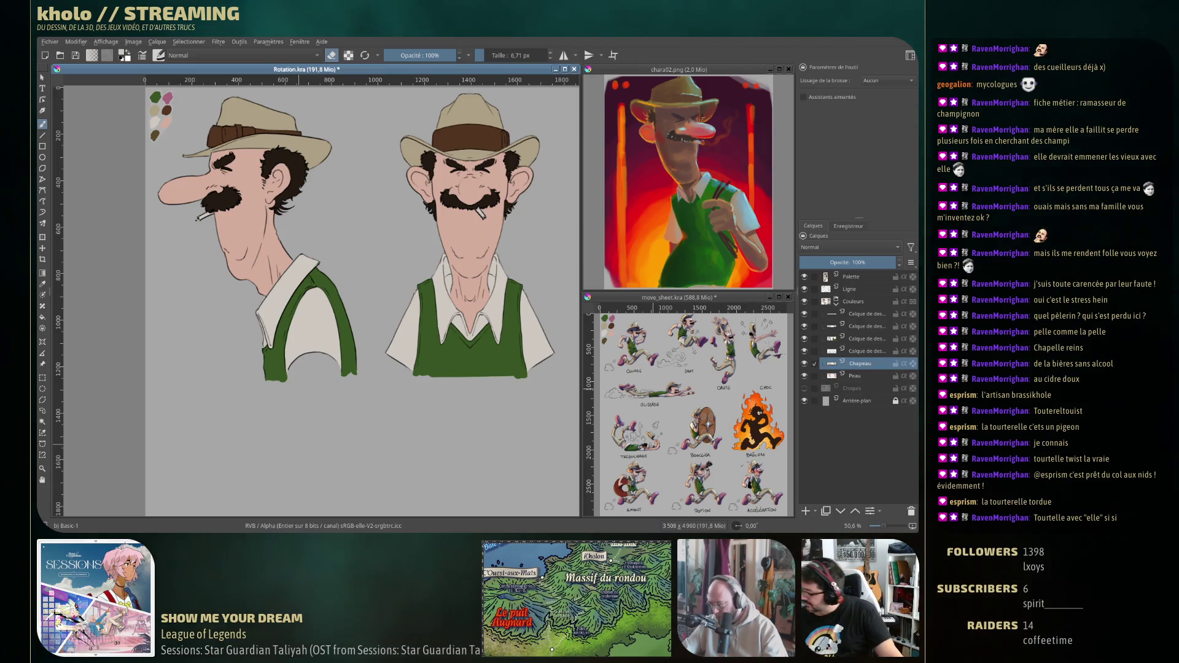
Rename the shirt layer Chemise and the vest layer Gilet.
{"action": "left_click", "coordinate": [863, 353]}
{"action": "double_click", "coordinate": [863, 353]}
{"action": "type", "text": "Chemise"}
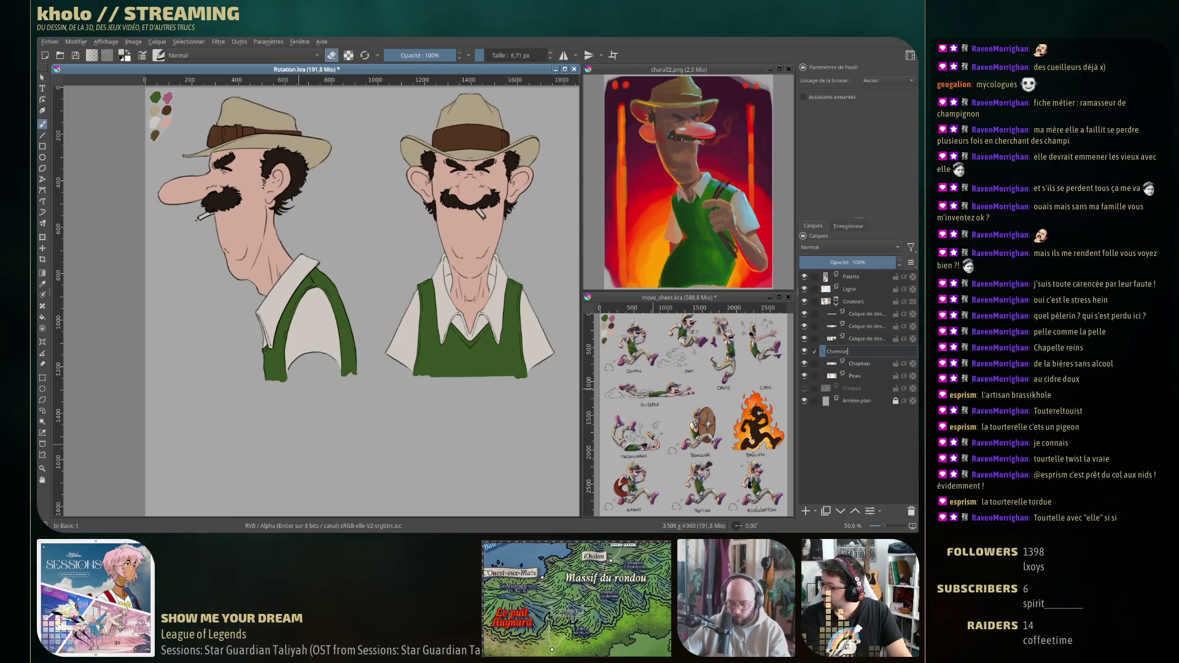
{"action": "key", "text": "Return"}
{"action": "left_click", "coordinate": [805, 339]}
{"action": "left_click", "coordinate": [804, 339]}
{"action": "double_click", "coordinate": [860, 338]}
{"action": "type", "text": "C"}
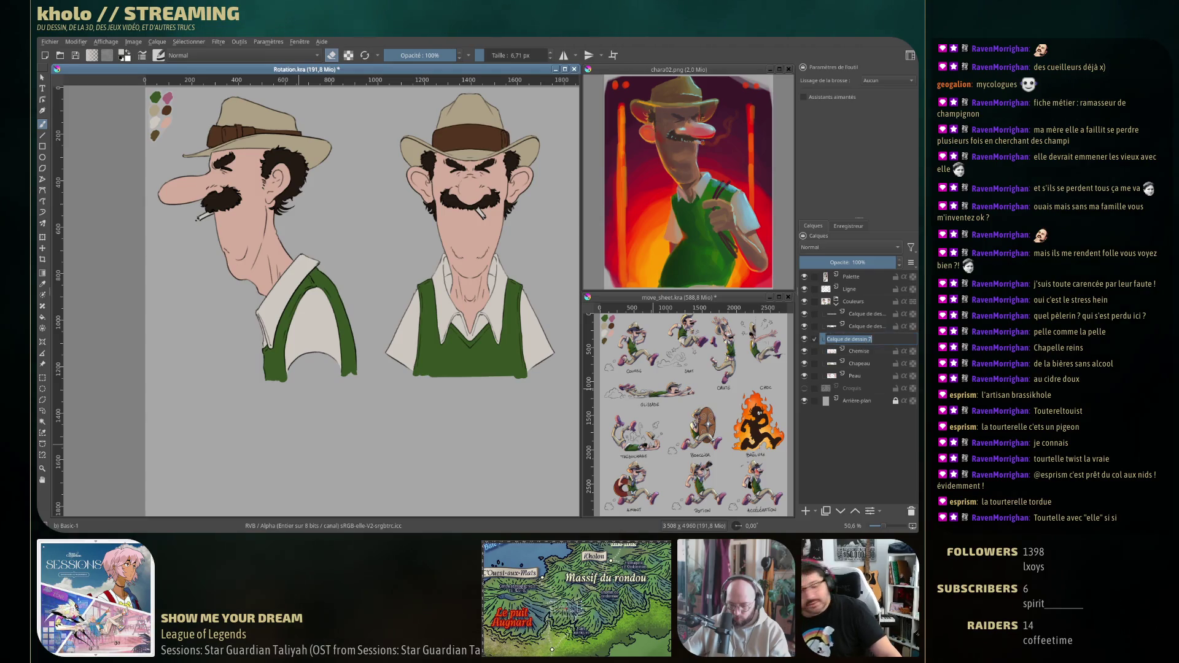
{"action": "type", "text": "ilet"}
{"action": "key", "text": "Return"}
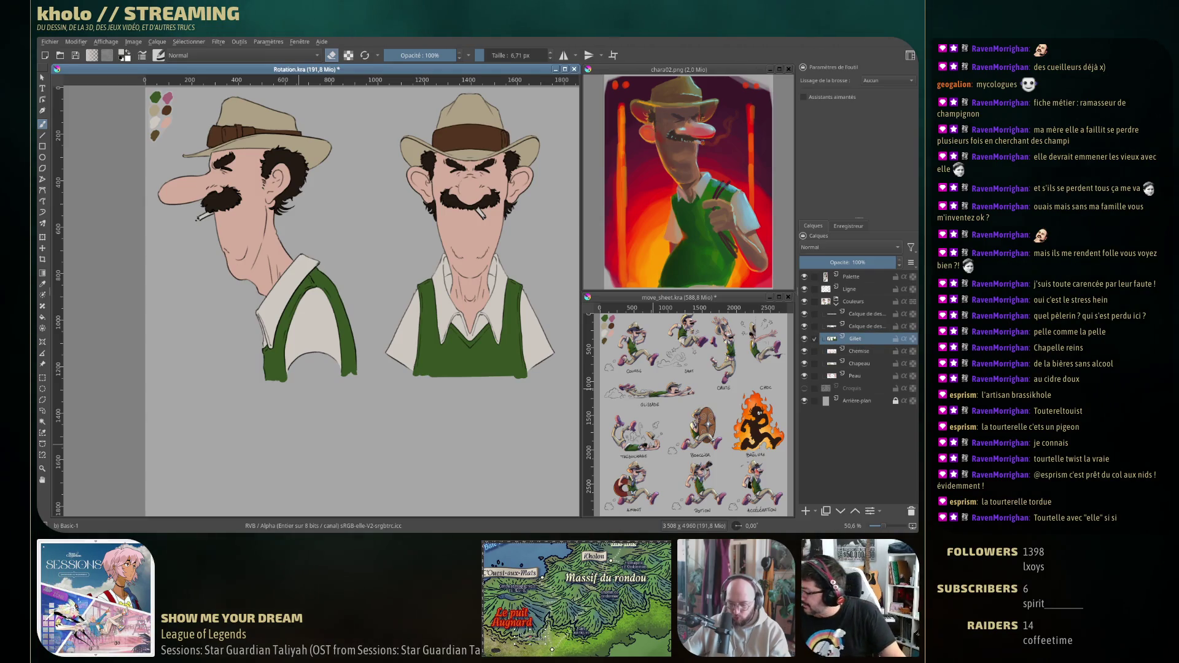
Rename the hair layer Poils and the hat band layer Ruban.
{"action": "left_click", "coordinate": [805, 326]}
{"action": "left_click", "coordinate": [804, 327]}
{"action": "left_click", "coordinate": [805, 326]}
{"action": "left_click", "coordinate": [805, 326]}
{"action": "left_click", "coordinate": [860, 326]}
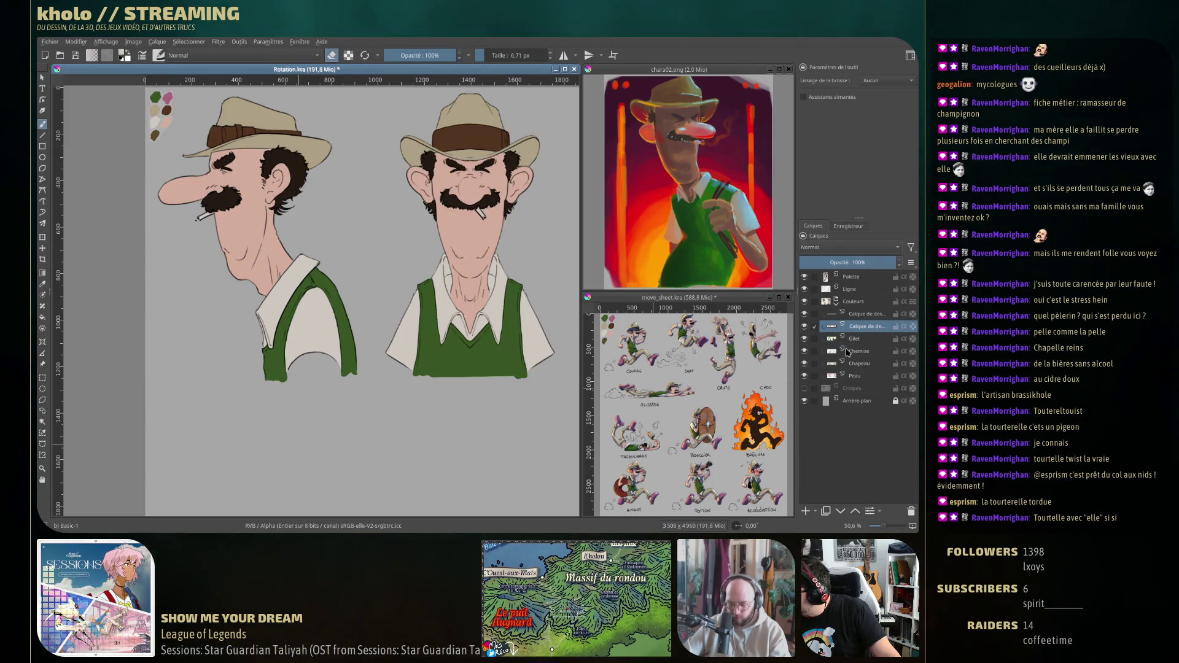
{"action": "double_click", "coordinate": [855, 326]}
{"action": "type", "text": "Poils"}
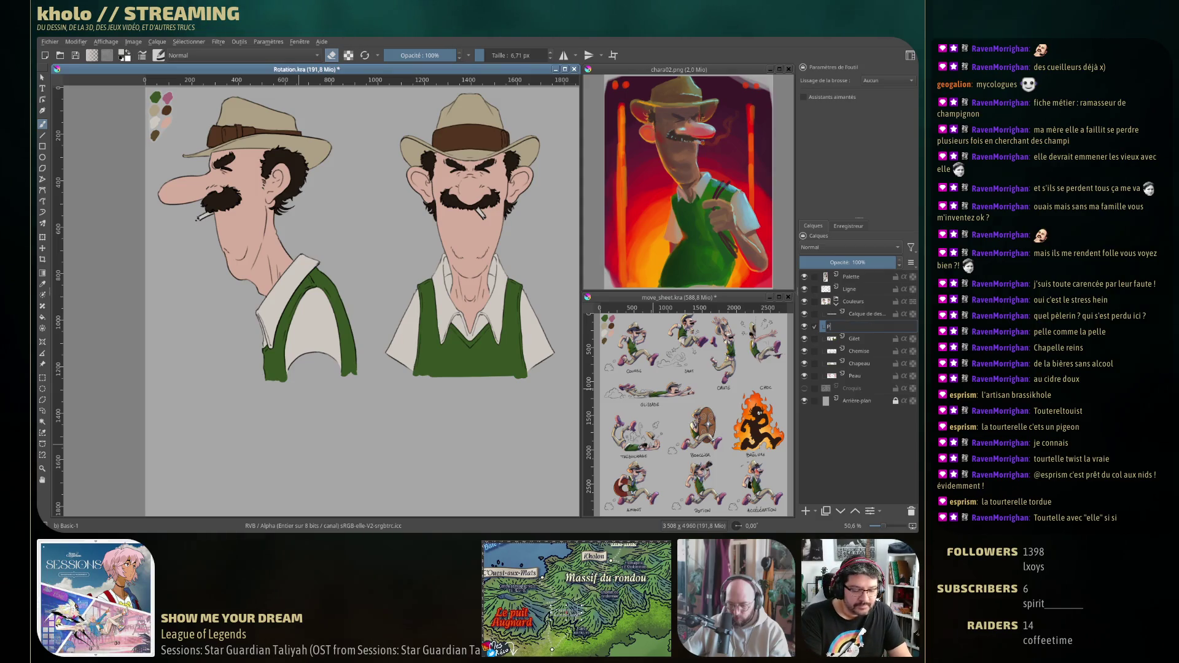
{"action": "key", "text": "Return"}
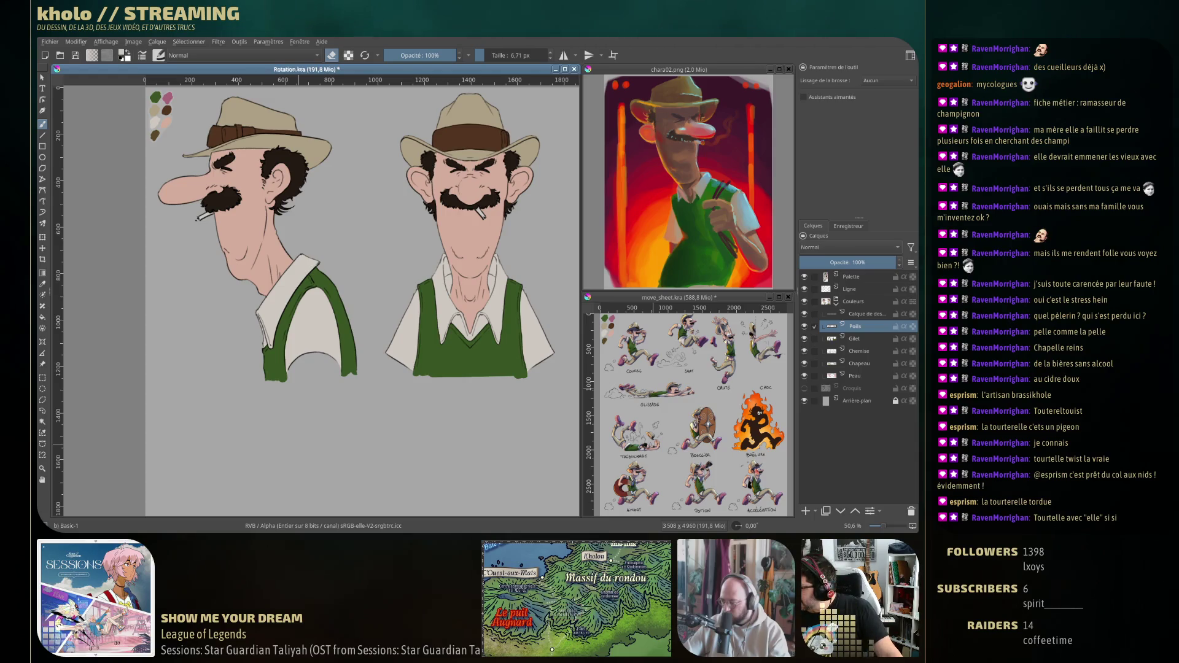
{"action": "left_click", "coordinate": [872, 315]}
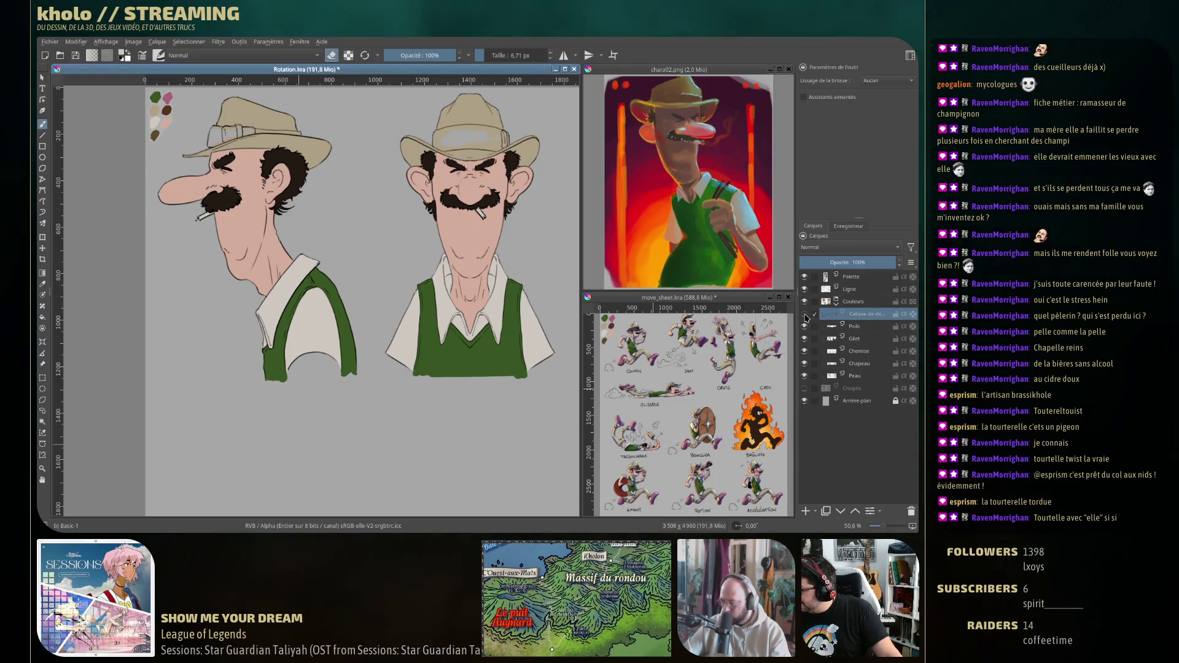
{"action": "double_click", "coordinate": [845, 312]}
{"action": "type", "text": "Ce"}
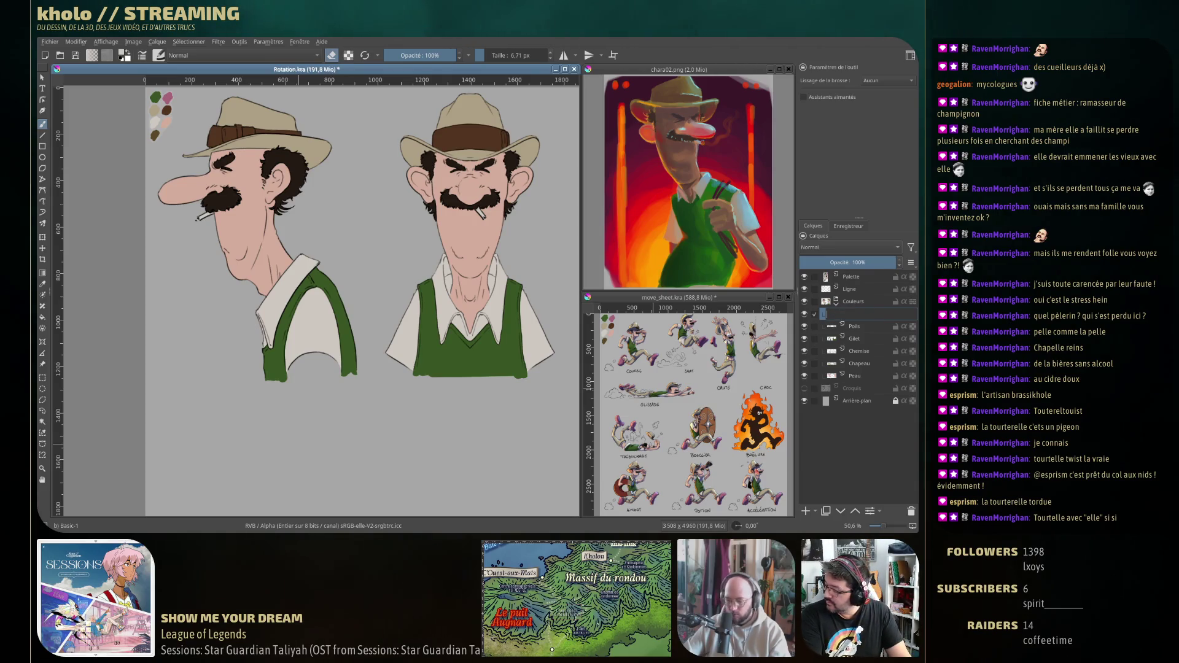
{"action": "type", "text": "Ruban"}
{"action": "key", "text": "Return"}
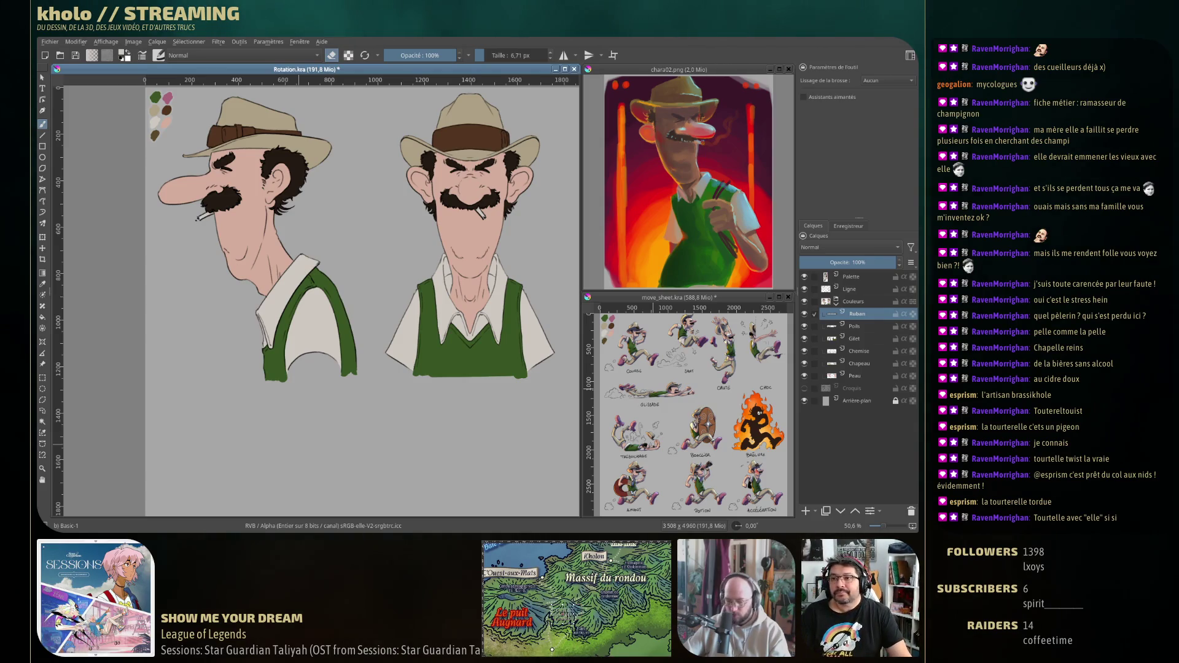
{"action": "key", "text": "alt+Tab"}
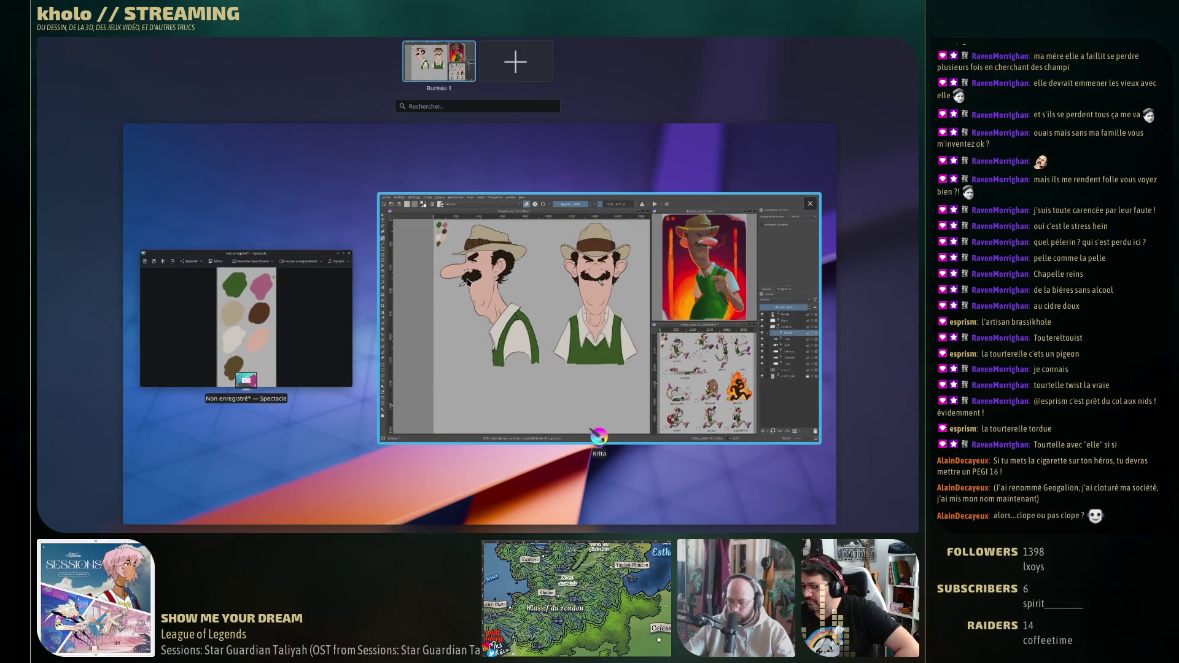
Bring the Krita window with the cowboy turnaround back from the Plasma Overview.
{"action": "left_click", "coordinate": [467, 278]}
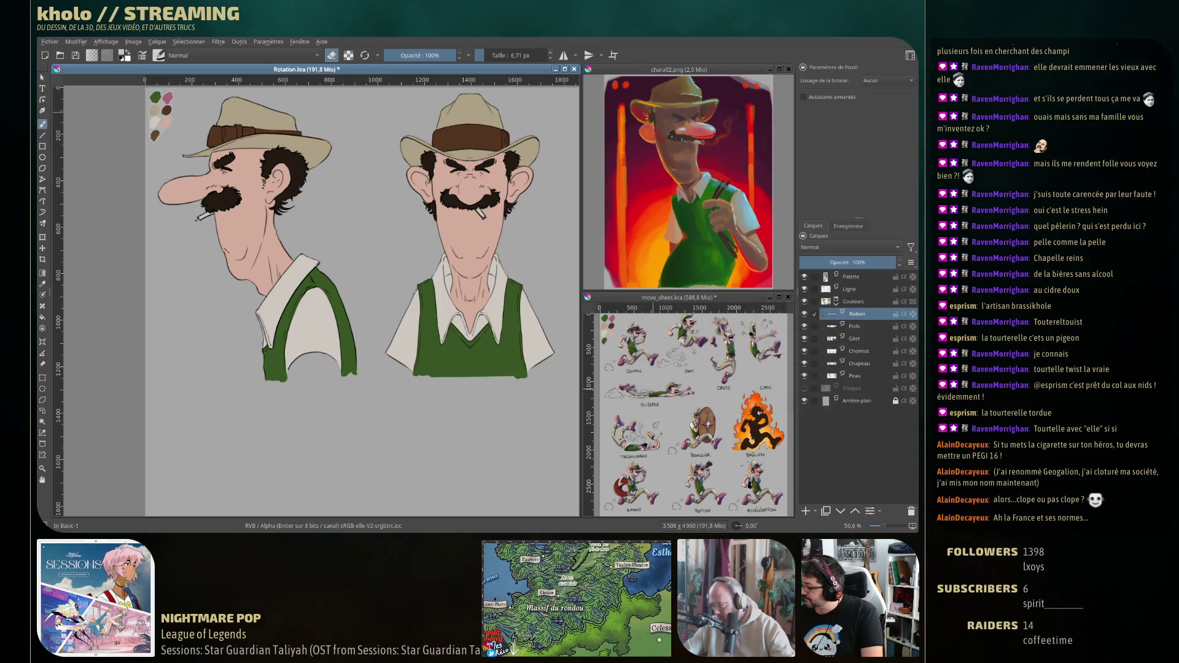
Add an empty drawing layer directly above Peau in the Couleurs group.
{"action": "left_click", "coordinate": [869, 377]}
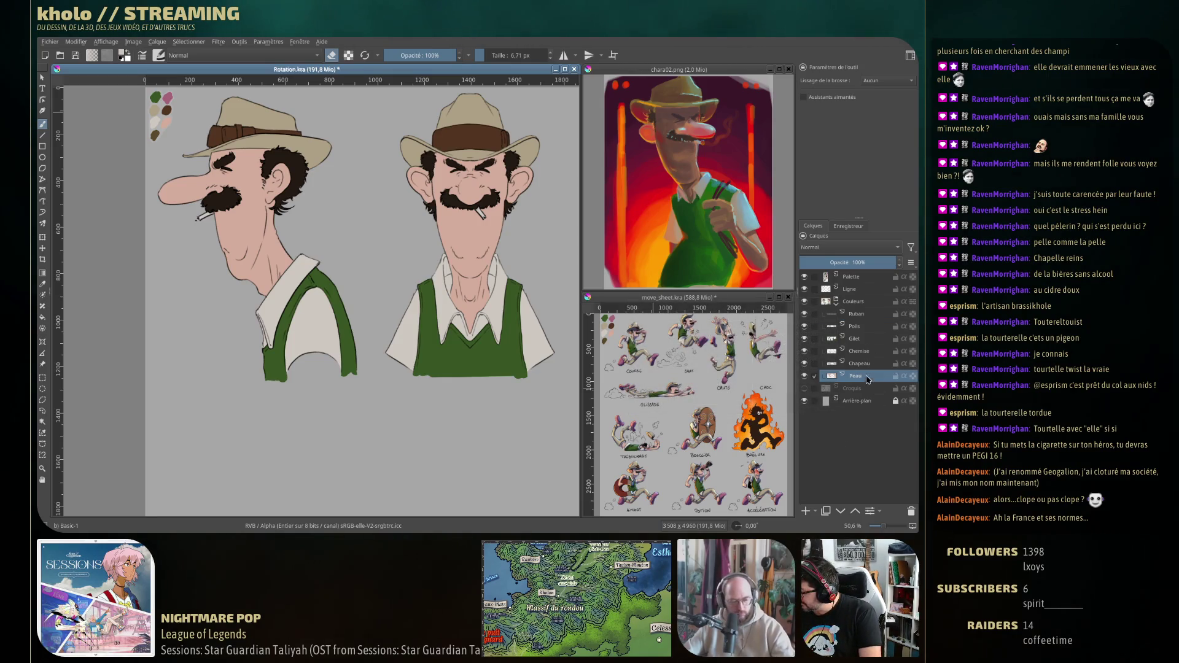
{"action": "left_click", "coordinate": [807, 513]}
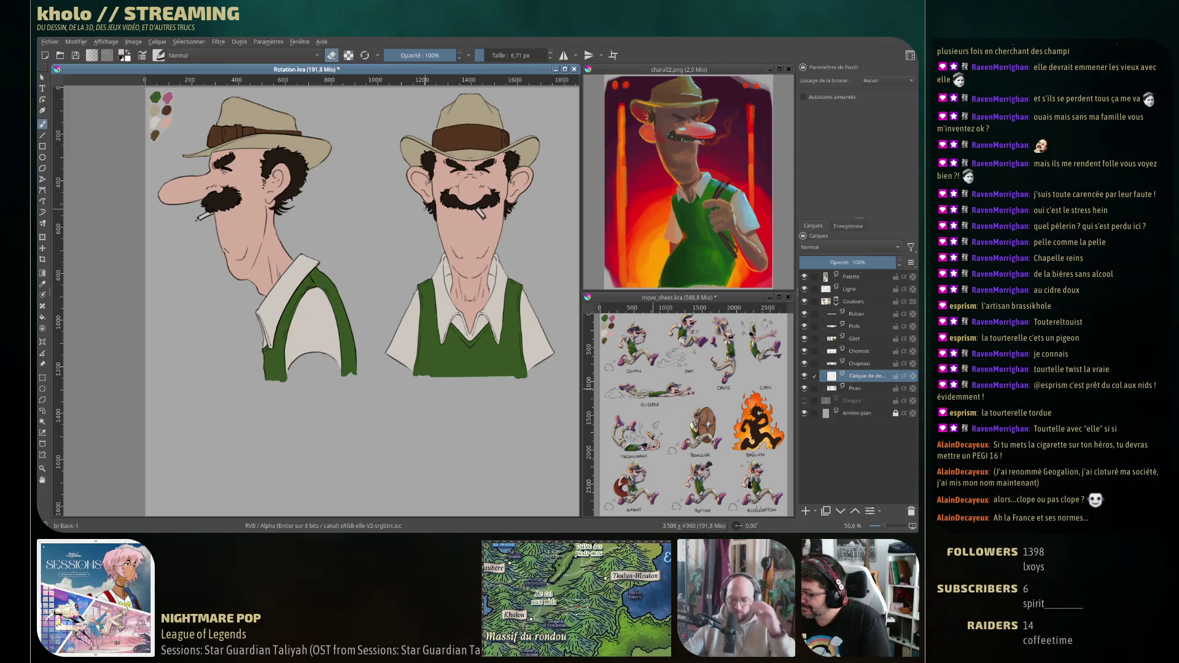
Pick a deep red on the pop-up palette's hue ring and colour triangle.
{"action": "right_click", "coordinate": [390, 213]}
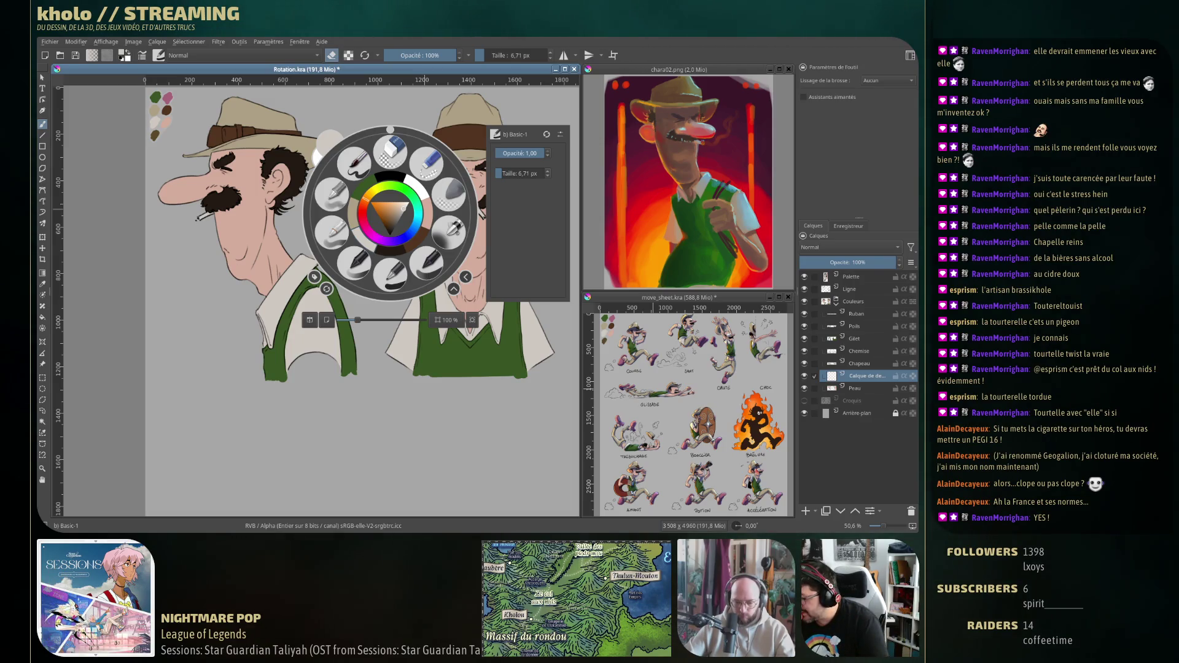
{"action": "left_click", "coordinate": [362, 217]}
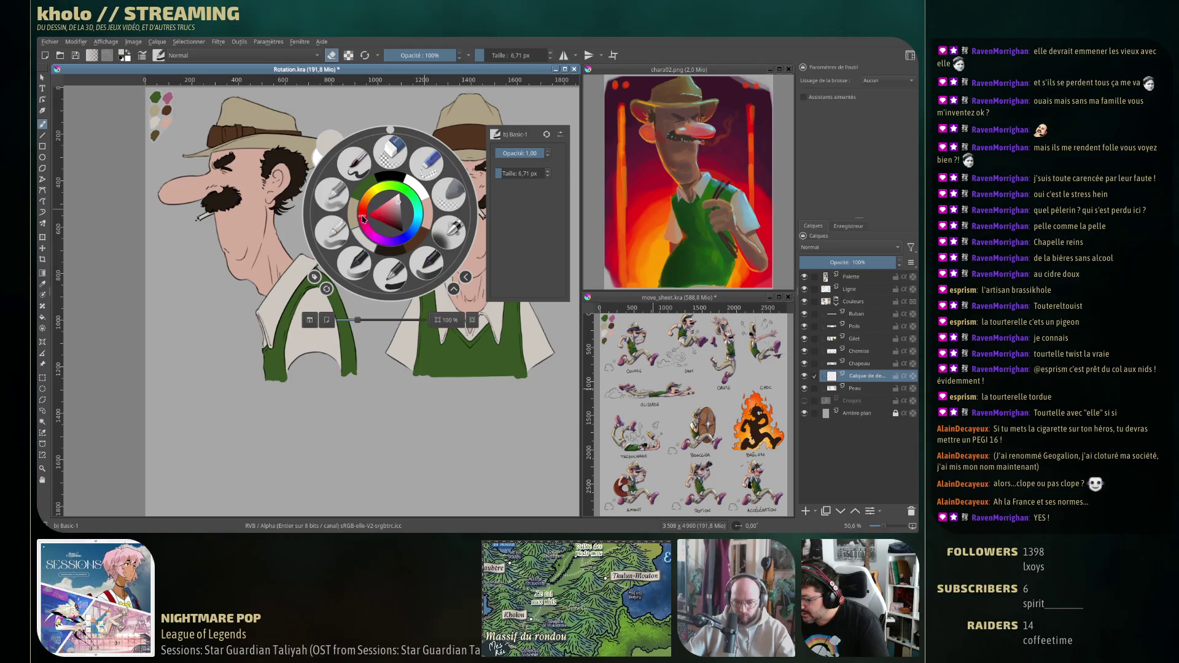
{"action": "left_click_drag", "start_coordinate": [398, 210], "coordinate": [378, 218]}
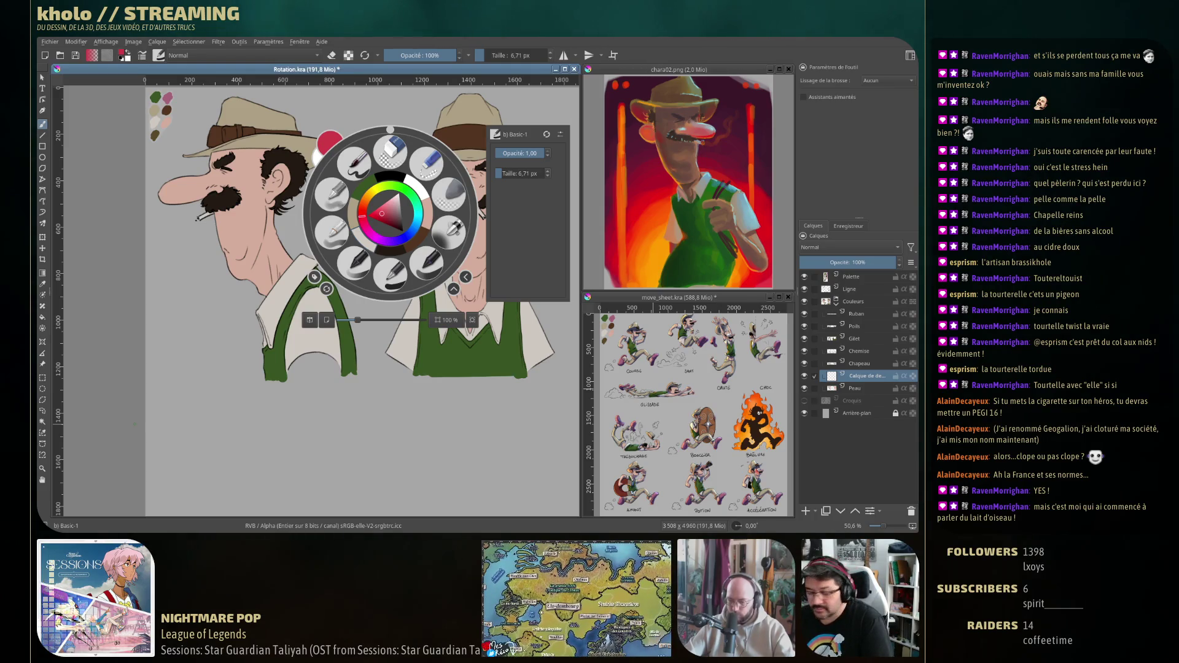
{"action": "key", "text": "Escape"}
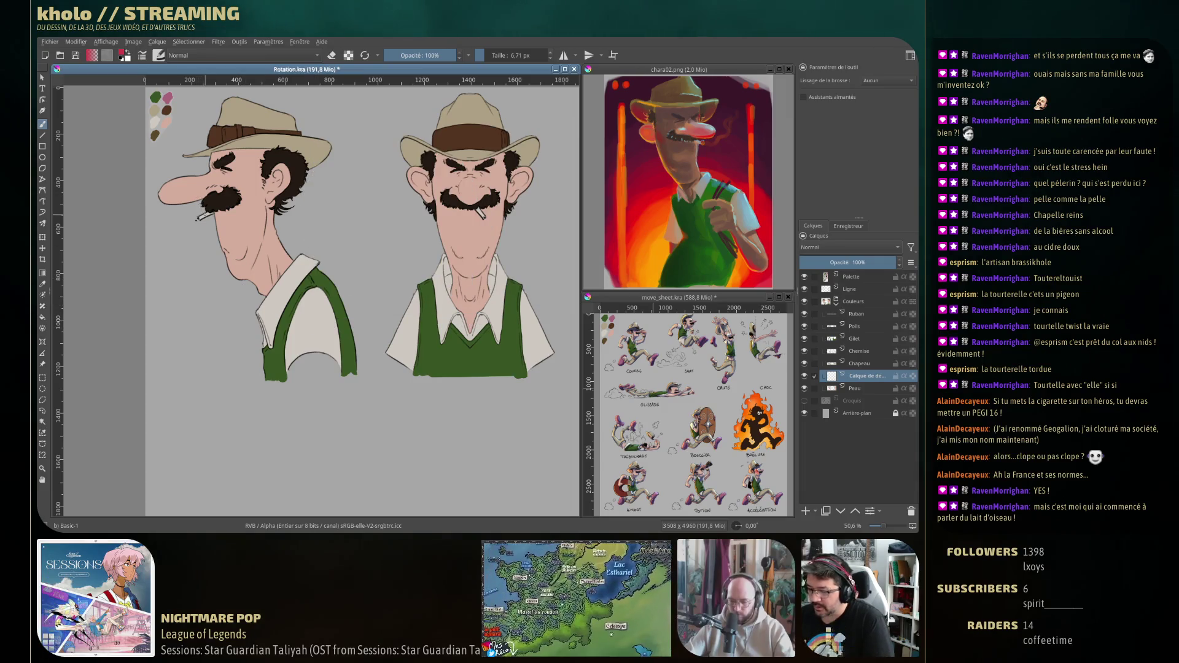
Switch to Airbrush Soft, shrink it, and enable Inherit Alpha on the new layer.
{"action": "right_click", "coordinate": [216, 227]}
{"action": "left_click", "coordinate": [275, 247]}
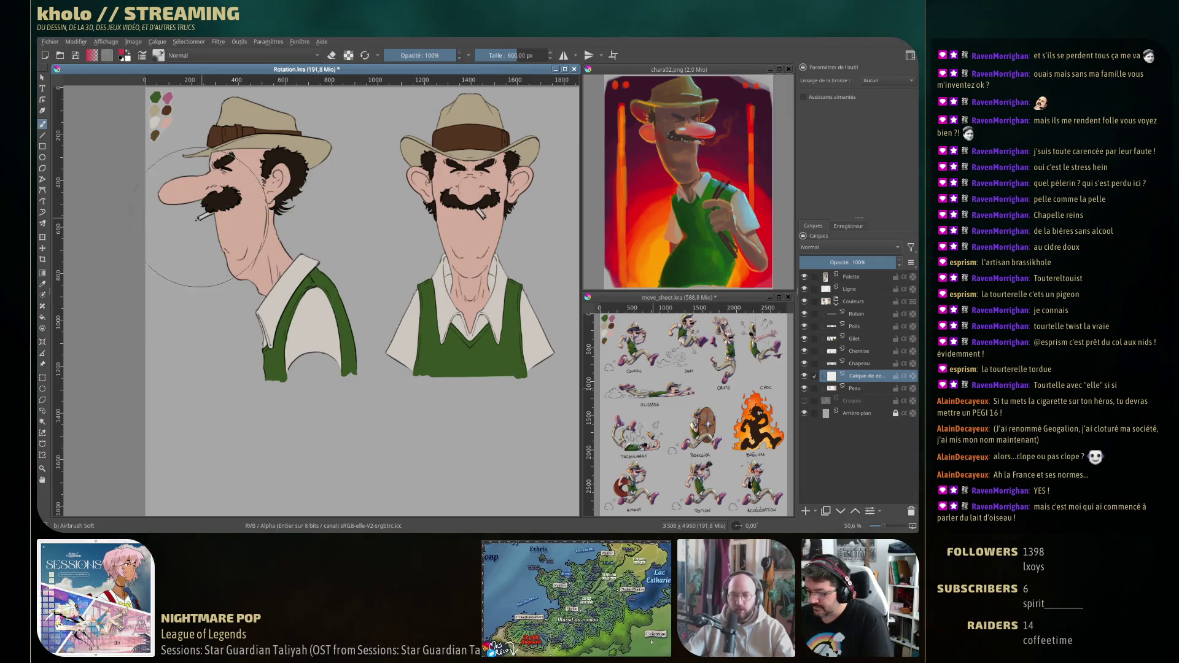
{"action": "left_click_drag", "start_coordinate": [154, 184], "coordinate": [195, 181]}
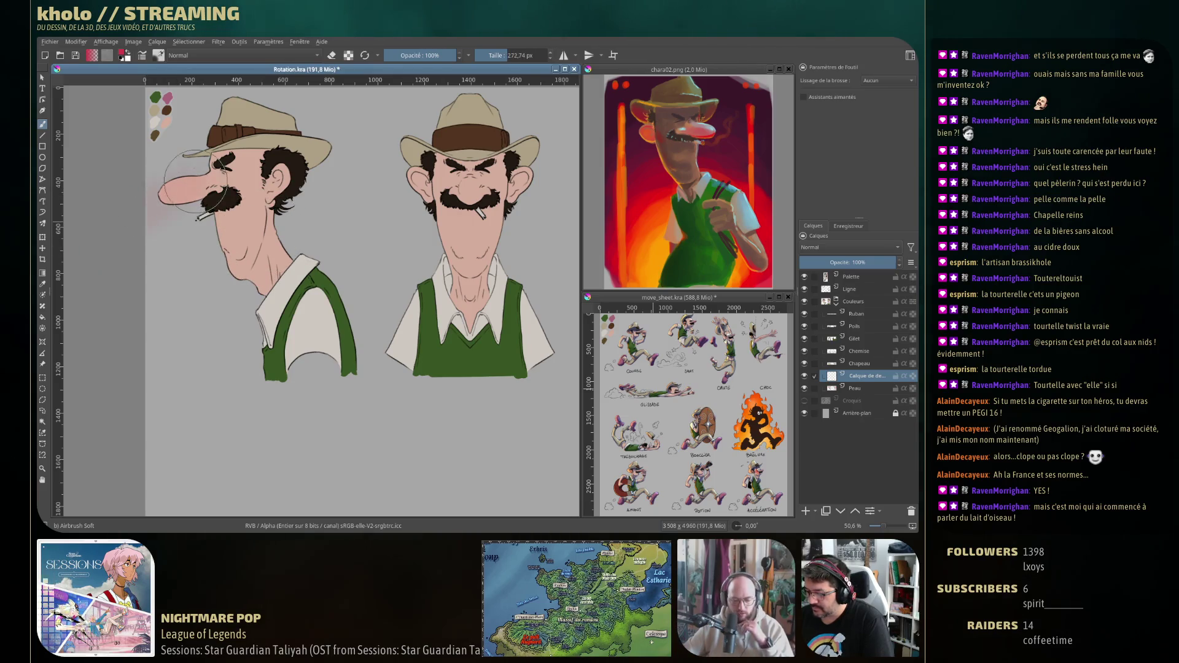
{"action": "left_click", "coordinate": [912, 377]}
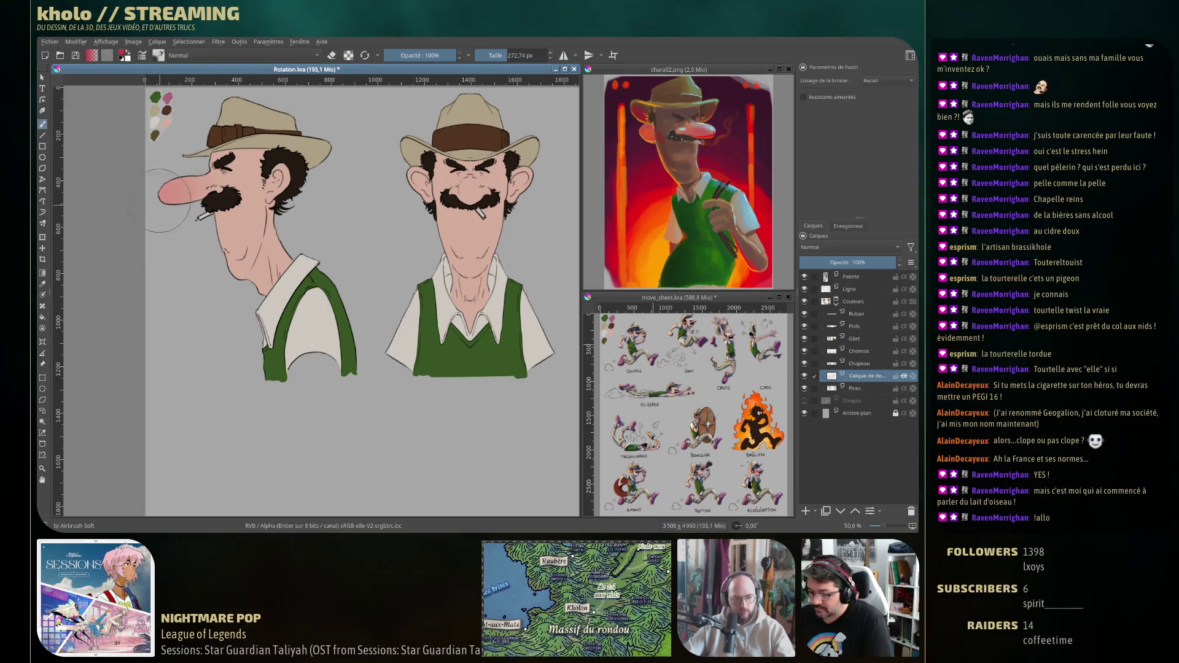
{"action": "left_click_drag", "start_coordinate": [231, 183], "coordinate": [166, 202]}
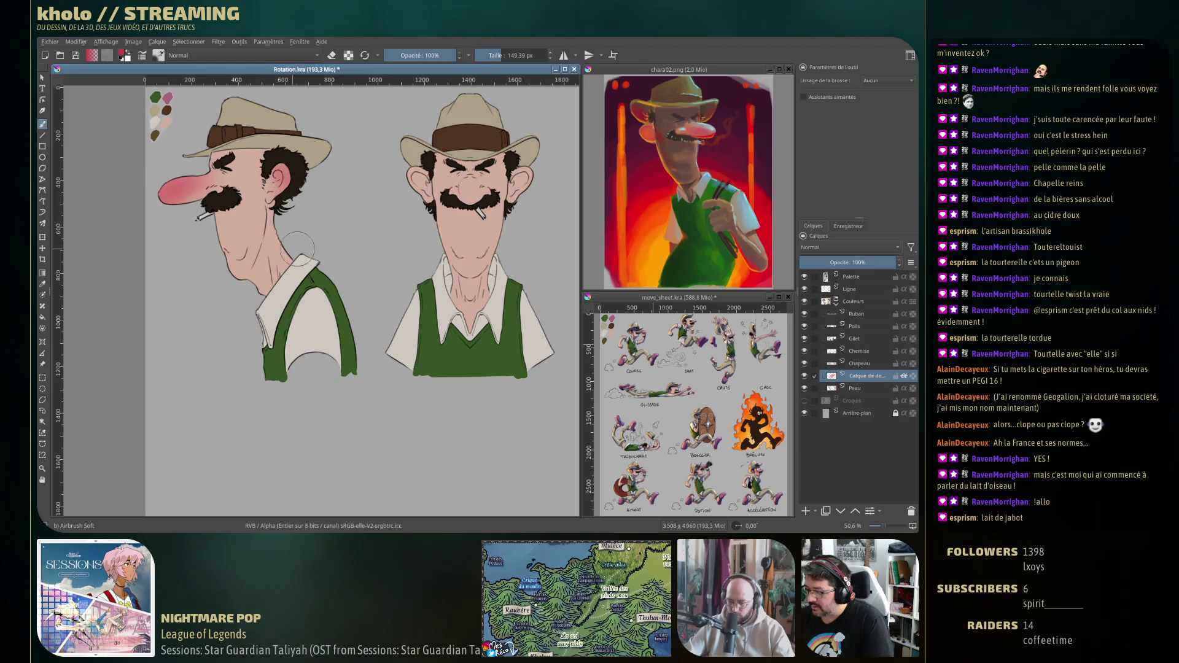
Airbrush red blush on both characters' noses and cheeks, undoing a stray eye stroke.
{"action": "left_click_drag", "start_coordinate": [259, 209], "coordinate": [320, 232]}
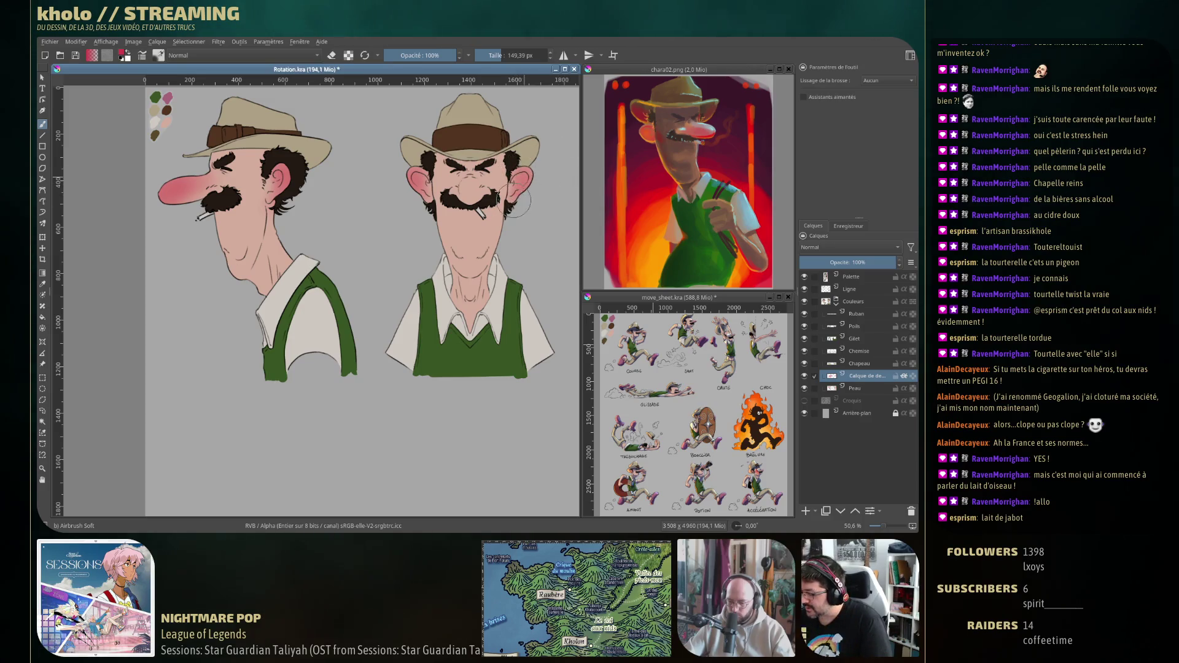
{"action": "left_click_drag", "start_coordinate": [430, 169], "coordinate": [449, 184]}
{"action": "key", "text": "ctrl+z"}
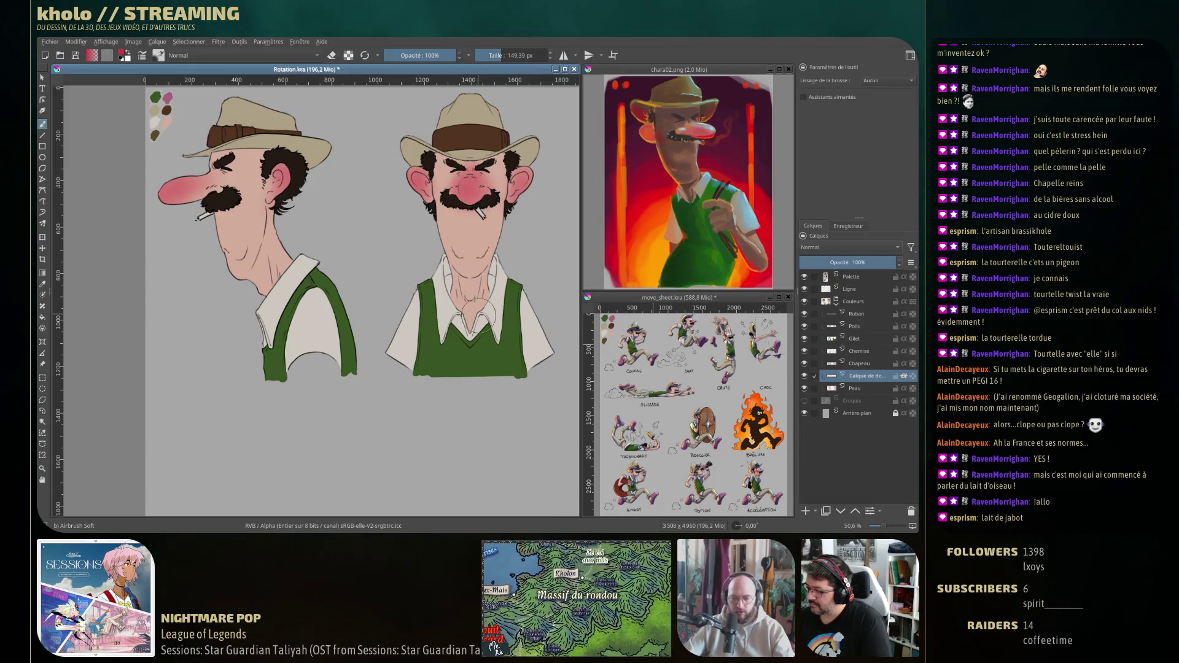
{"action": "key", "text": "e"}
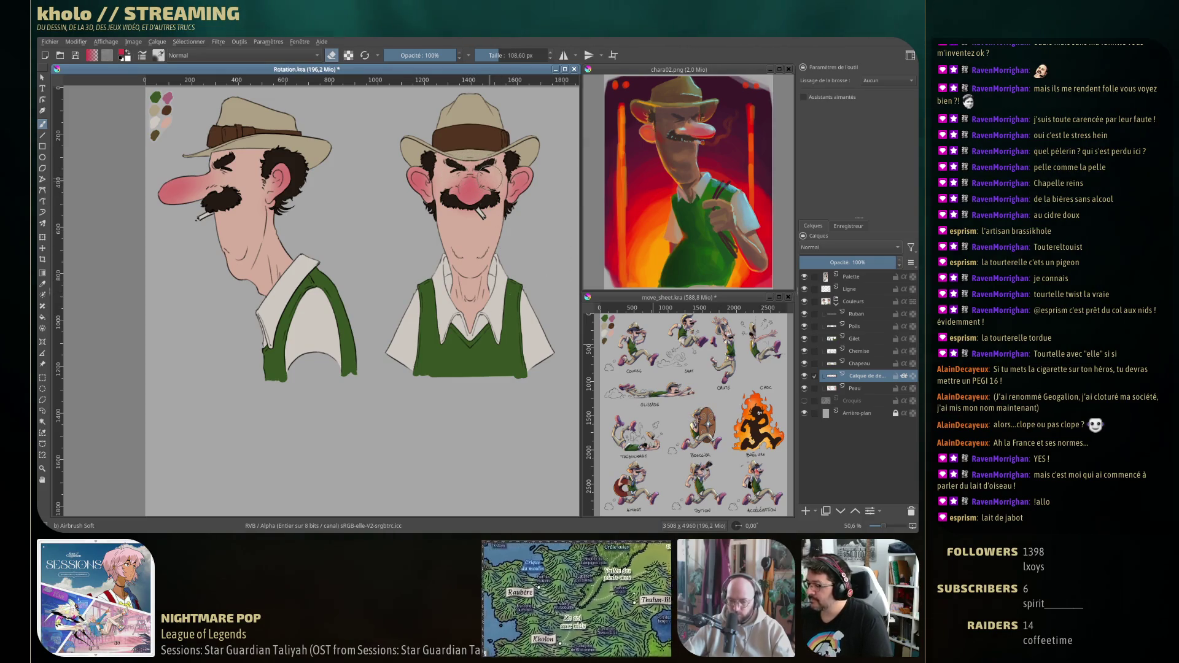
{"action": "key", "text": "e"}
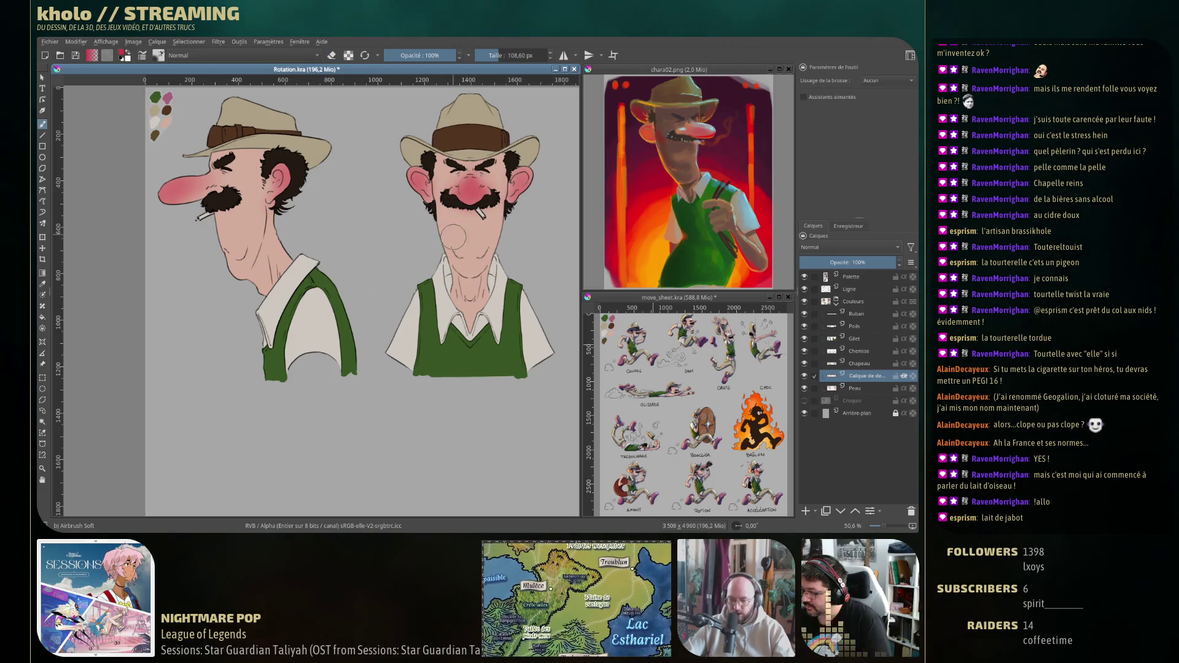
{"action": "key", "text": "e"}
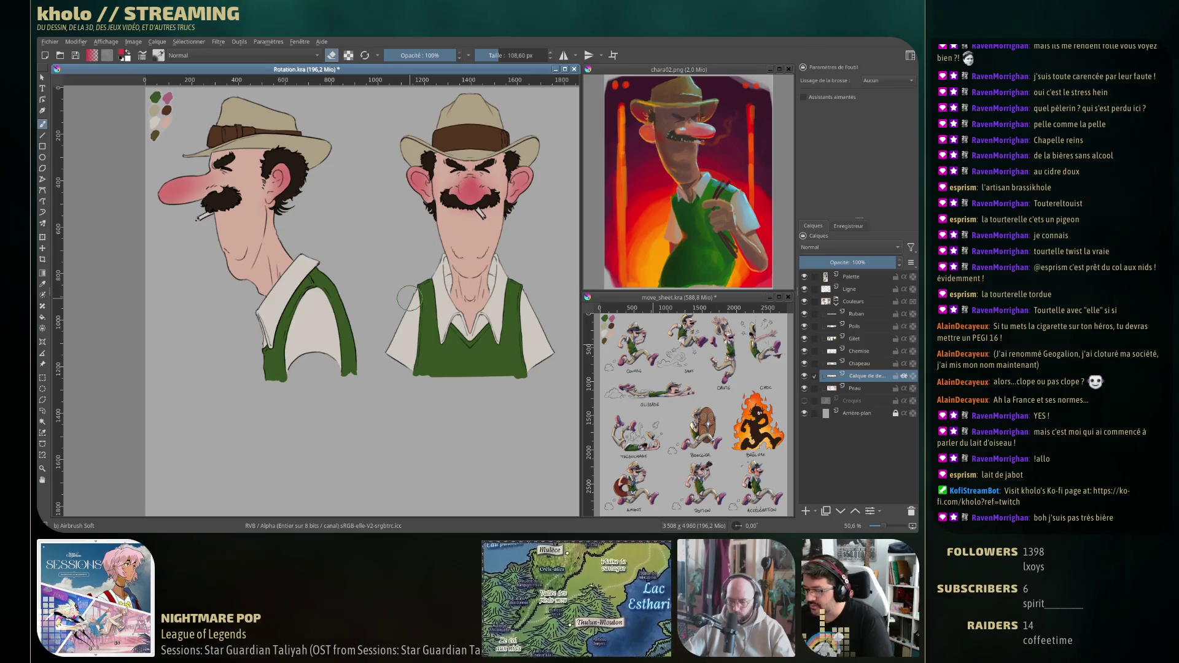
{"action": "key", "text": "e"}
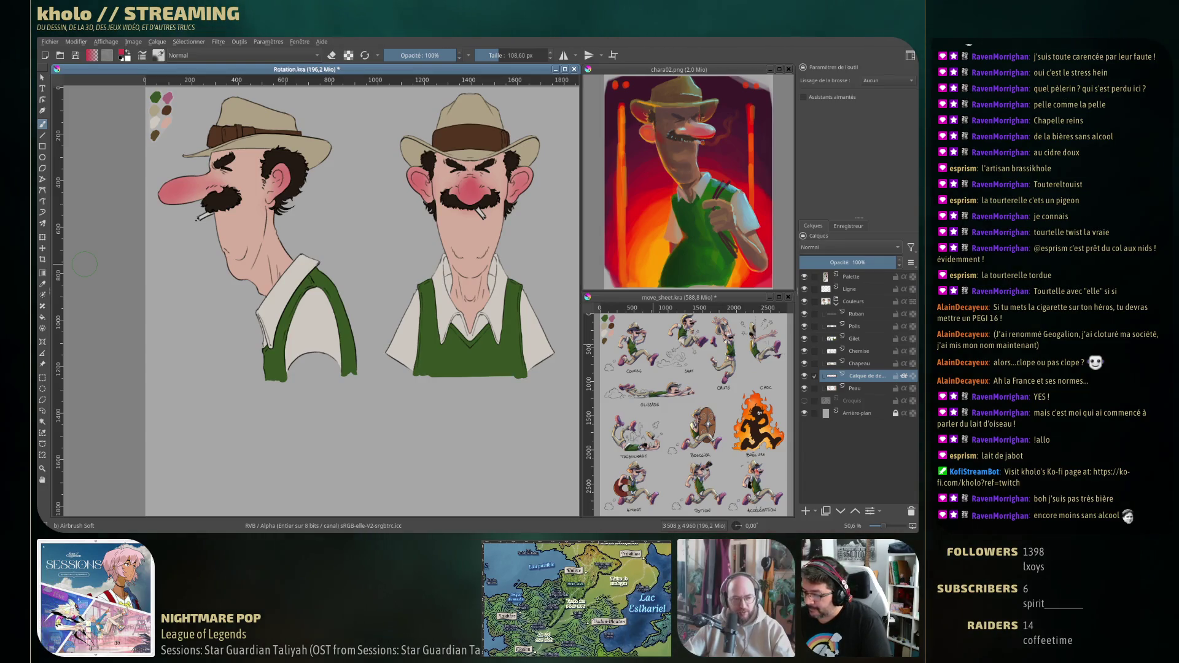
Airbrush soft pink shading along the jaws and necks, undoing stray strokes.
{"action": "key", "text": "e"}
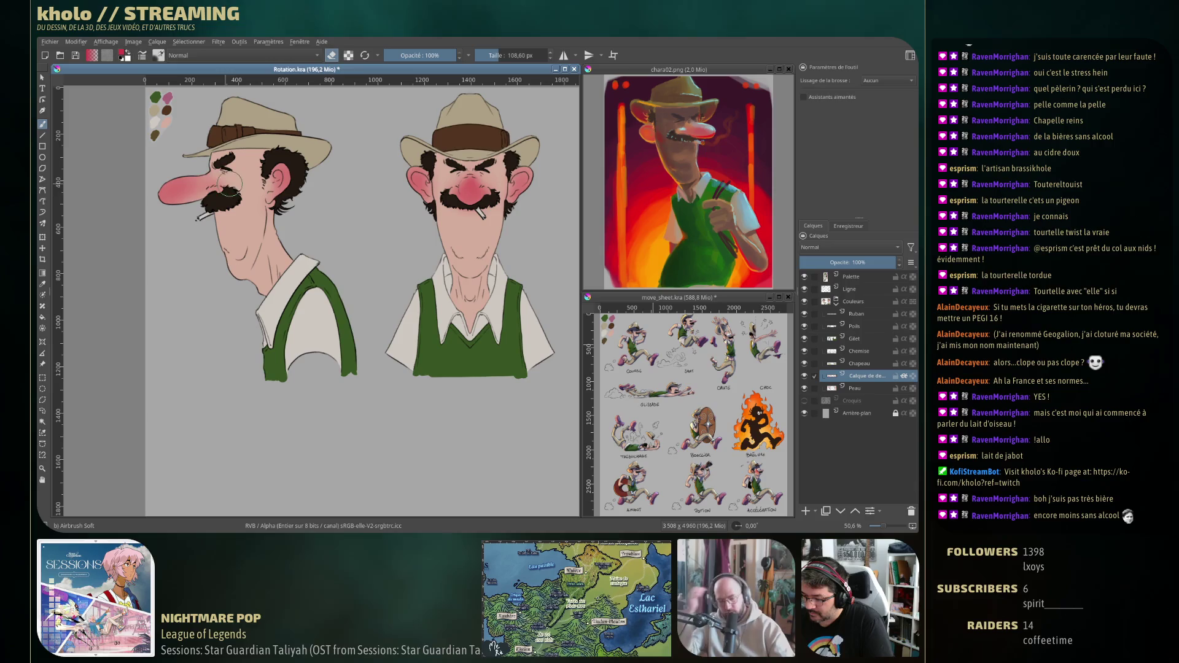
{"action": "left_click_drag", "start_coordinate": [225, 183], "coordinate": [190, 191], "text": "shift"}
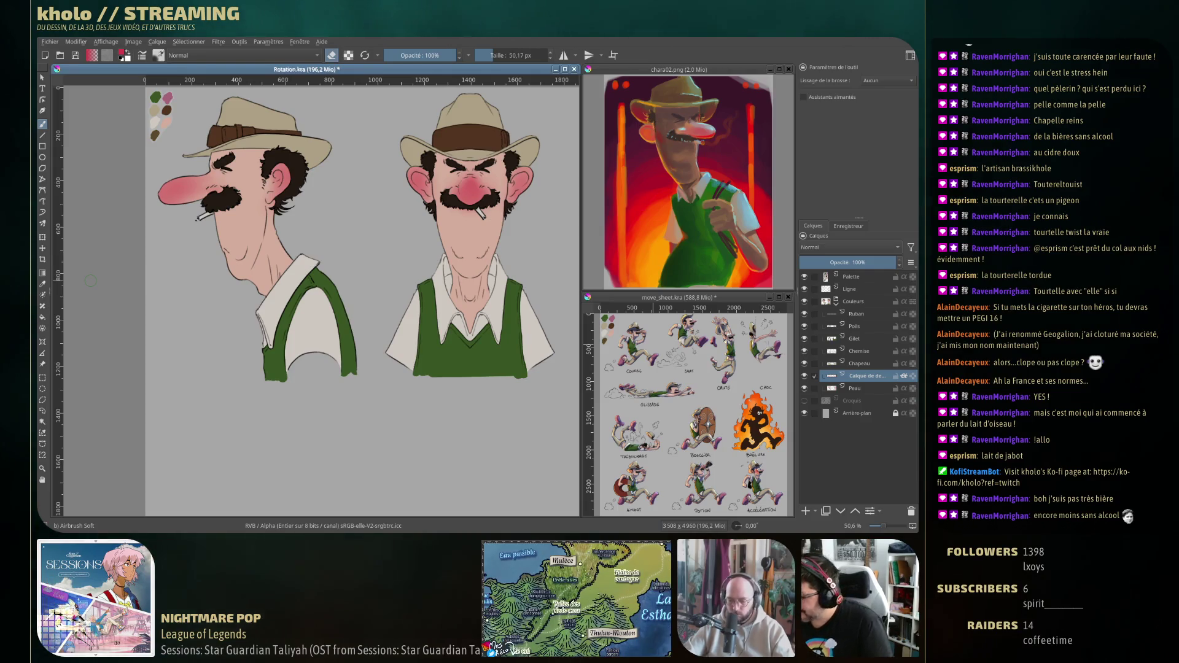
{"action": "left_click_drag", "start_coordinate": [473, 197], "coordinate": [485, 203]}
{"action": "key", "text": "ctrl+z"}
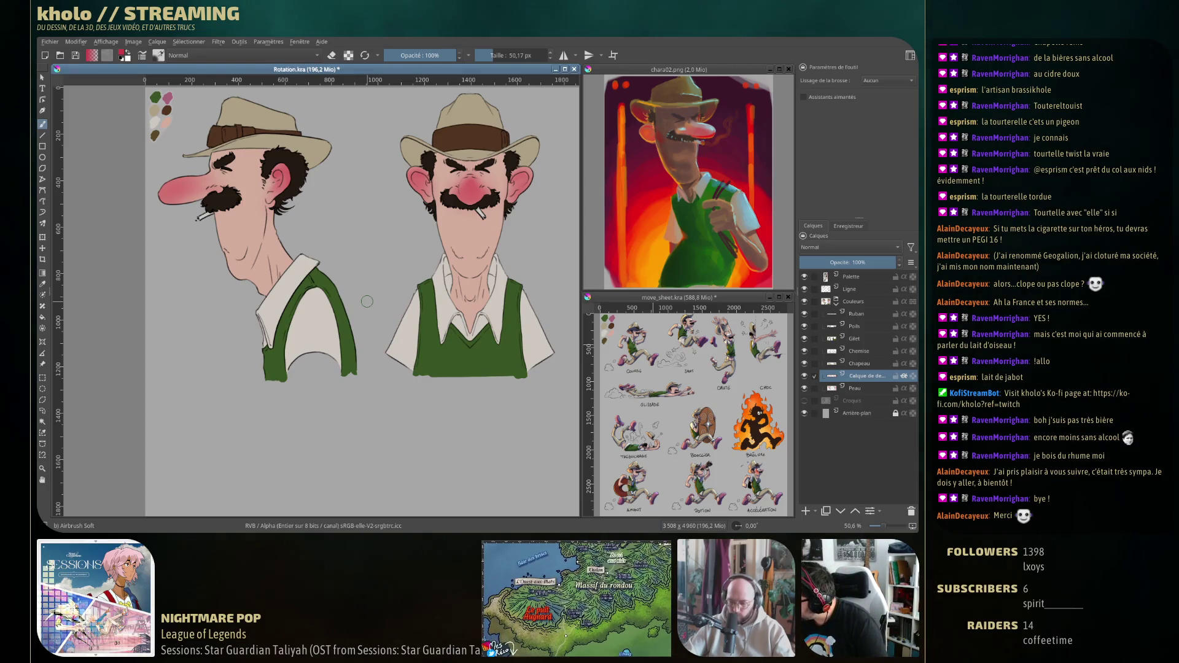
{"action": "mouse_move", "coordinate": [367, 301]}
{"action": "left_mouse_down"}
{"action": "mouse_move", "coordinate": [329, 298]}
{"action": "mouse_move", "coordinate": [389, 281]}
{"action": "left_mouse_up"}
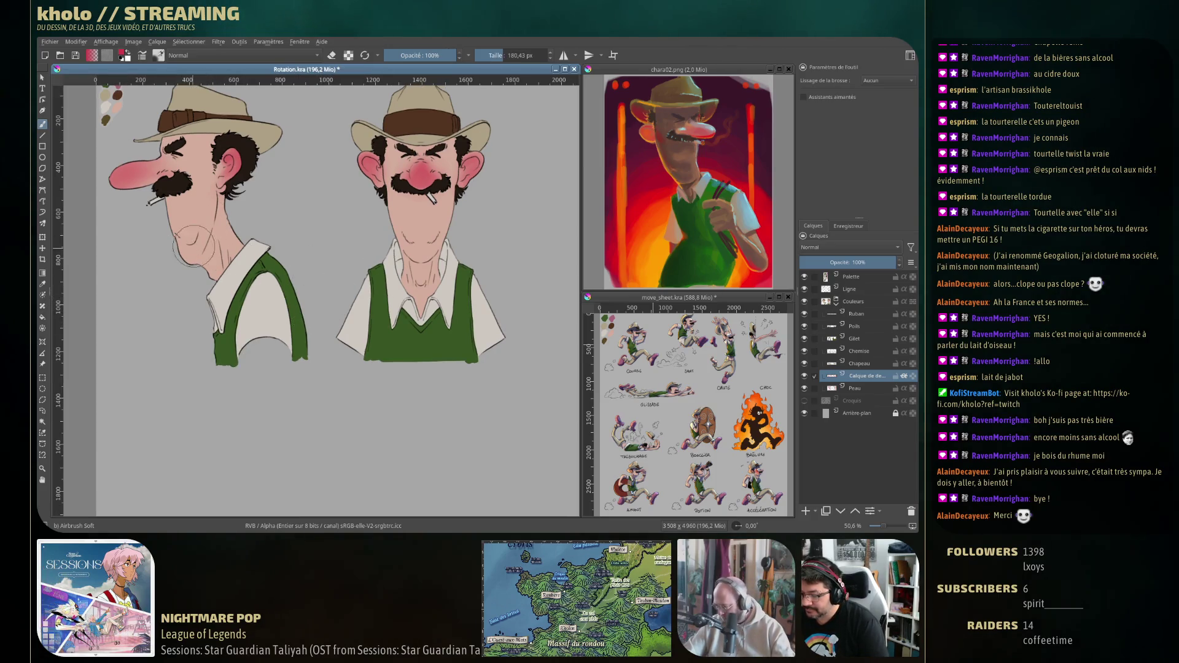
{"action": "left_click_drag", "start_coordinate": [196, 240], "coordinate": [202, 208]}
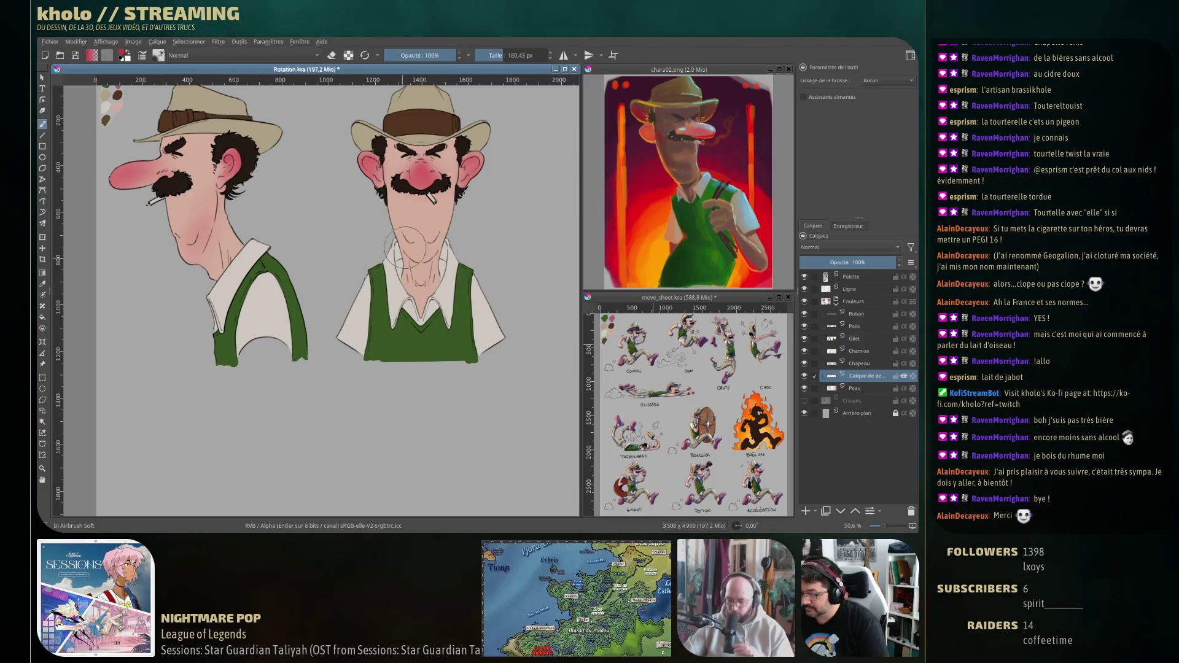
{"action": "left_click_drag", "start_coordinate": [403, 304], "coordinate": [412, 332]}
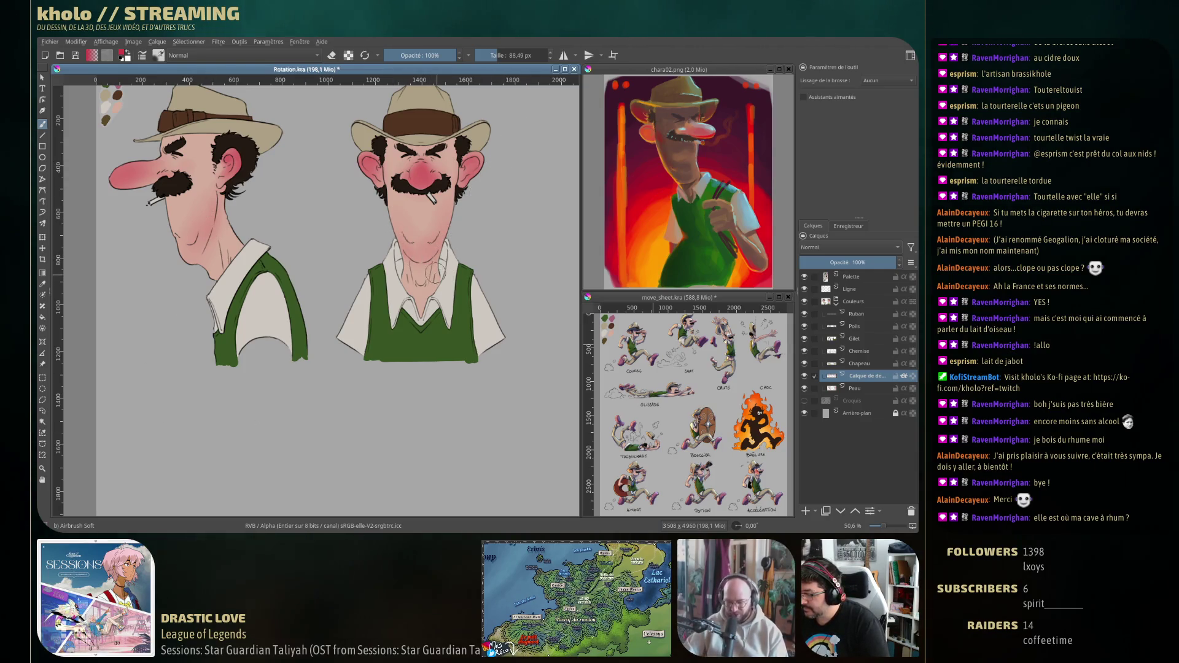
{"action": "key", "text": "e"}
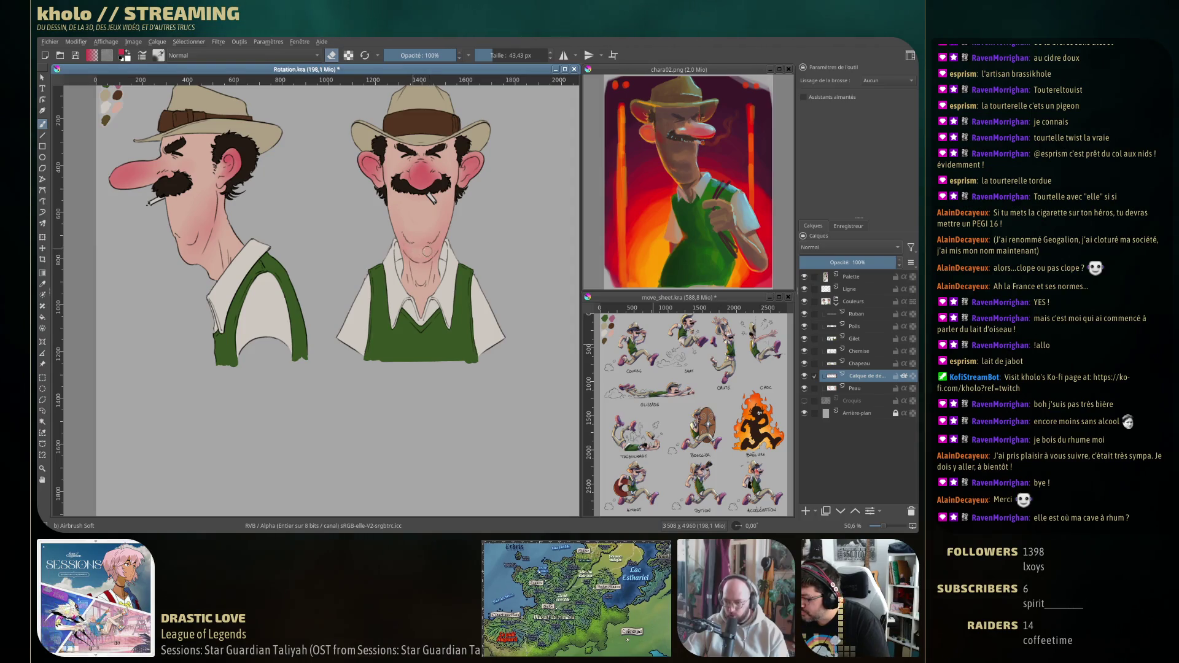
{"action": "left_click_drag", "start_coordinate": [406, 247], "coordinate": [413, 252]}
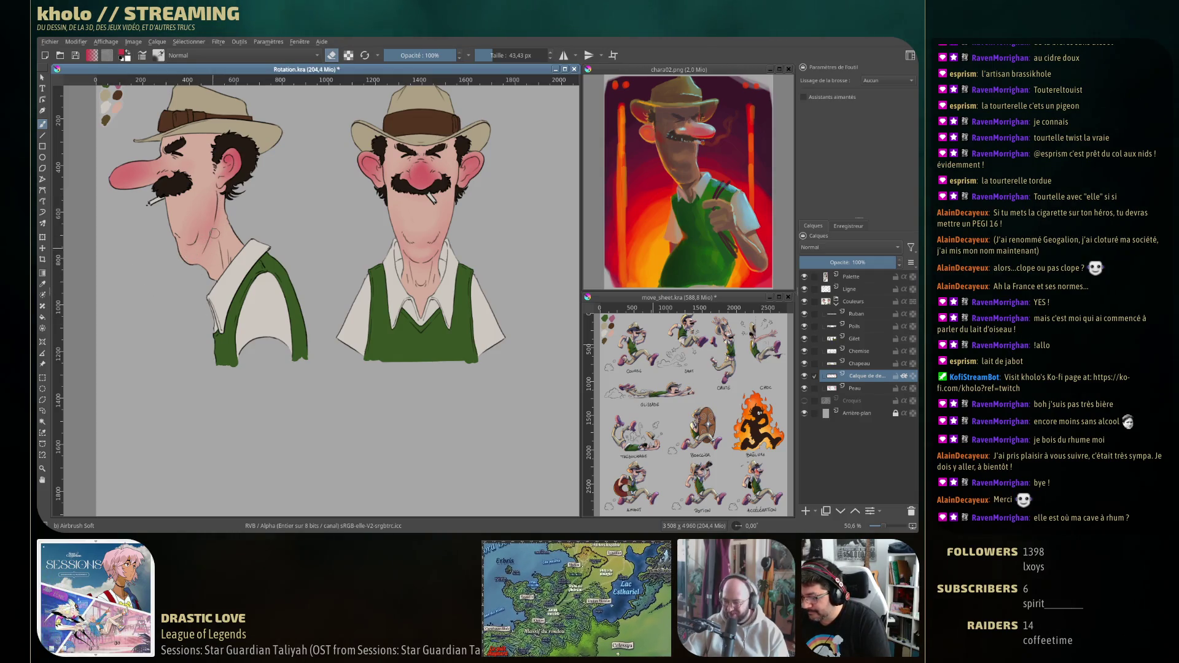
{"action": "key", "text": "ctrl+z"}
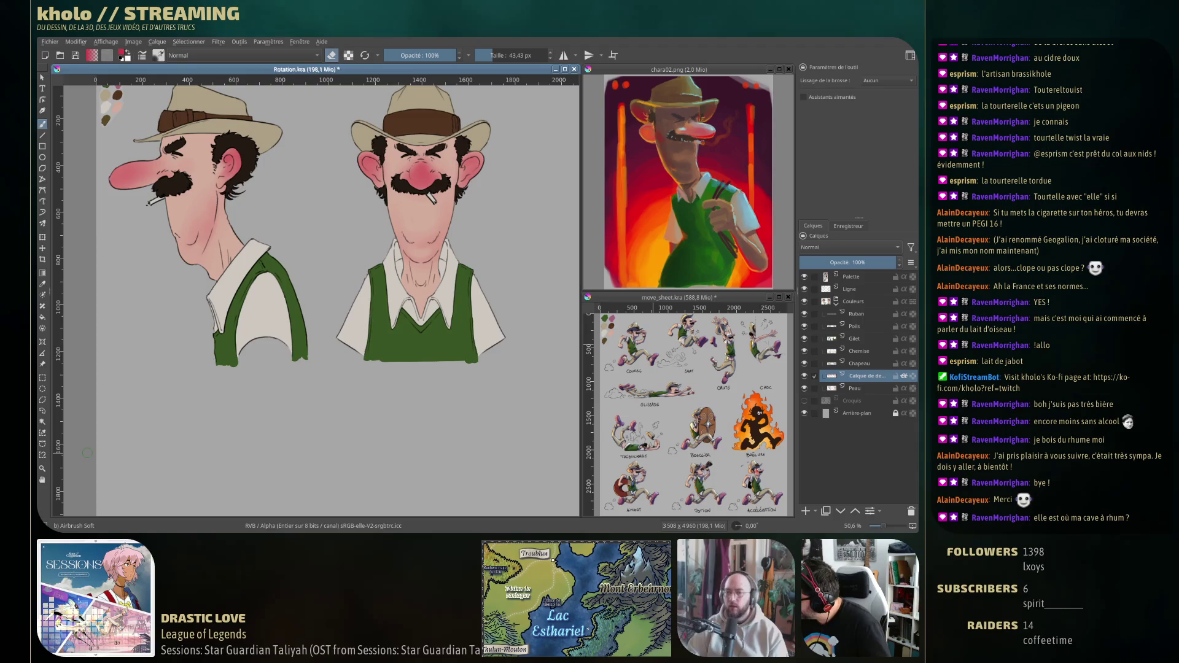
Rename 'Calque de dessin 1' above Peau to Rougeurs.
{"action": "double_click", "coordinate": [869, 377]}
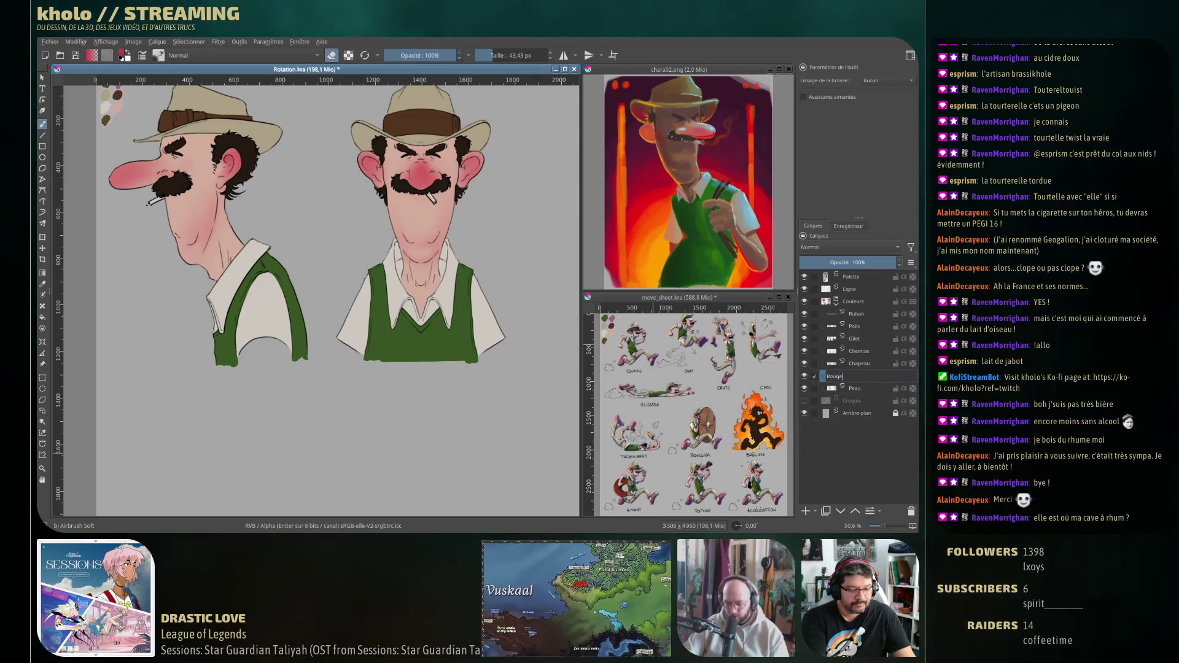
{"action": "type", "text": "Rougeurs"}
{"action": "key", "text": "Return"}
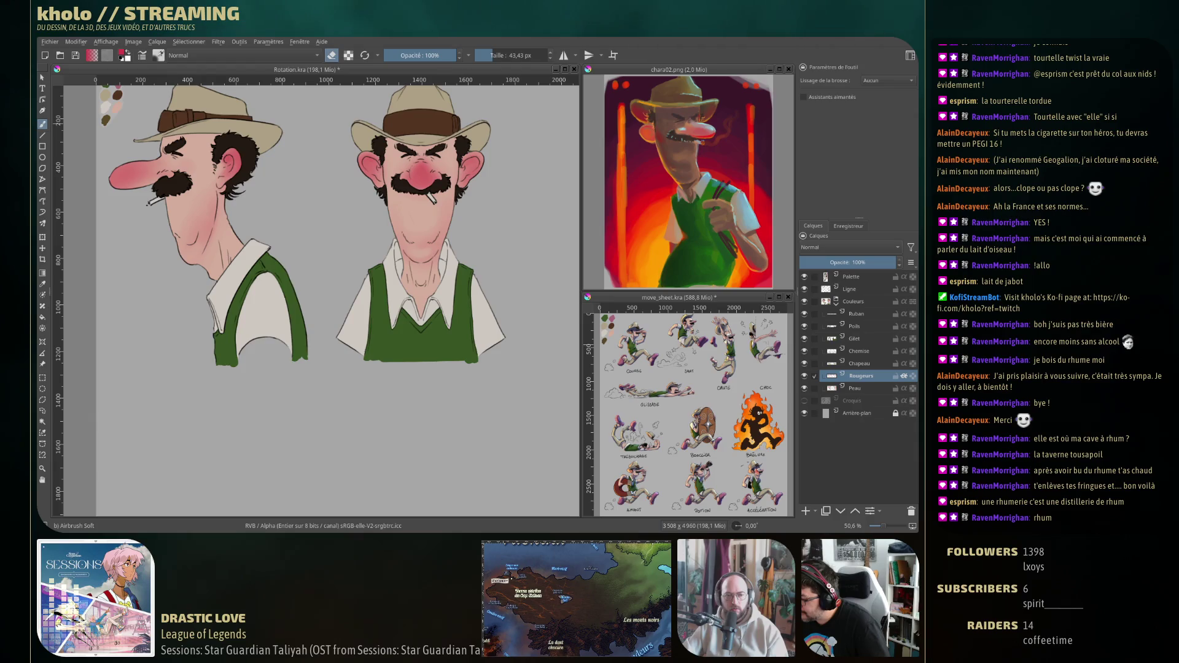
Add a new layer above Gilet with Inherit Alpha so paint stays inside the vest.
{"action": "key", "text": "e"}
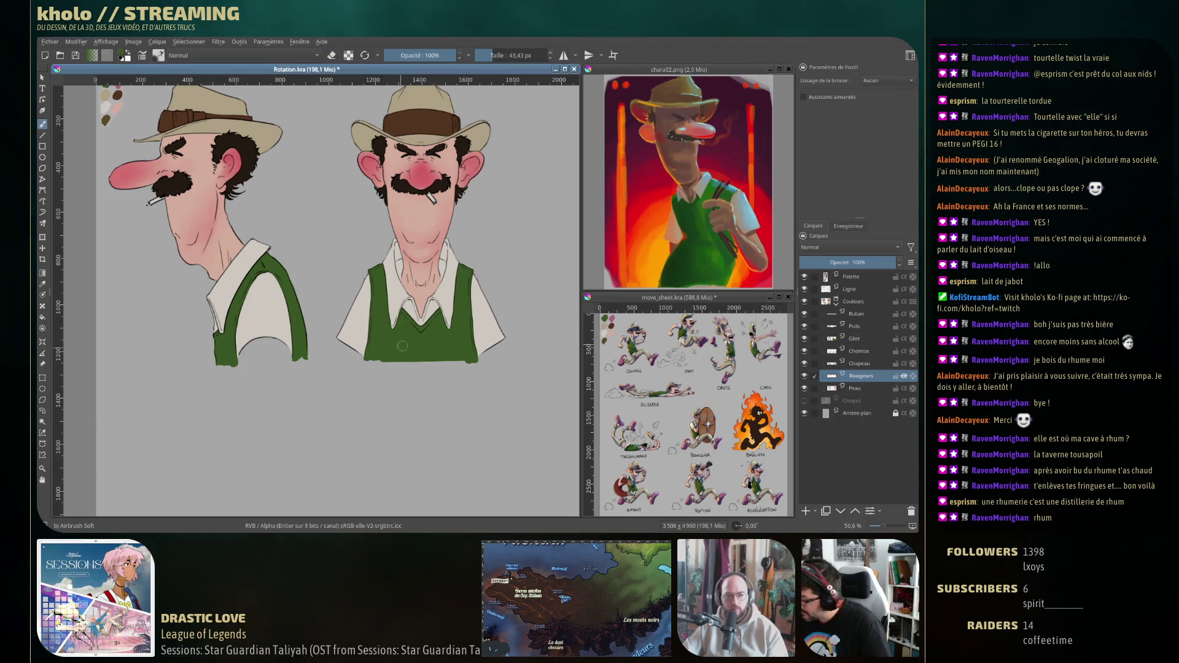
{"action": "left_click", "coordinate": [868, 338]}
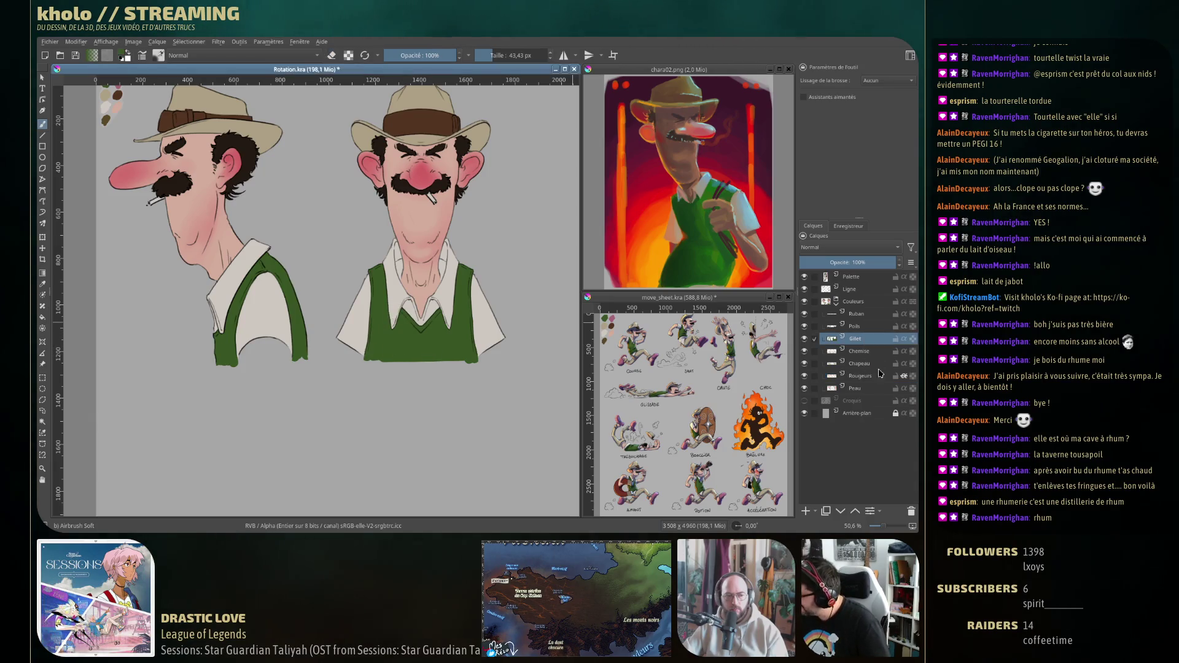
{"action": "left_click", "coordinate": [815, 511]}
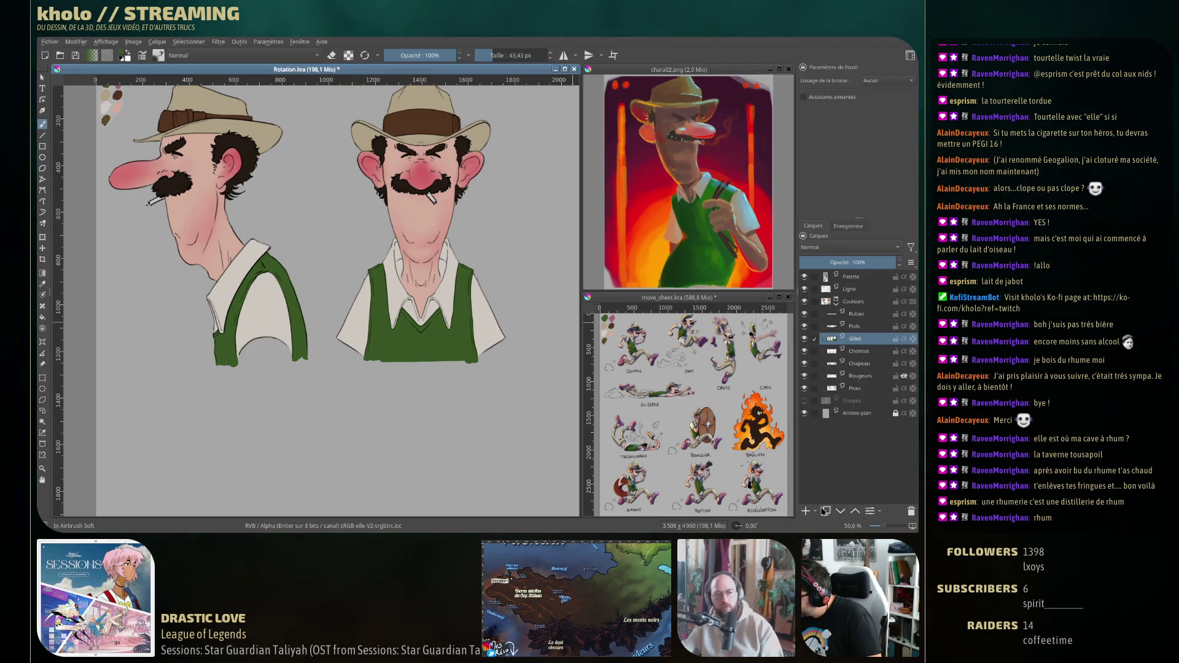
{"action": "left_click", "coordinate": [904, 339]}
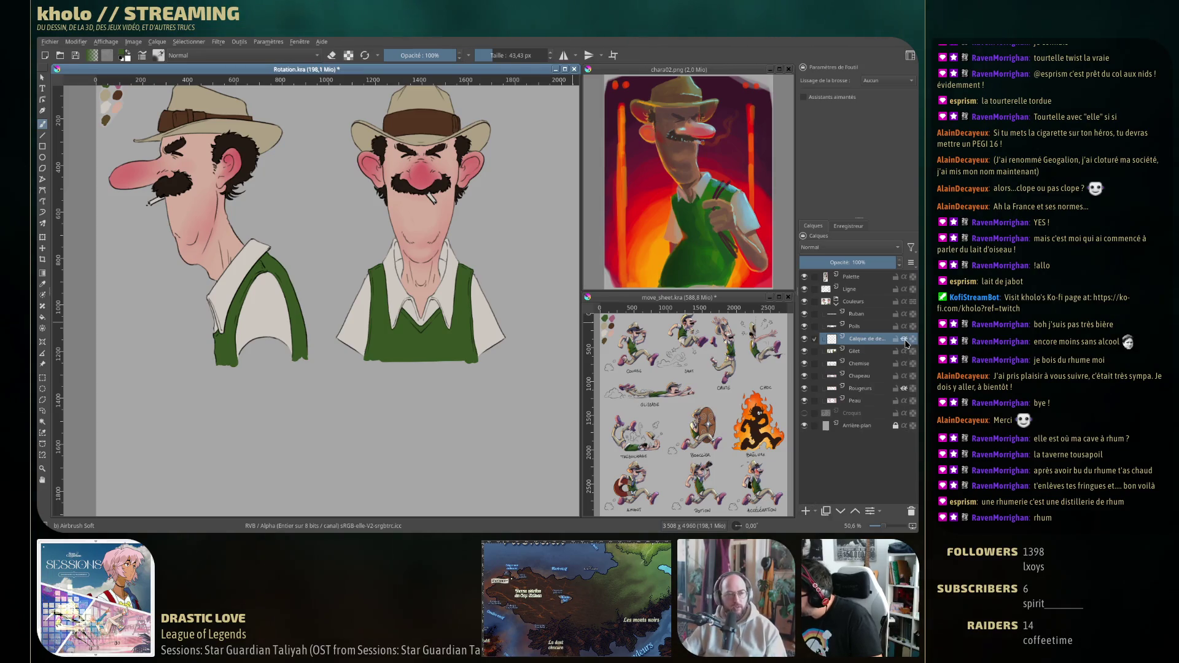
{"action": "left_click_drag", "start_coordinate": [397, 304], "coordinate": [408, 325]}
{"action": "key", "text": "ctrl+z"}
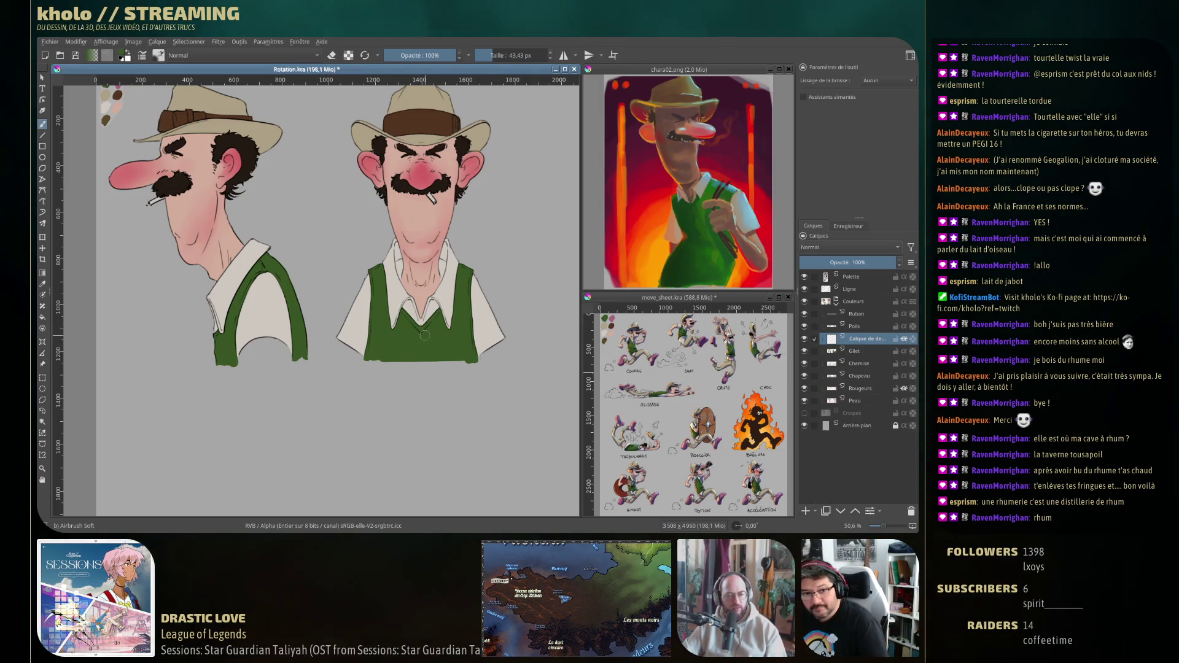
Pick a darker olive green and airbrush wear patches onto the vest.
{"action": "right_click", "coordinate": [421, 336]}
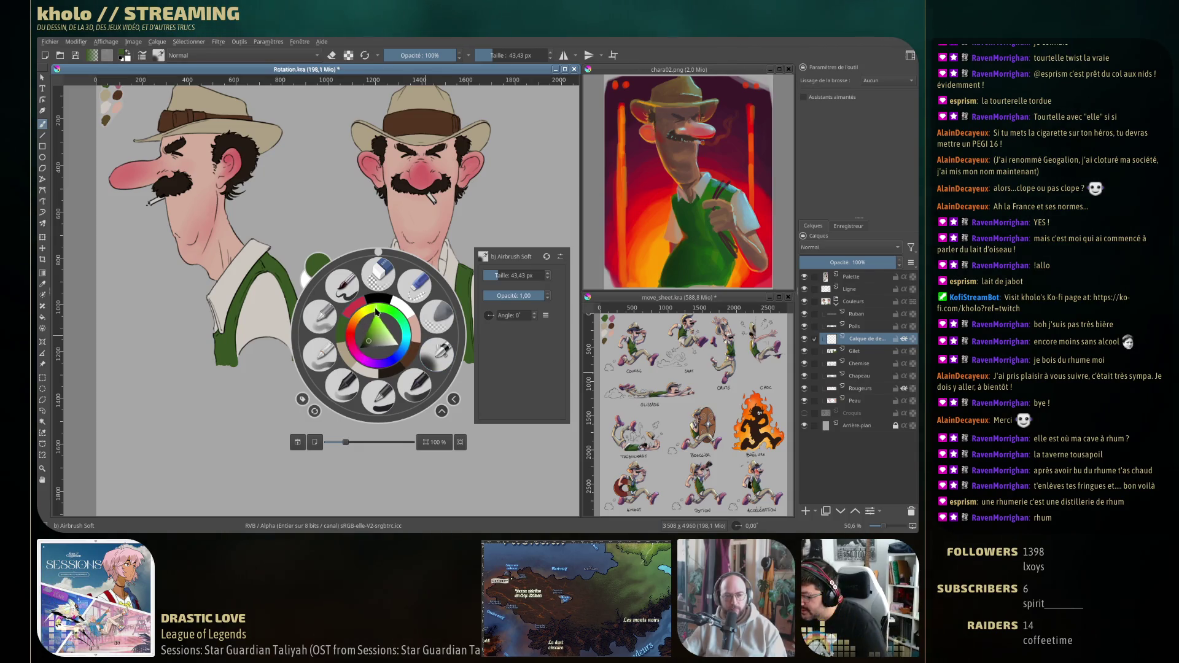
{"action": "left_click", "coordinate": [376, 344]}
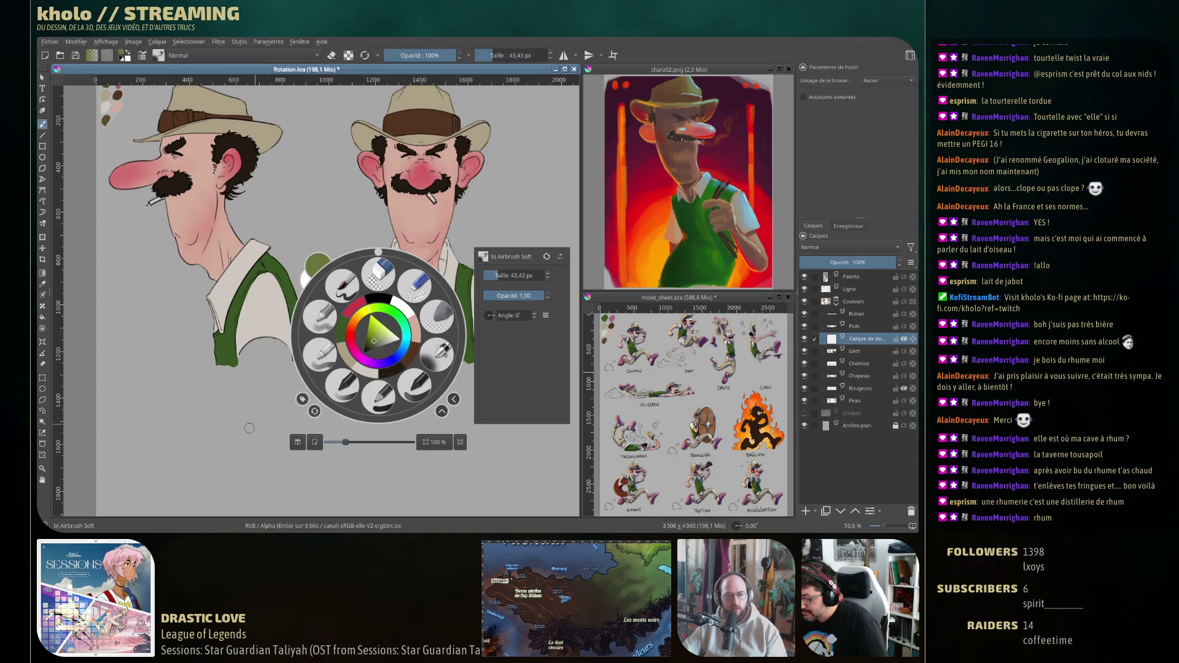
{"action": "left_click_drag", "start_coordinate": [366, 323], "coordinate": [430, 319]}
{"action": "right_click", "coordinate": [357, 329]}
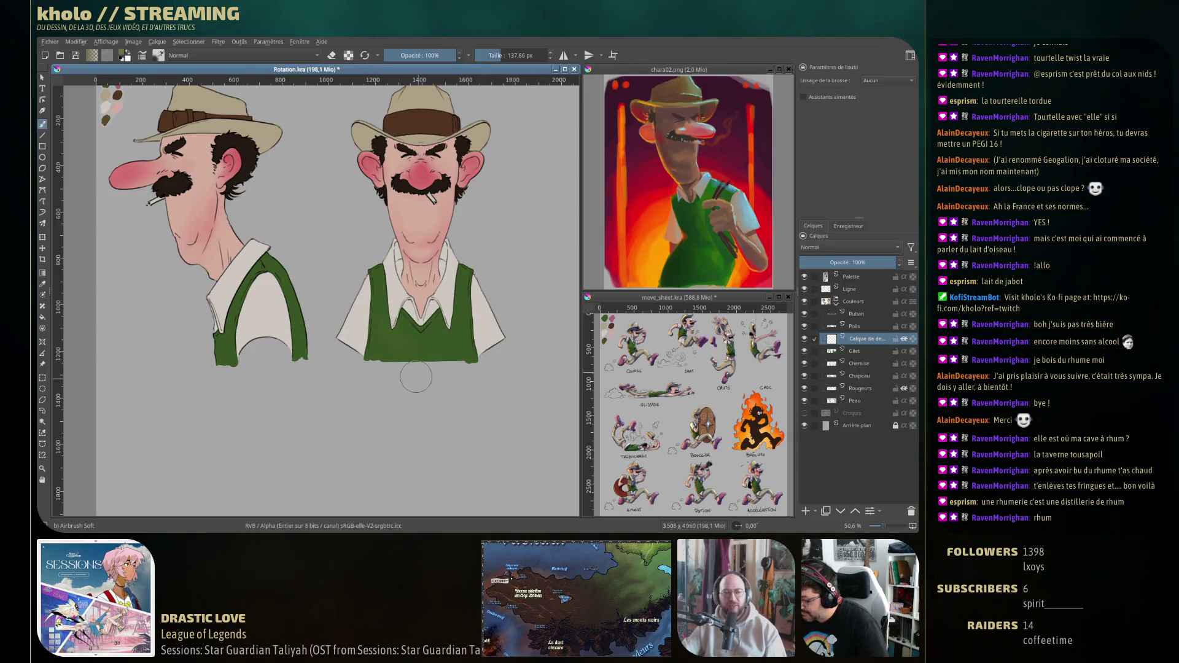
{"action": "mouse_move", "coordinate": [389, 319]}
{"action": "left_mouse_down"}
{"action": "mouse_move", "coordinate": [387, 306]}
{"action": "mouse_move", "coordinate": [458, 347]}
{"action": "left_mouse_up"}
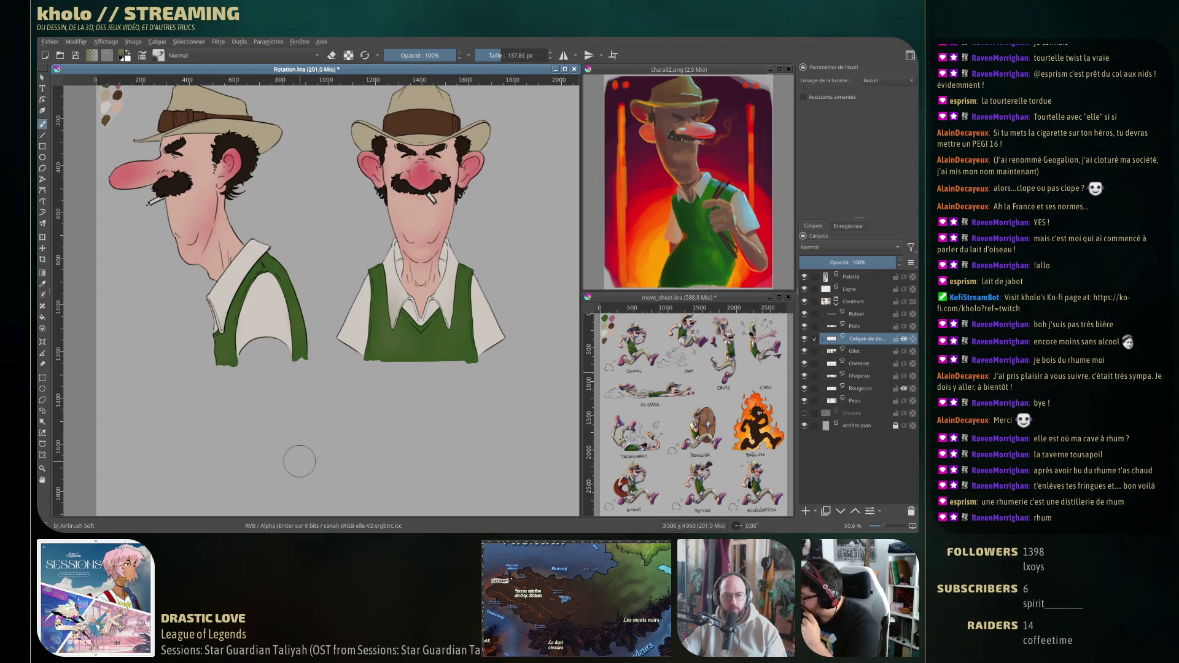
Rename the vest patch layer to Taches.
{"action": "double_click", "coordinate": [867, 338]}
{"action": "type", "text": "Taches"}
{"action": "key", "text": "Return"}
{"action": "key", "text": "bracketleft"}
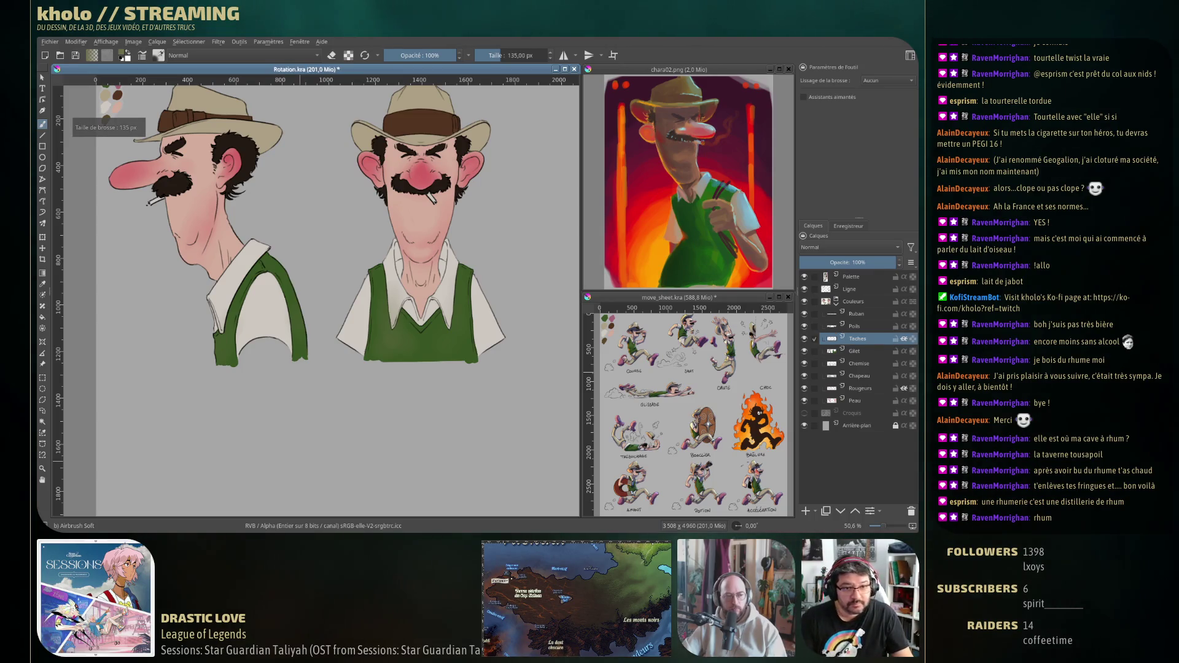
{"action": "left_click", "coordinate": [860, 363]}
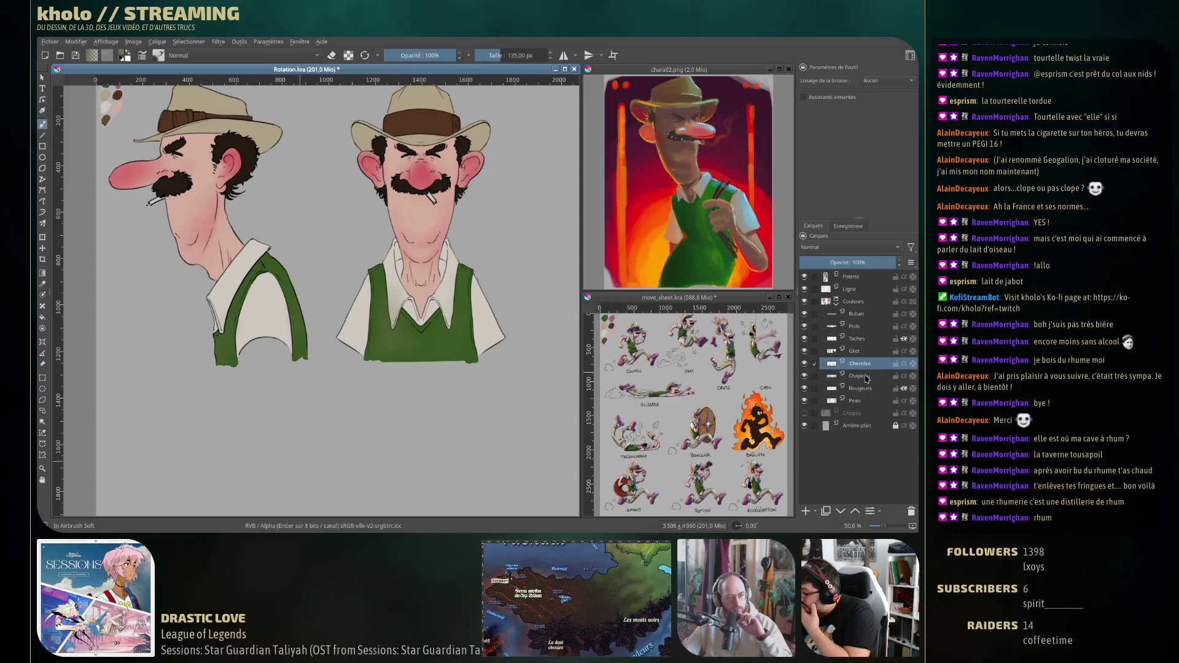
Add an empty layer above Chemise and choose a pinkish-red in the pop-up palette.
{"action": "left_click", "coordinate": [807, 510]}
{"action": "left_click", "coordinate": [485, 317], "text": "ctrl"}
{"action": "right_click", "coordinate": [380, 313]}
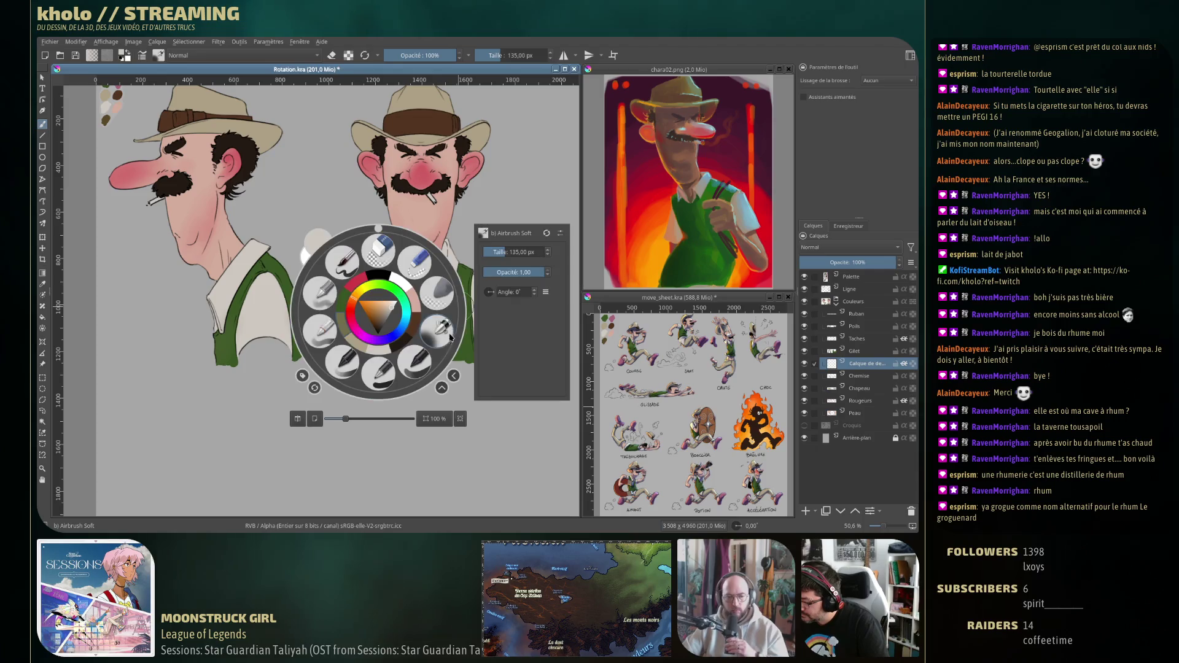
{"action": "left_click", "coordinate": [354, 304]}
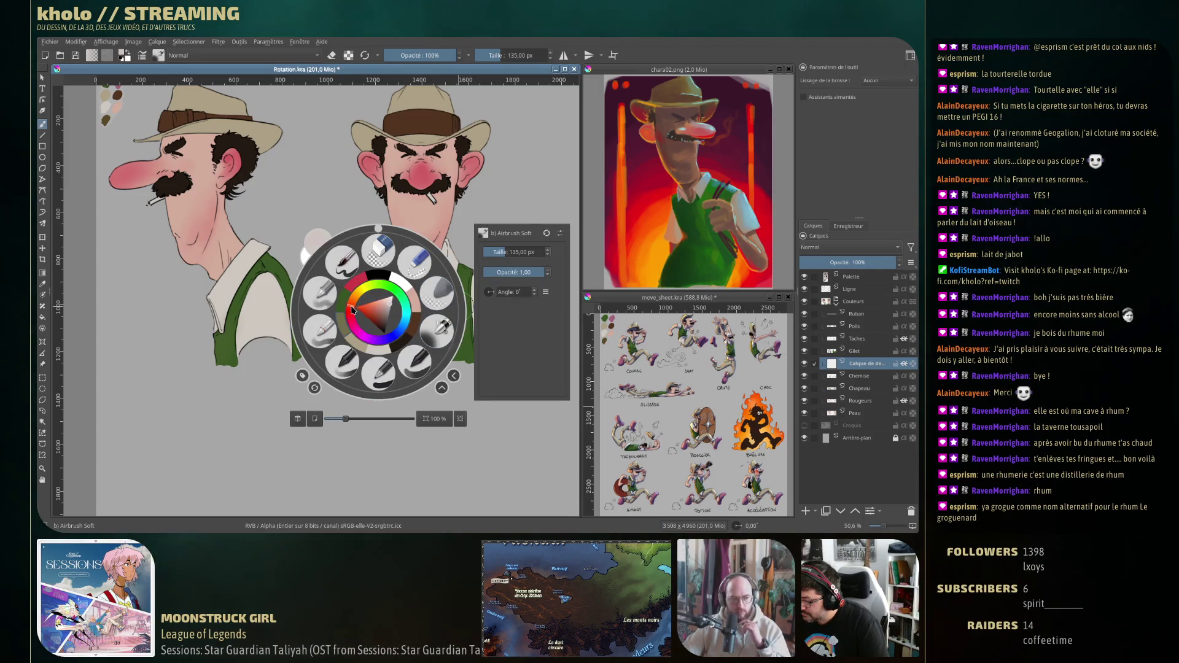
{"action": "left_click", "coordinate": [388, 310]}
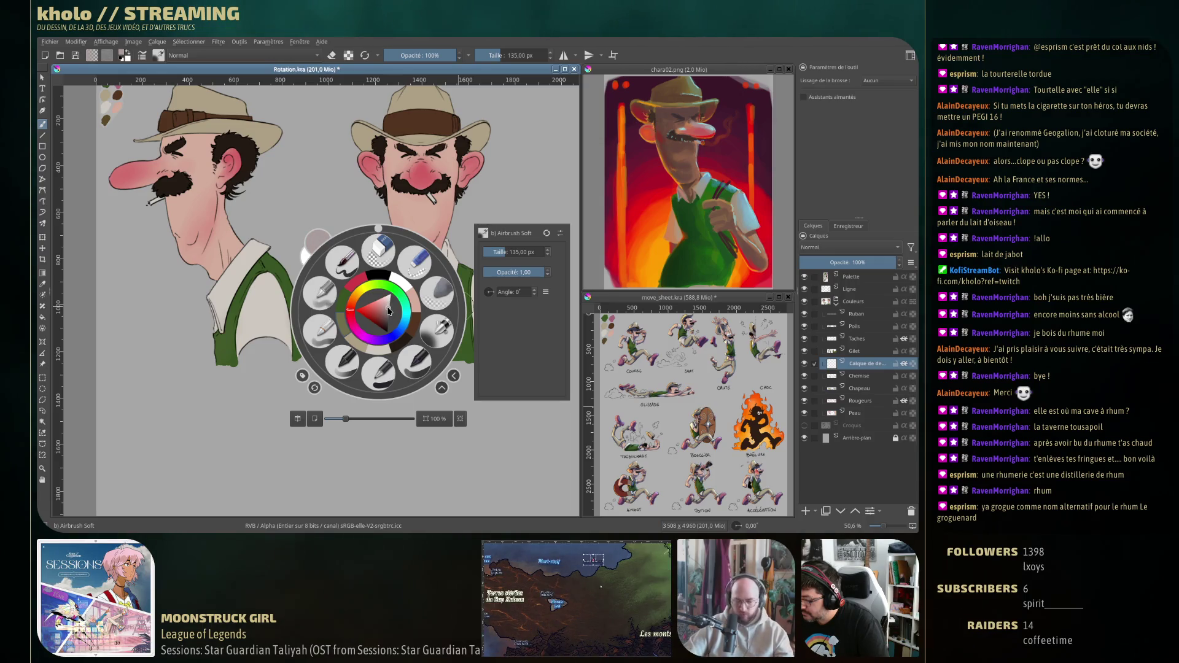
{"action": "left_click", "coordinate": [256, 399]}
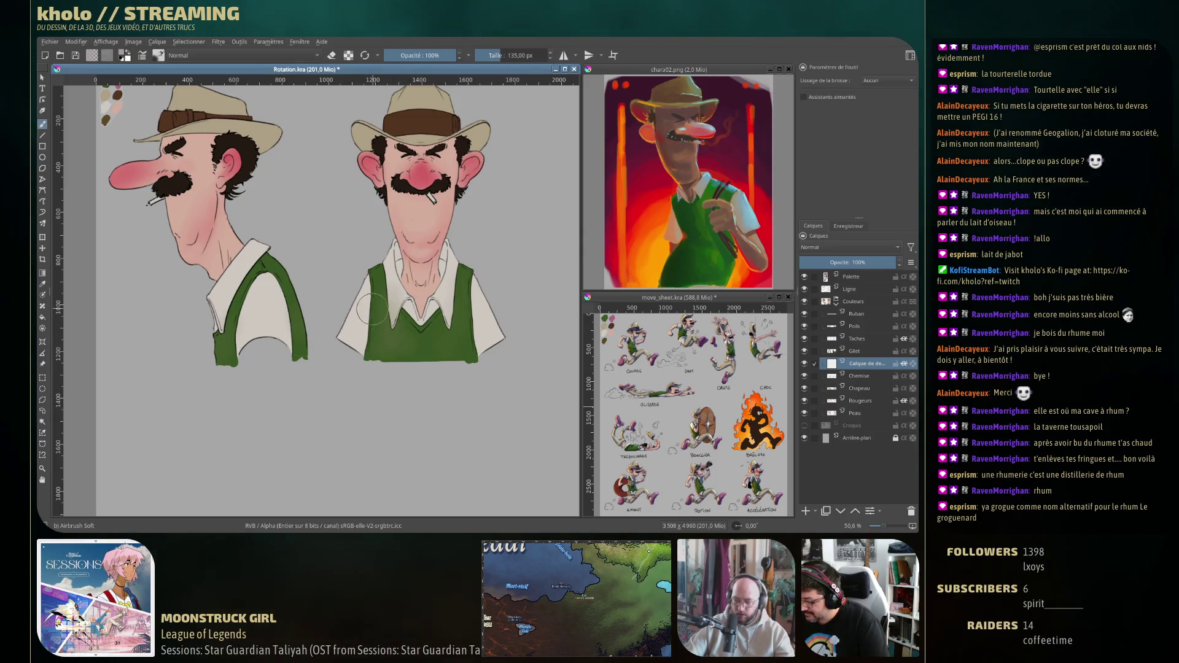
Shrink the airbrush to 49 px, dab faint smudges on the front shirt, and erase the excess.
{"action": "left_click_drag", "start_coordinate": [370, 334], "coordinate": [346, 367]}
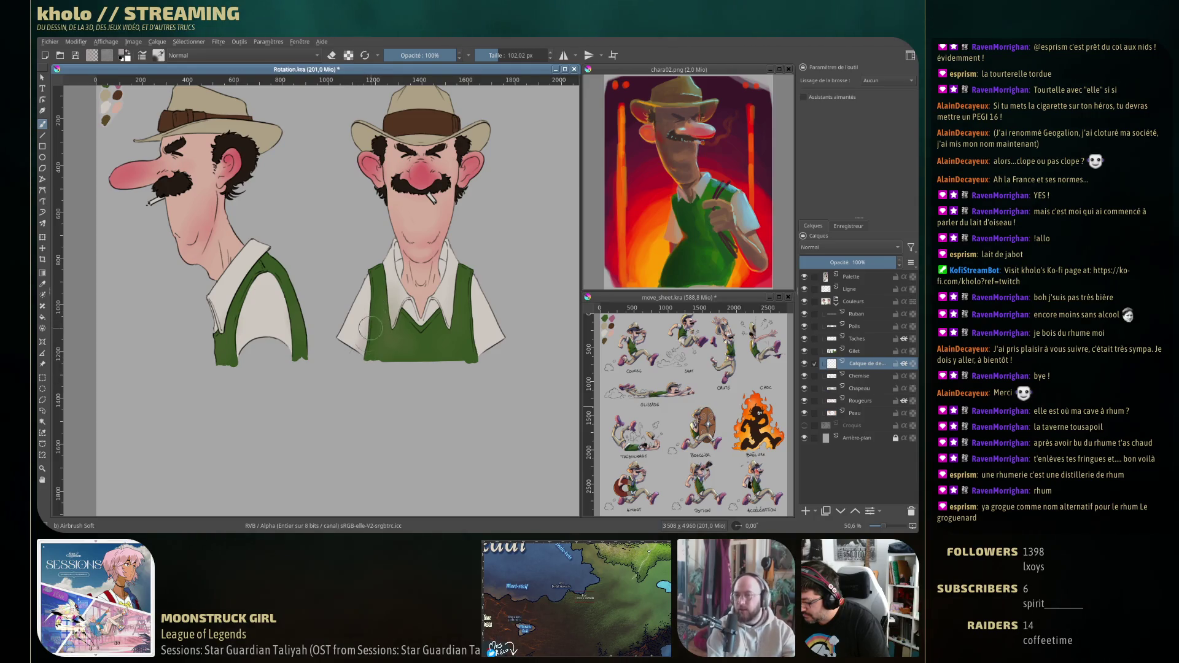
{"action": "left_click_drag", "start_coordinate": [470, 331], "coordinate": [470, 317]}
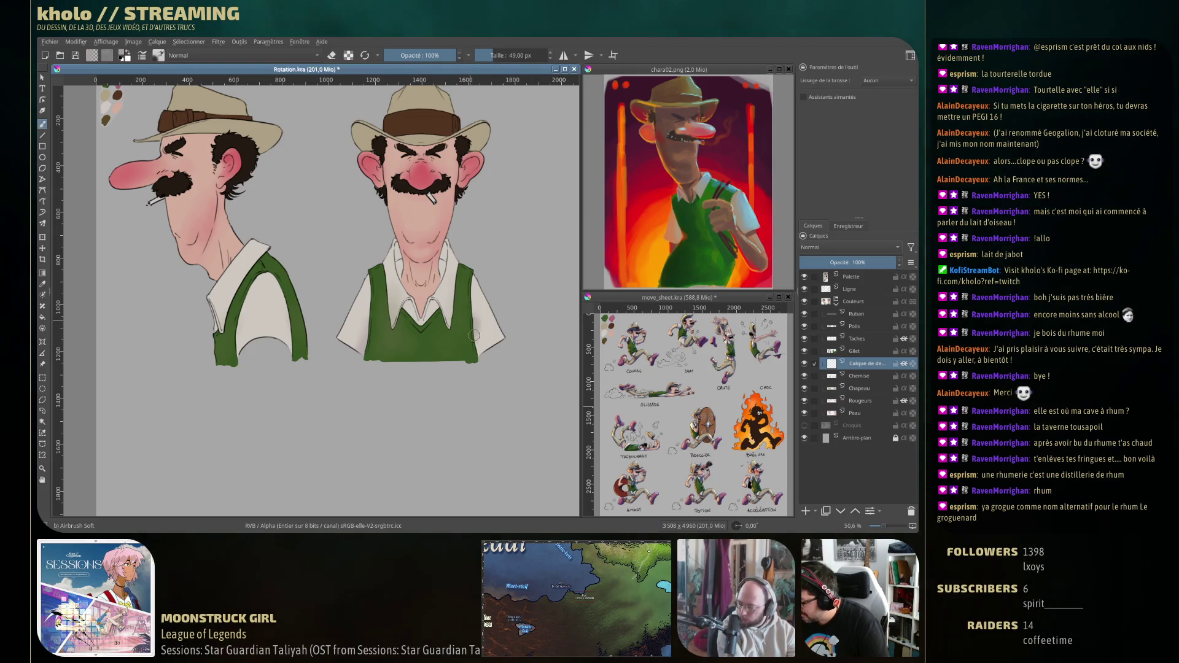
{"action": "left_click_drag", "start_coordinate": [365, 345], "coordinate": [370, 352]}
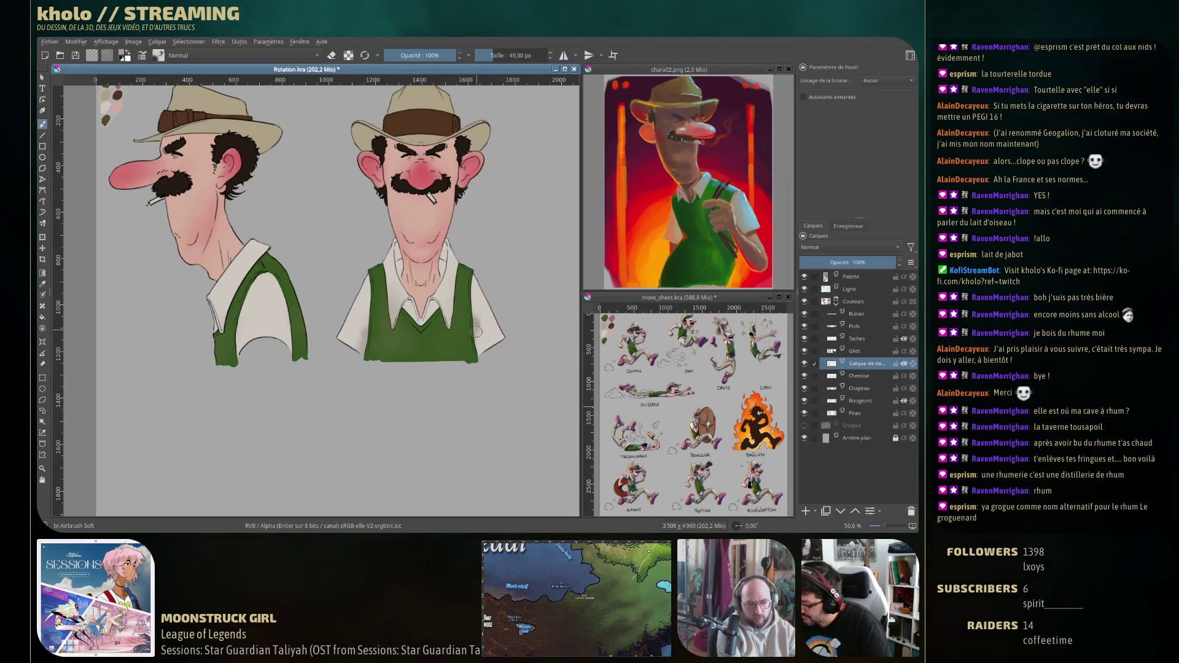
{"action": "left_click_drag", "start_coordinate": [474, 329], "coordinate": [364, 338]}
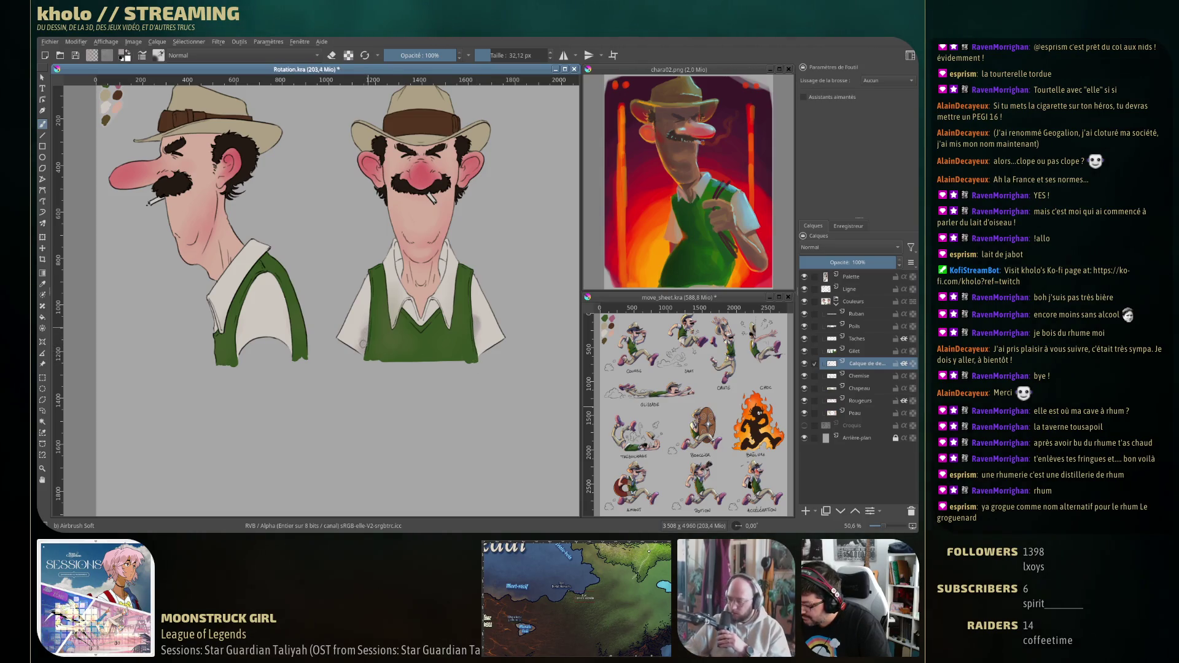
{"action": "key", "text": "e"}
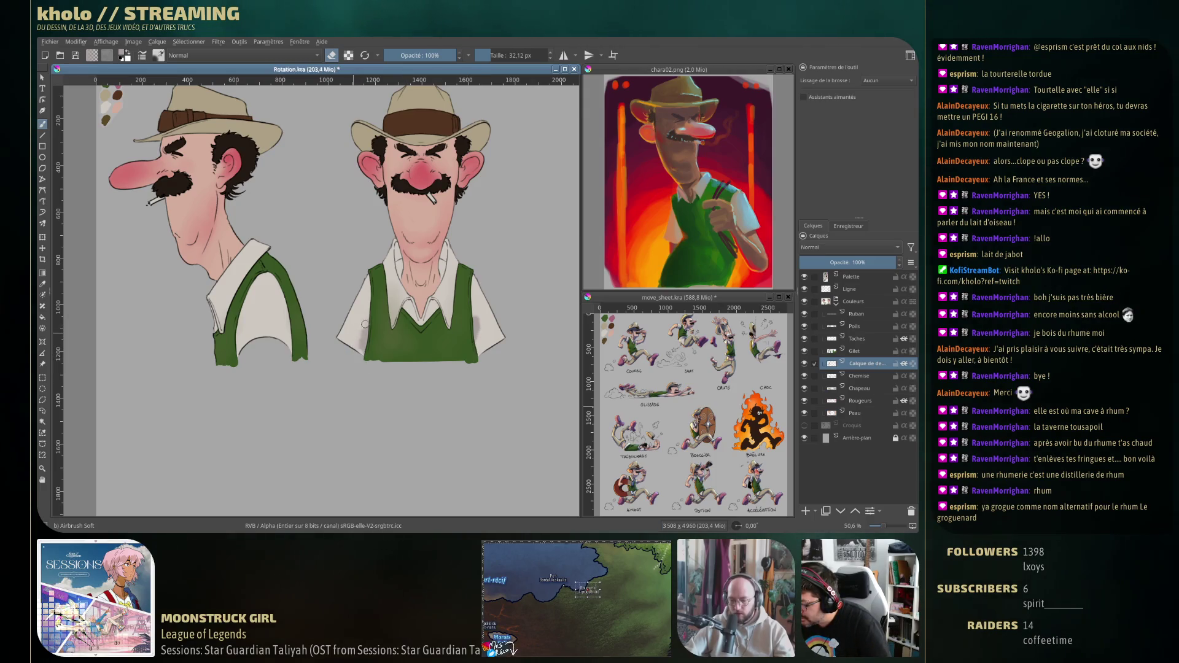
{"action": "left_click_drag", "start_coordinate": [365, 324], "coordinate": [363, 315]}
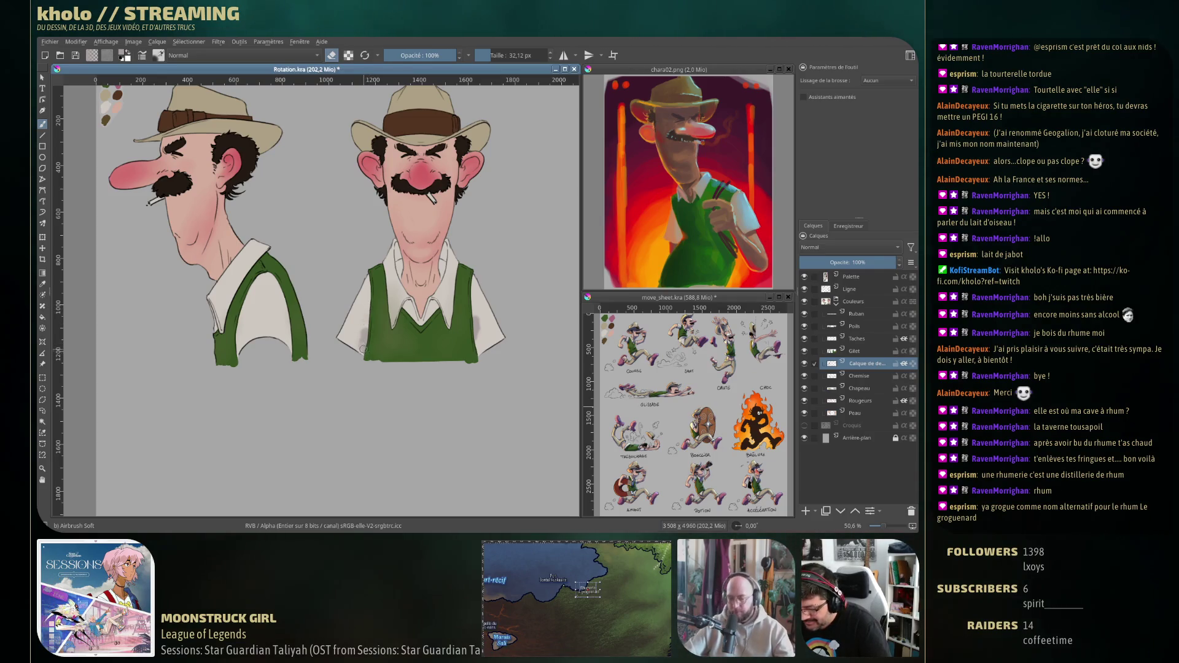
{"action": "key", "text": "bracketleft"}
{"action": "key", "text": "bracketleft"}
{"action": "key", "text": "bracketleft"}
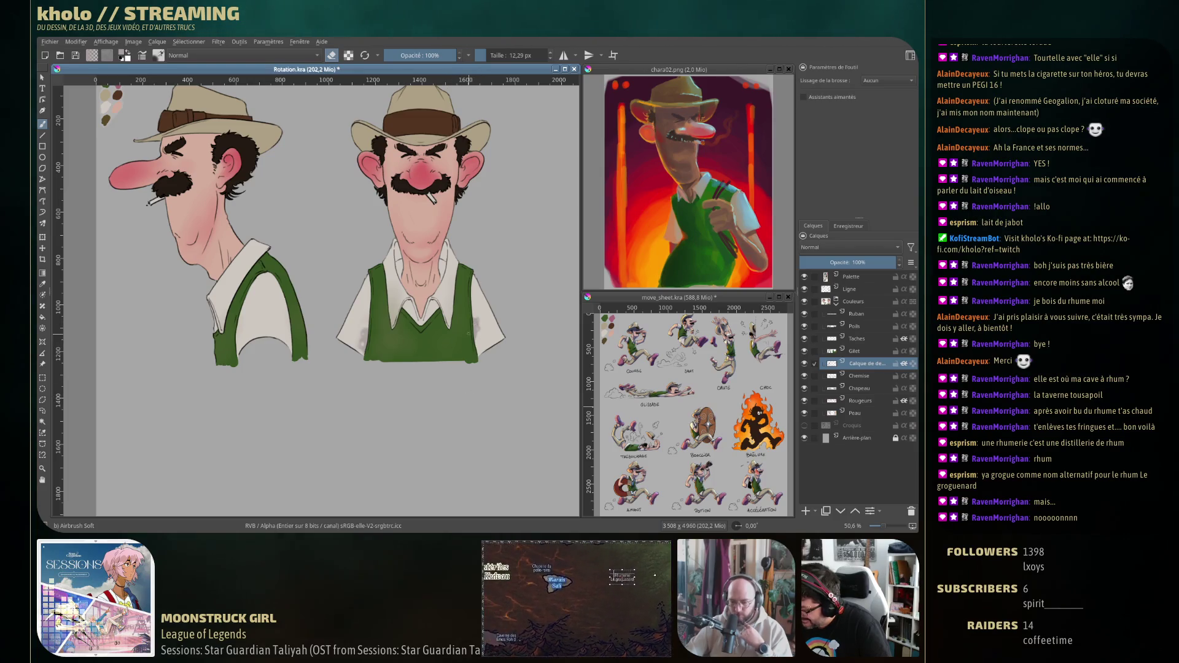
{"action": "left_click_drag", "start_coordinate": [468, 335], "coordinate": [467, 361]}
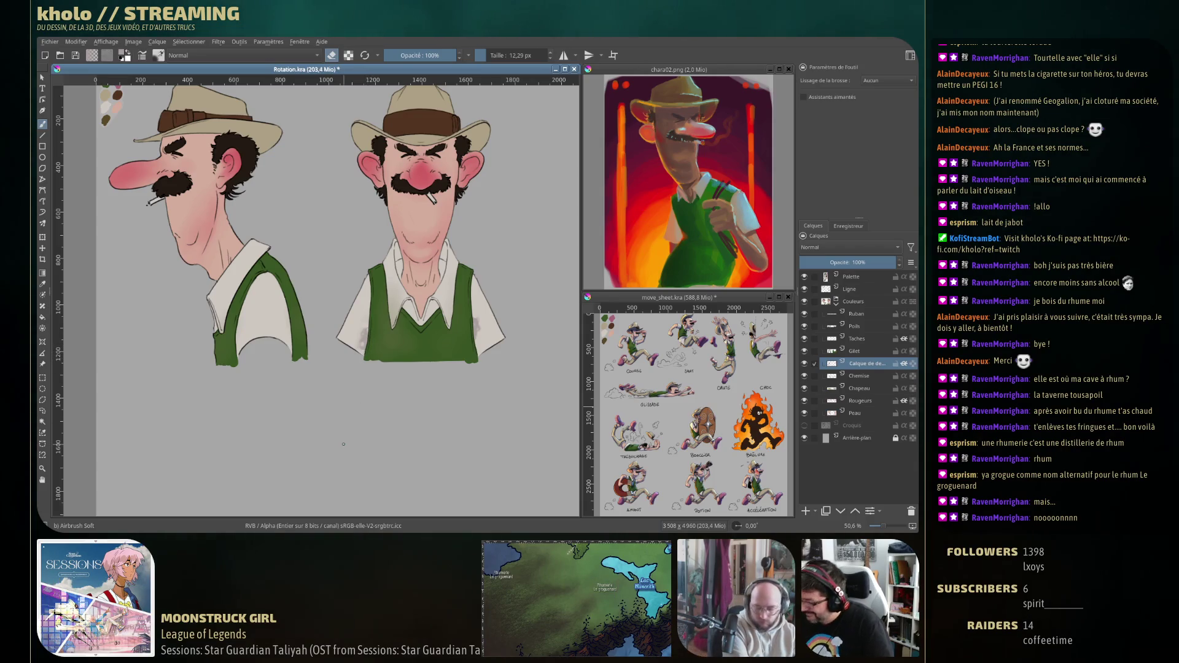
Rework faint grey wear marks around the front-view shirt collar, switching between painting and erasing.
{"action": "key", "text": "ctrl+z"}
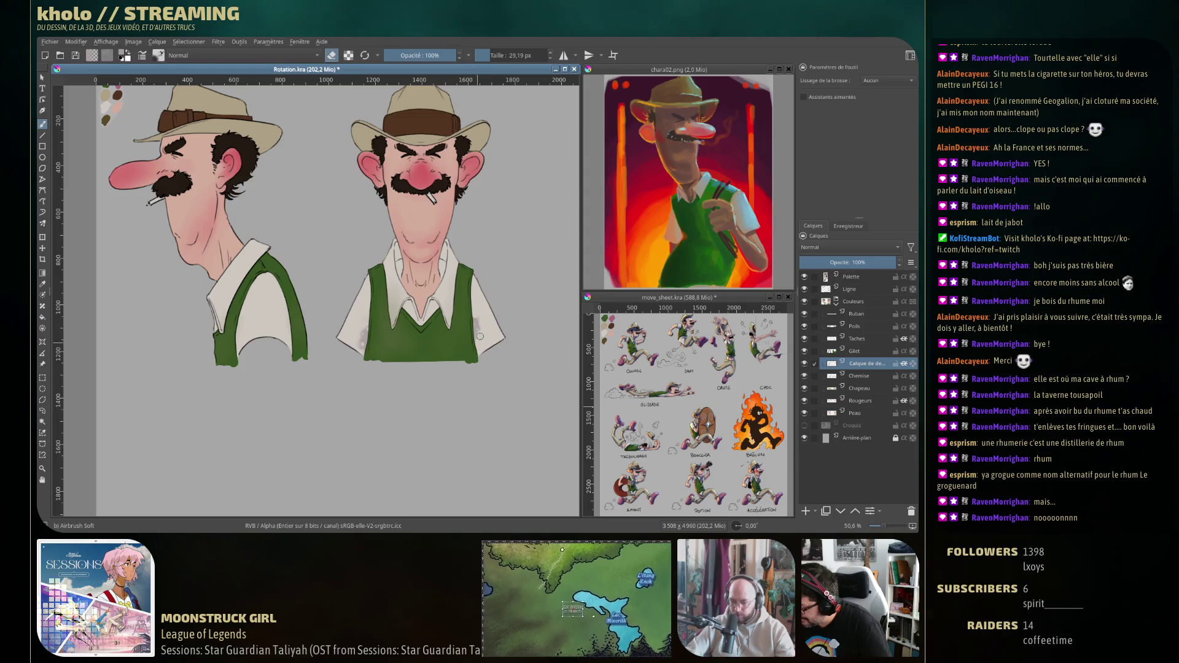
{"action": "key", "text": "e"}
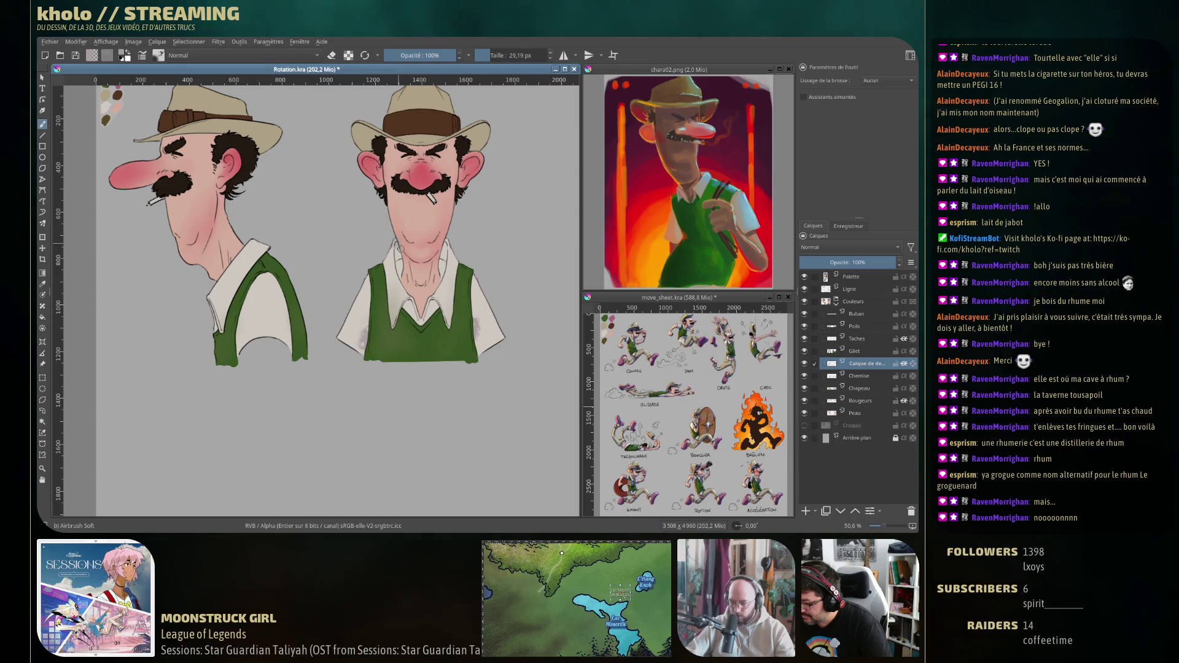
{"action": "key", "text": "e"}
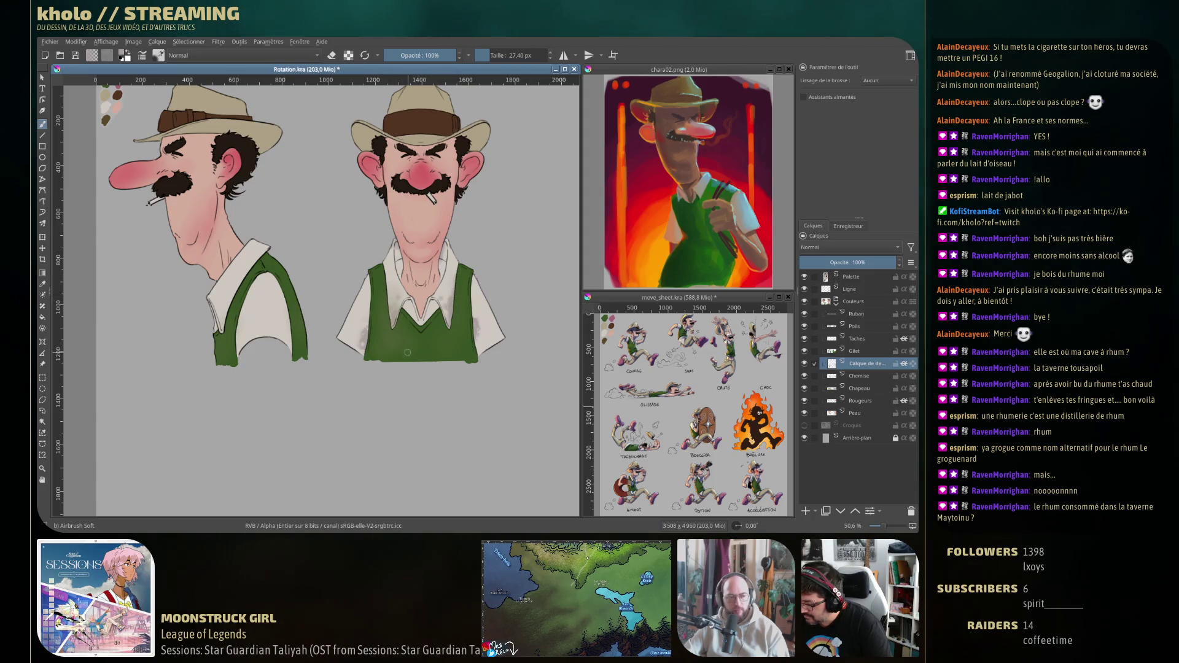
{"action": "left_click_drag", "start_coordinate": [219, 314], "coordinate": [220, 313]}
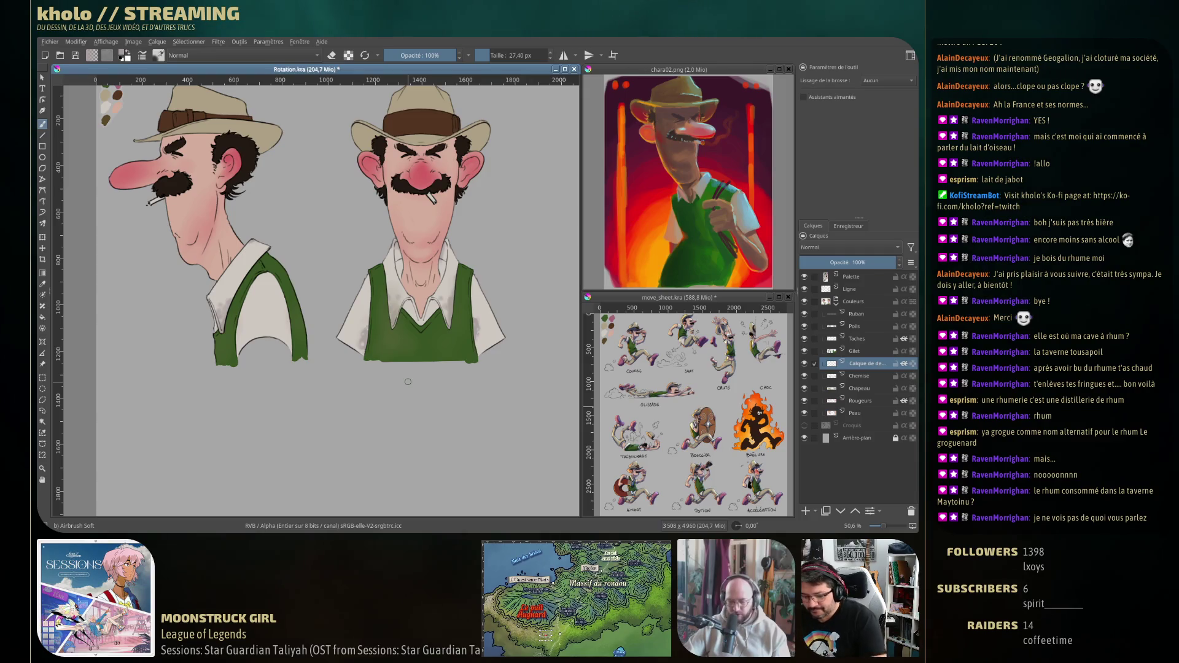
With a 148 px brush on the Rougeurs layer, test a cheek blush stroke, then undo it.
{"action": "left_click_drag", "start_coordinate": [408, 382], "coordinate": [442, 381]}
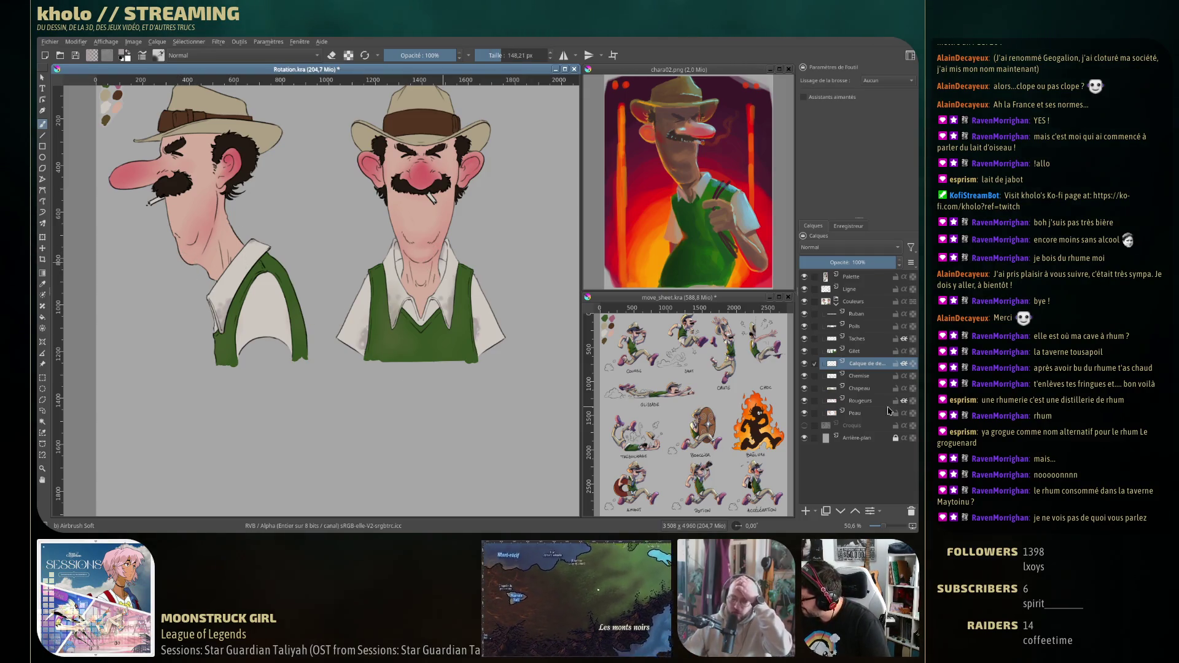
{"action": "left_click", "coordinate": [866, 401]}
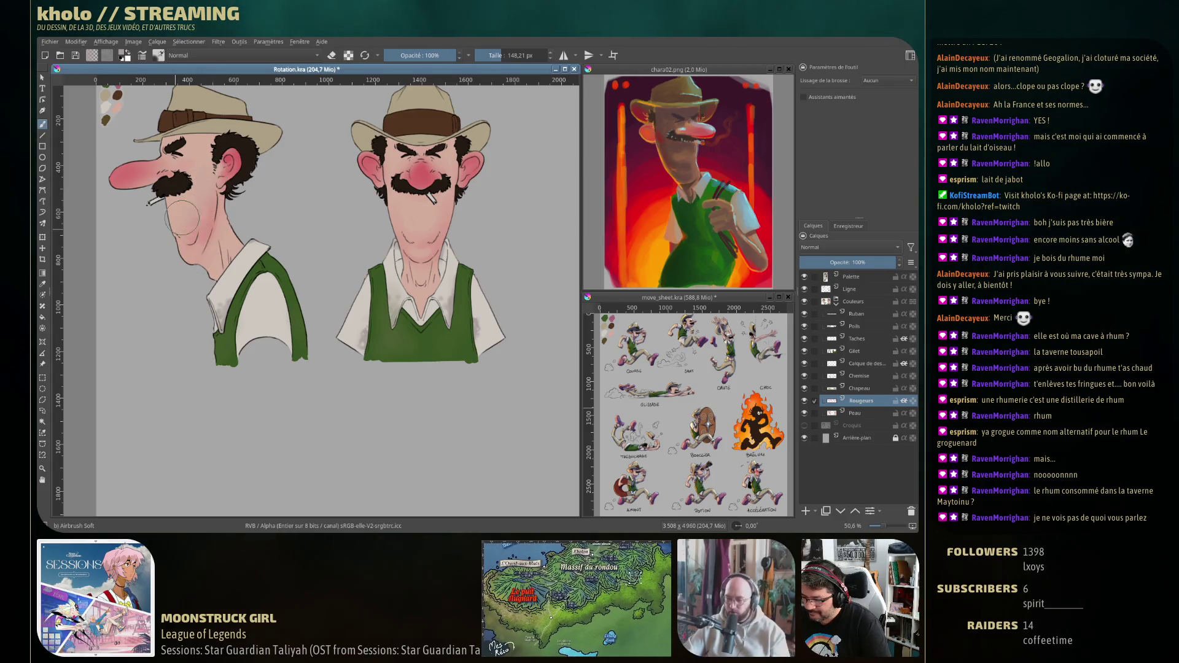
{"action": "left_click_drag", "start_coordinate": [181, 218], "coordinate": [196, 212]}
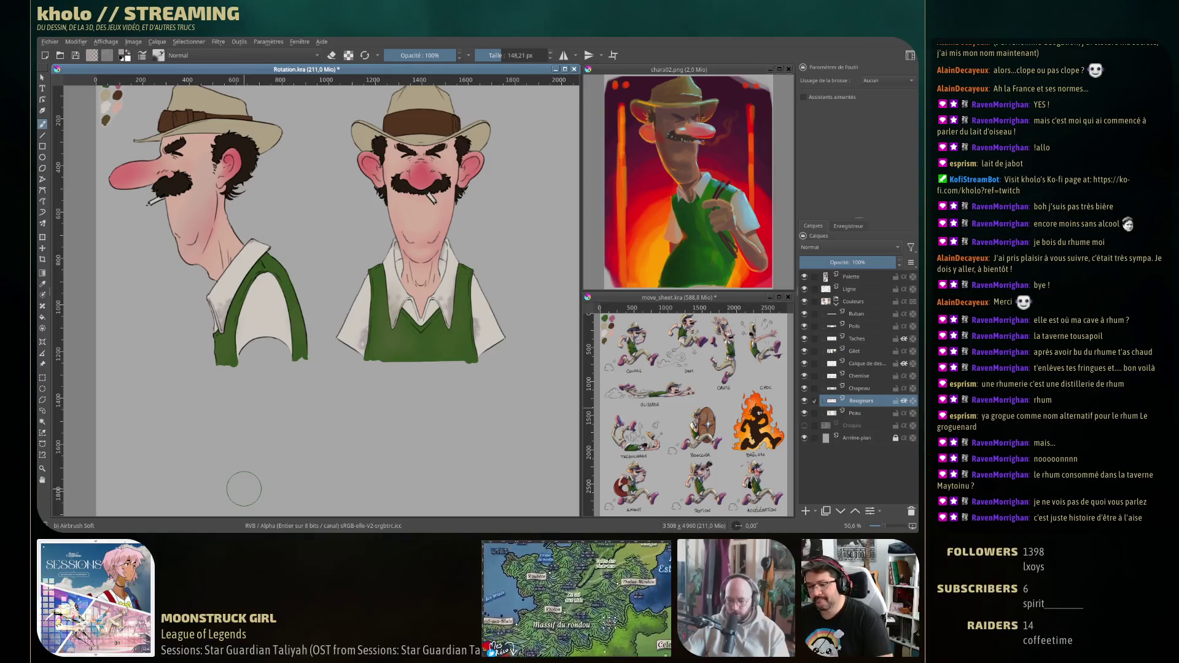
{"action": "key", "text": "ctrl+z"}
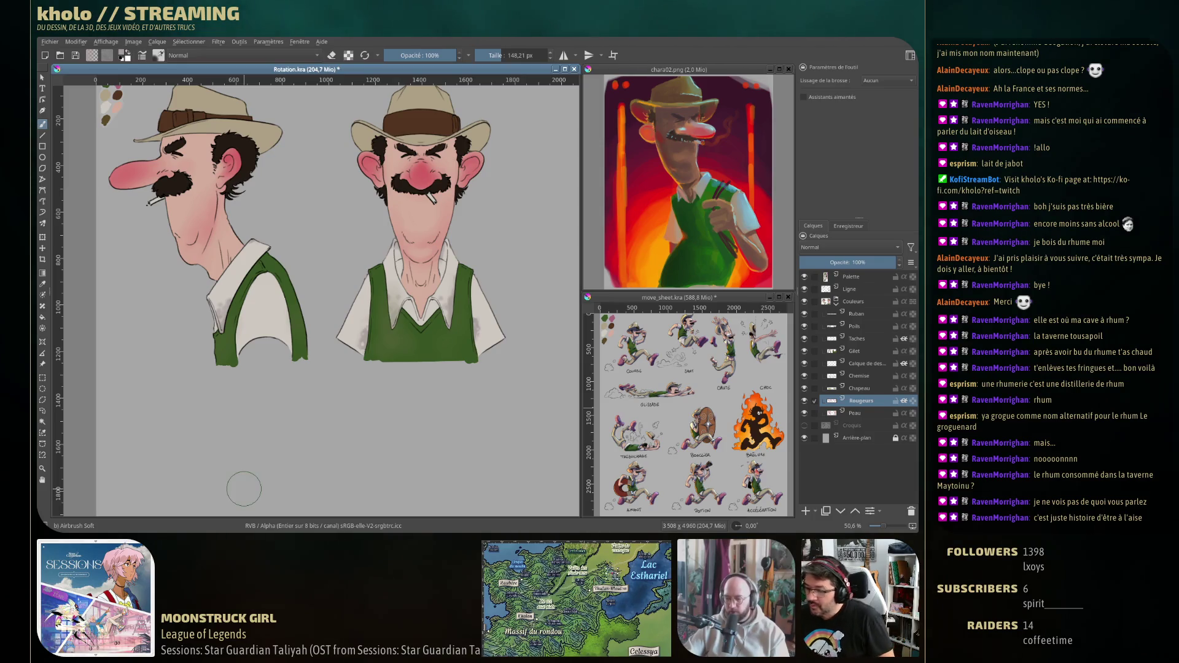
Set the paint colour to blue from the quick palette.
{"action": "right_click", "coordinate": [323, 260]}
{"action": "left_click", "coordinate": [348, 277]}
{"action": "left_click", "coordinate": [318, 266]}
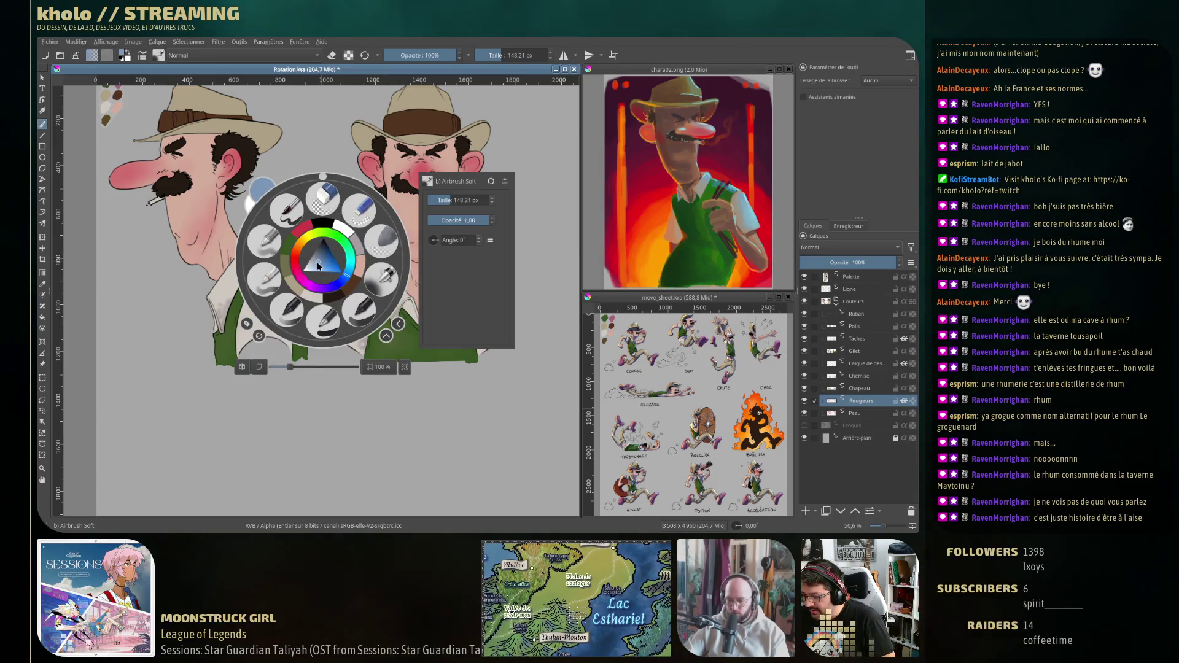
{"action": "left_click", "coordinate": [261, 280]}
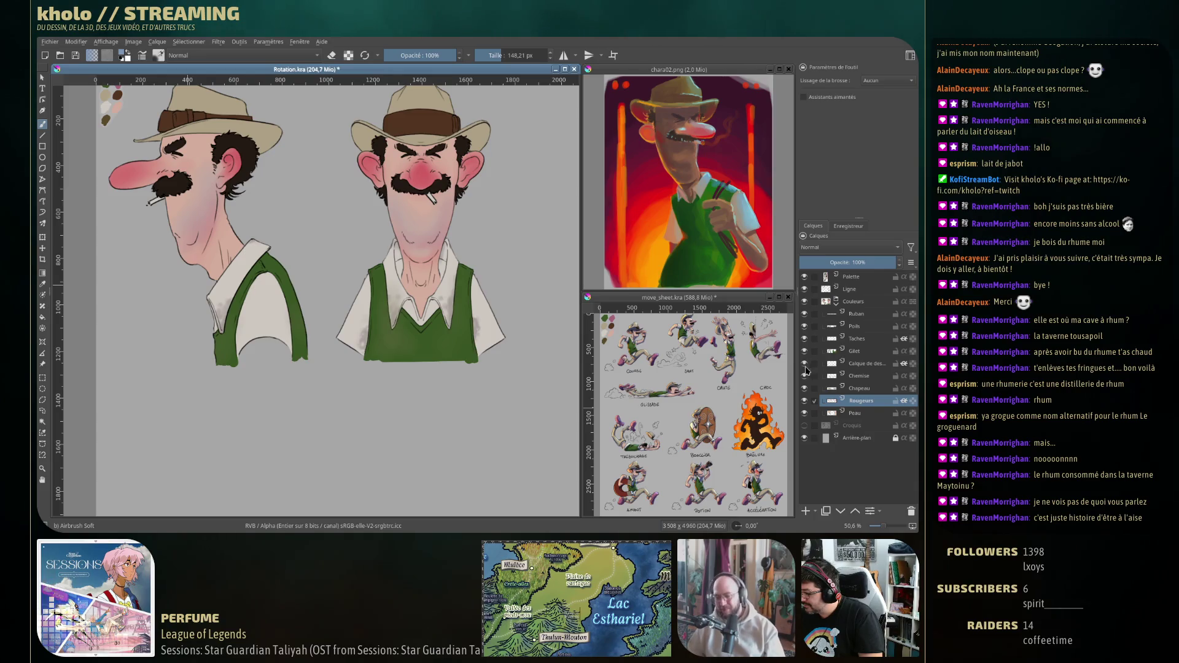
Rename the stain layer to 'Taches'.
{"action": "left_click", "coordinate": [868, 367]}
{"action": "double_click", "coordinate": [869, 366]}
{"action": "type", "text": "T"}
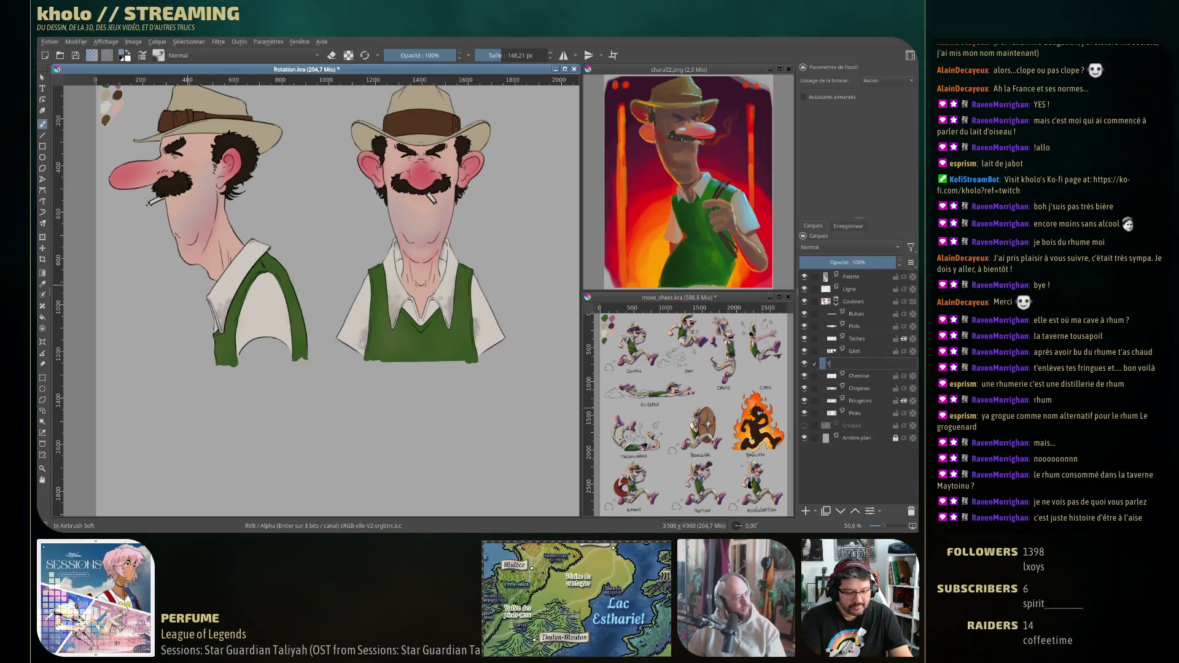
{"action": "type", "text": "aches"}
{"action": "key", "text": "Return"}
Save the document and move the Chapeau layer up, directly beneath Poils.
{"action": "key", "text": "ctrl+s"}
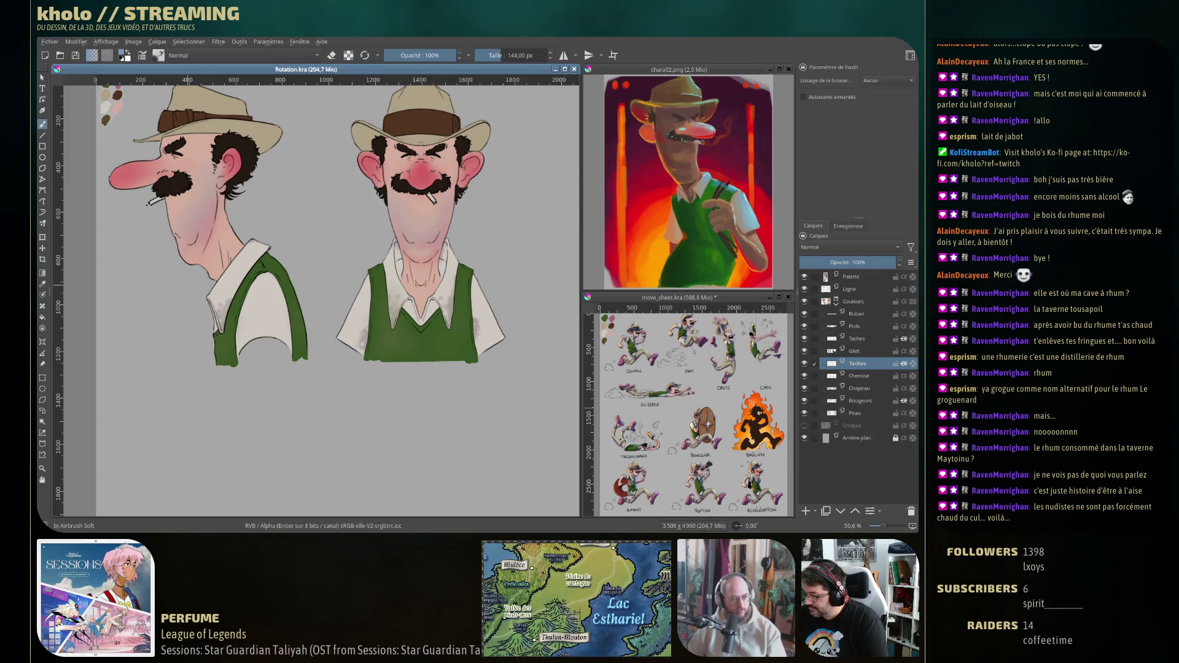
{"action": "left_click_drag", "start_coordinate": [331, 281], "coordinate": [370, 326]}
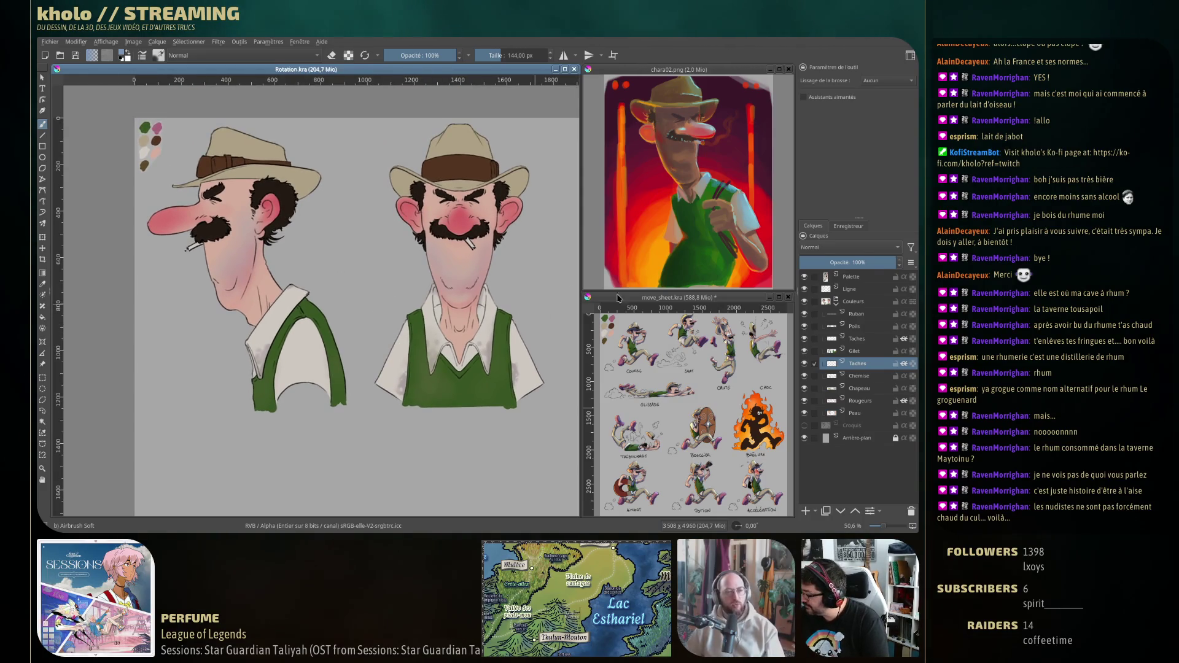
{"action": "mouse_move", "coordinate": [868, 386]}
{"action": "left_mouse_down"}
{"action": "mouse_move", "coordinate": [884, 331]}
{"action": "mouse_move", "coordinate": [877, 355]}
{"action": "left_mouse_up"}
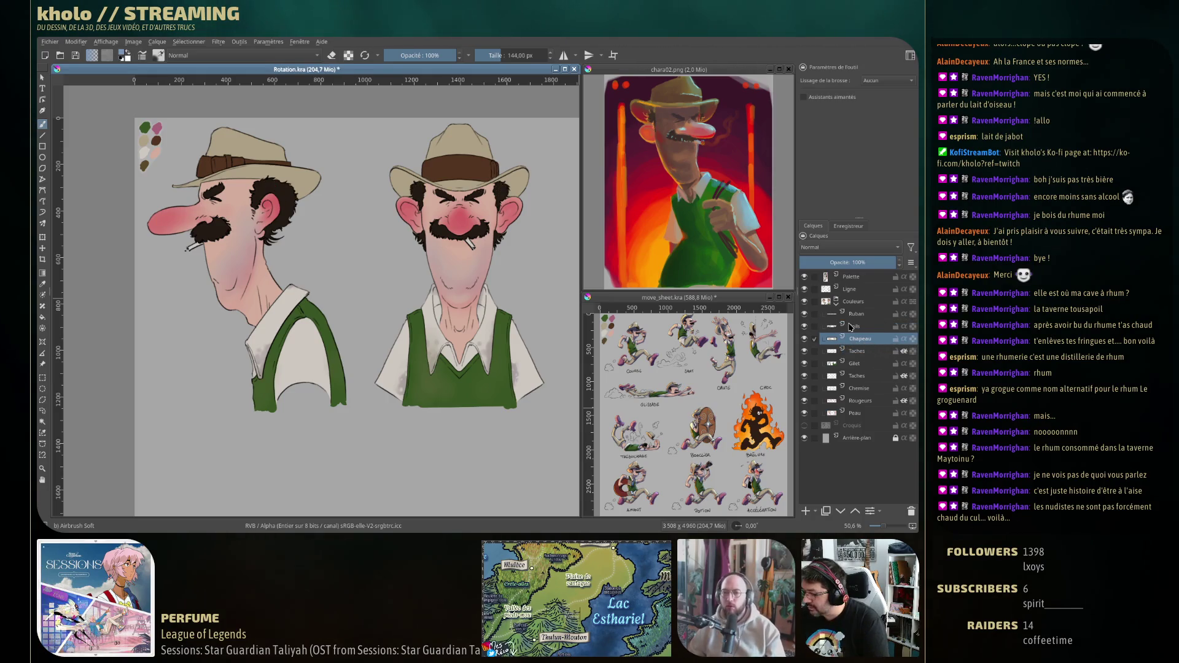
{"action": "mouse_move", "coordinate": [854, 326]}
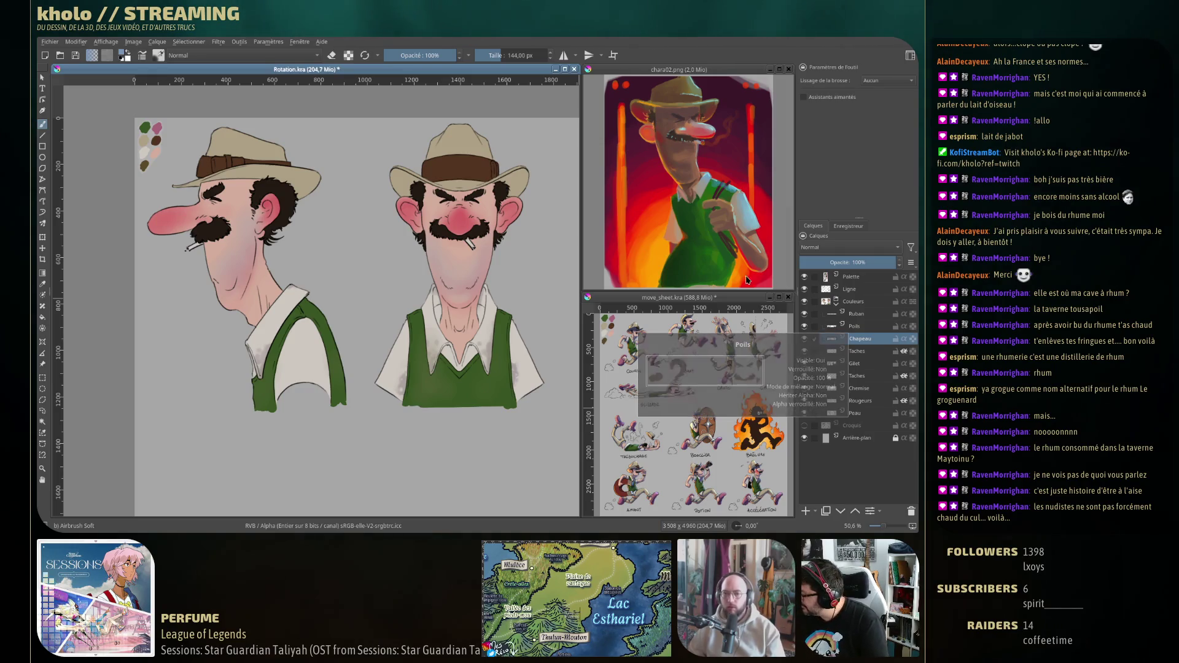
Add a new layer named 'Usures' above Chapeau with inherit alpha enabled.
{"action": "left_click", "coordinate": [805, 511]}
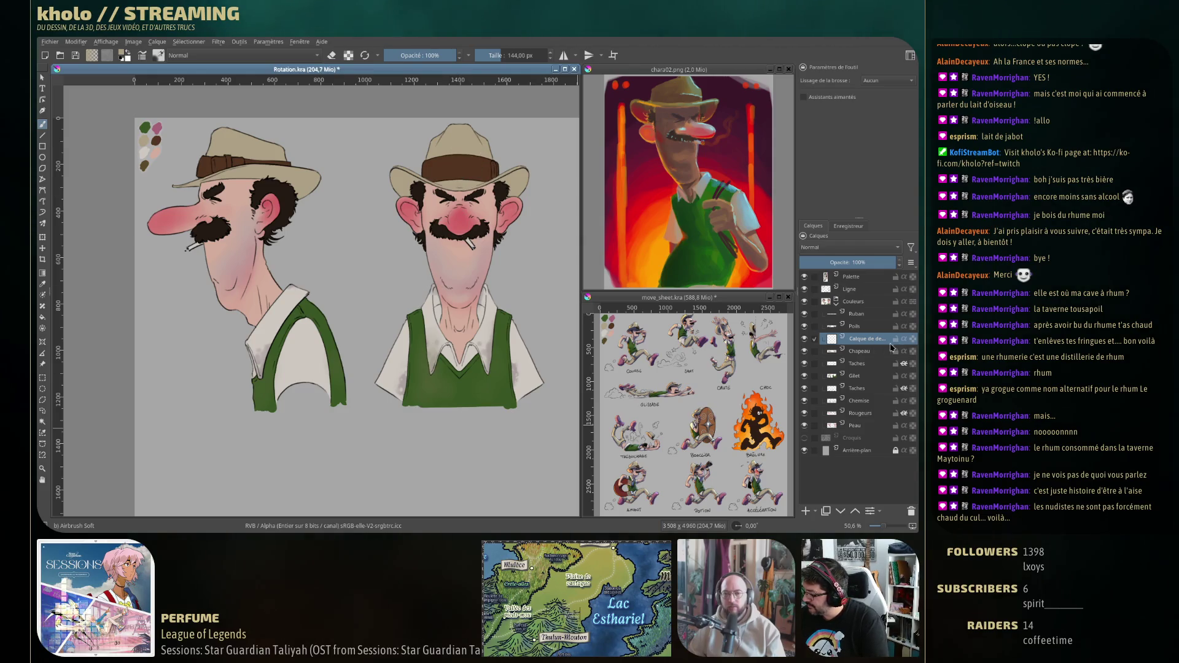
{"action": "double_click", "coordinate": [864, 339]}
{"action": "type", "text": "Usures"}
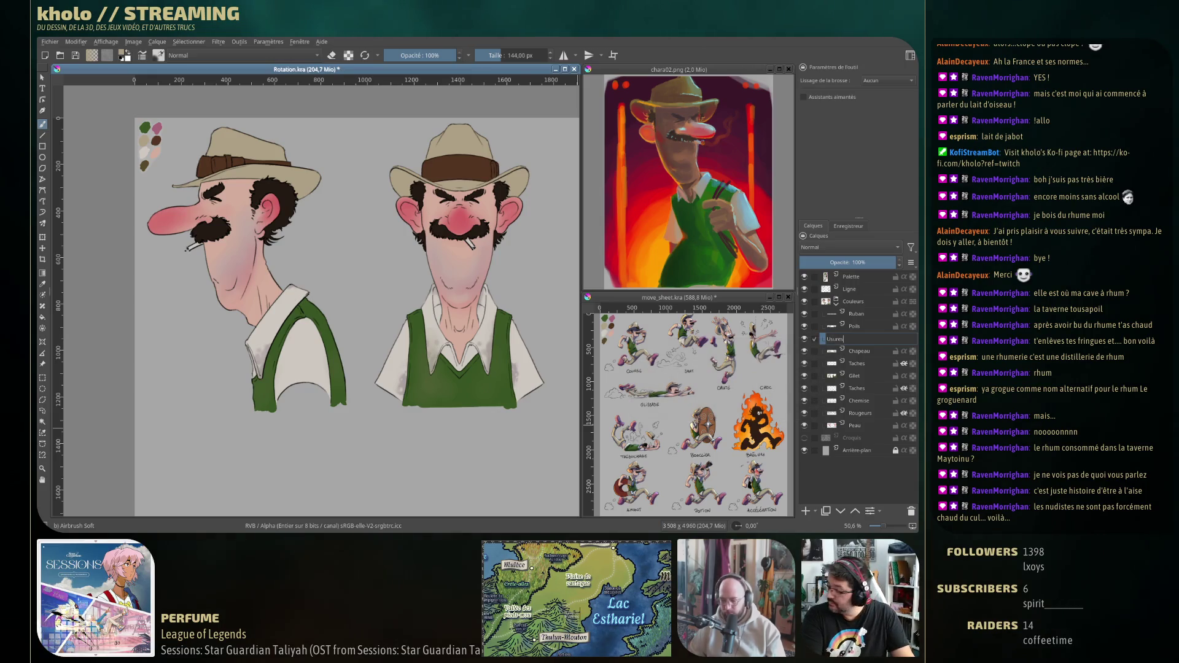
{"action": "key", "text": "Return"}
{"action": "left_click", "coordinate": [904, 339]}
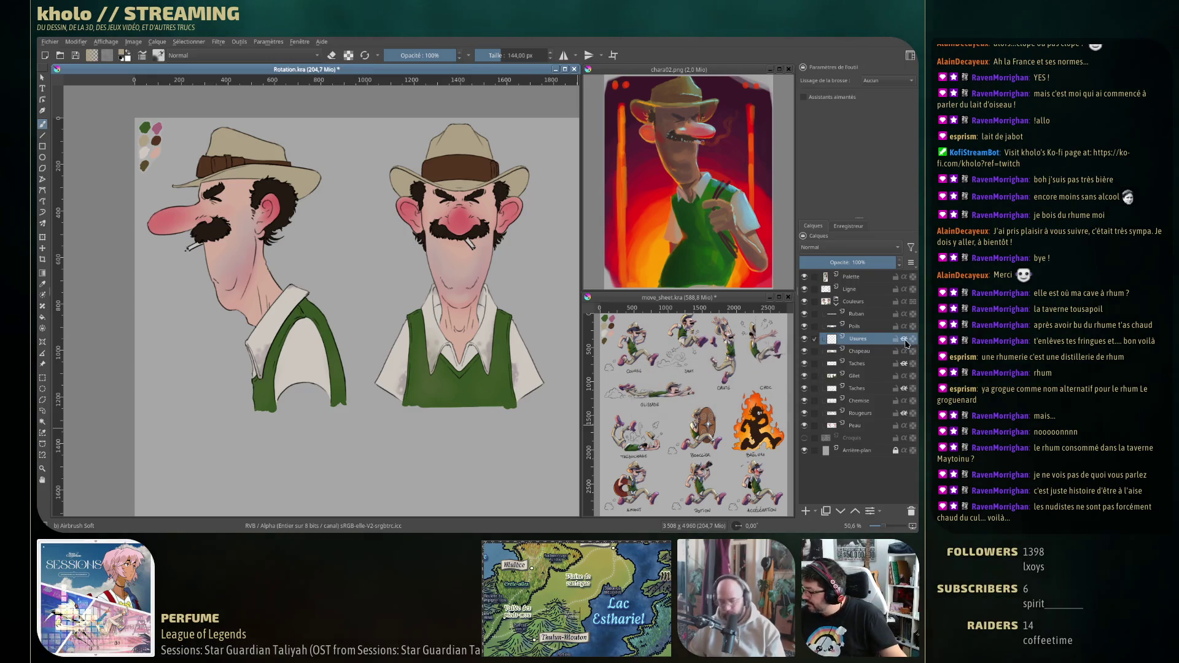
Airbrush faint wear onto the hat crown with a brush of about 74 px.
{"action": "right_click", "coordinate": [238, 183]}
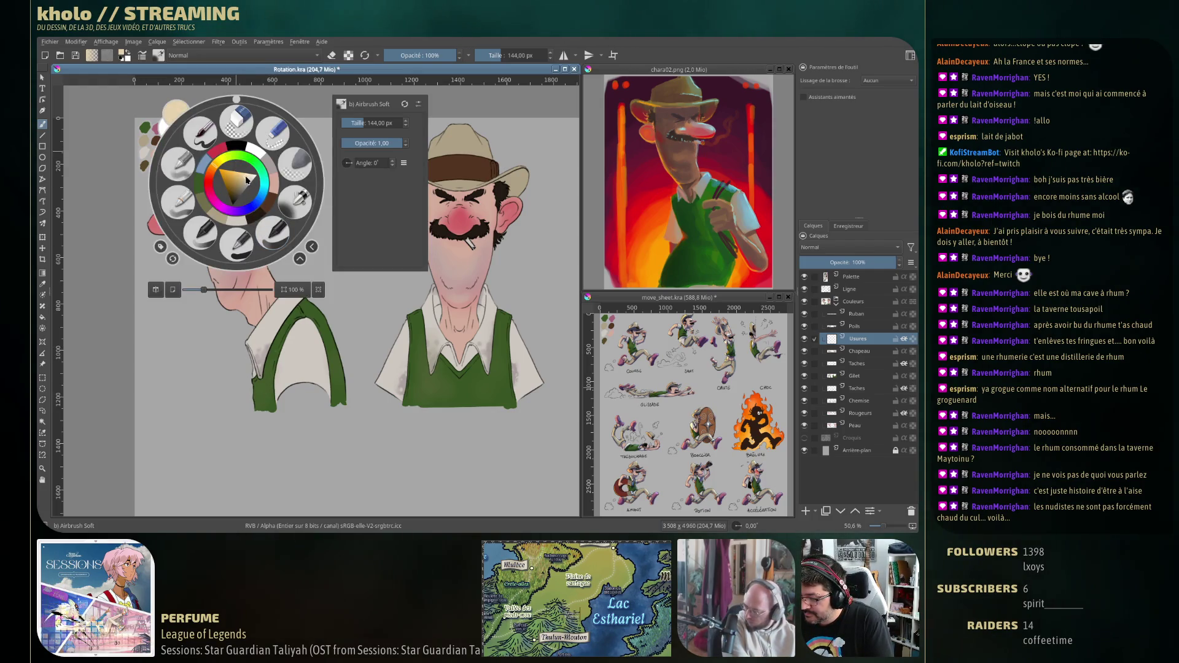
{"action": "left_click", "coordinate": [175, 213]}
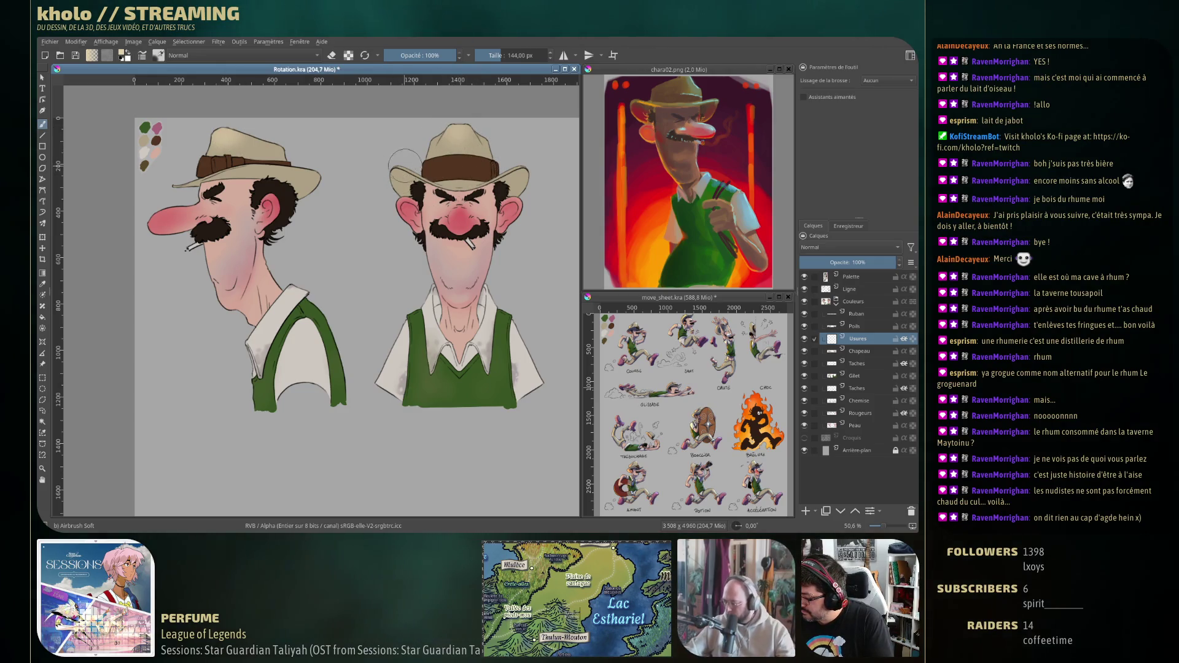
{"action": "key", "text": "bracketleft"}
{"action": "key", "text": "bracketleft"}
{"action": "key", "text": "bracketleft"}
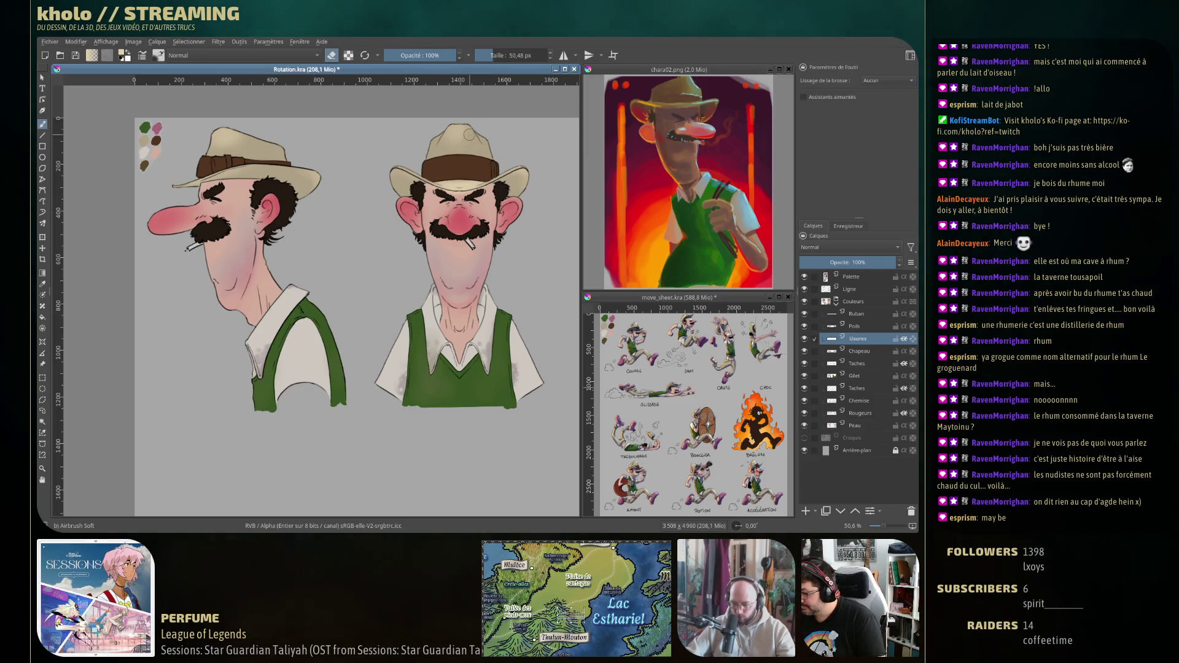
{"action": "left_click_drag", "start_coordinate": [445, 141], "coordinate": [467, 139]}
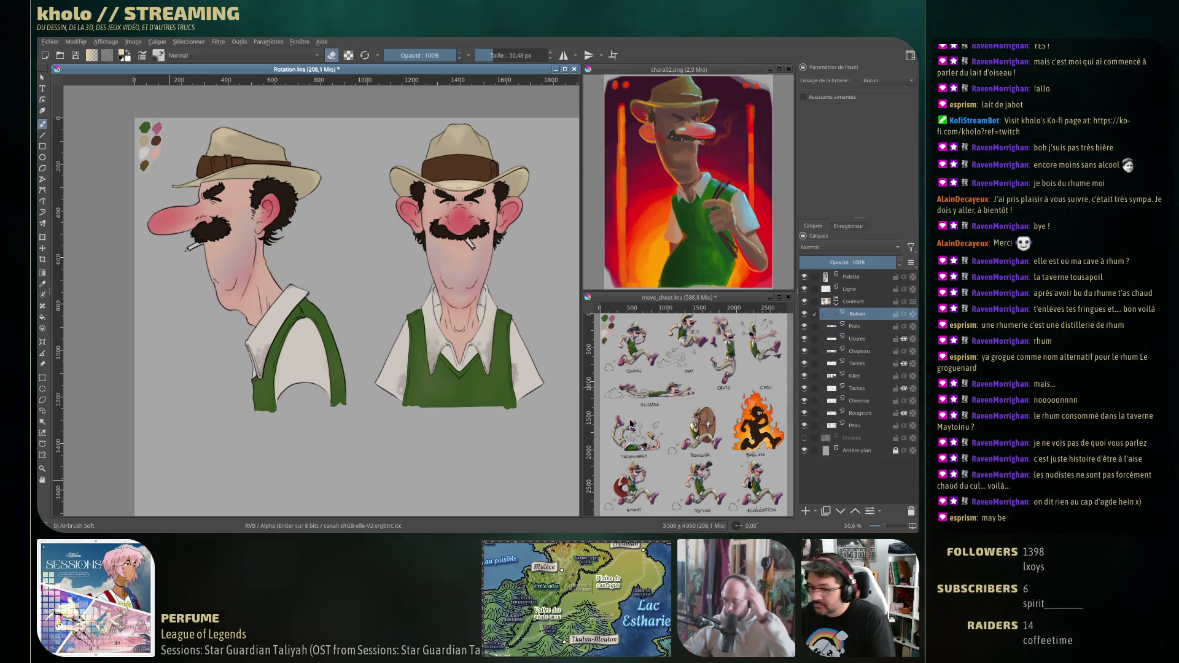
Add a paint layer above Ruban and pick a lighter brown with a 19 px brush.
{"action": "key", "text": "e"}
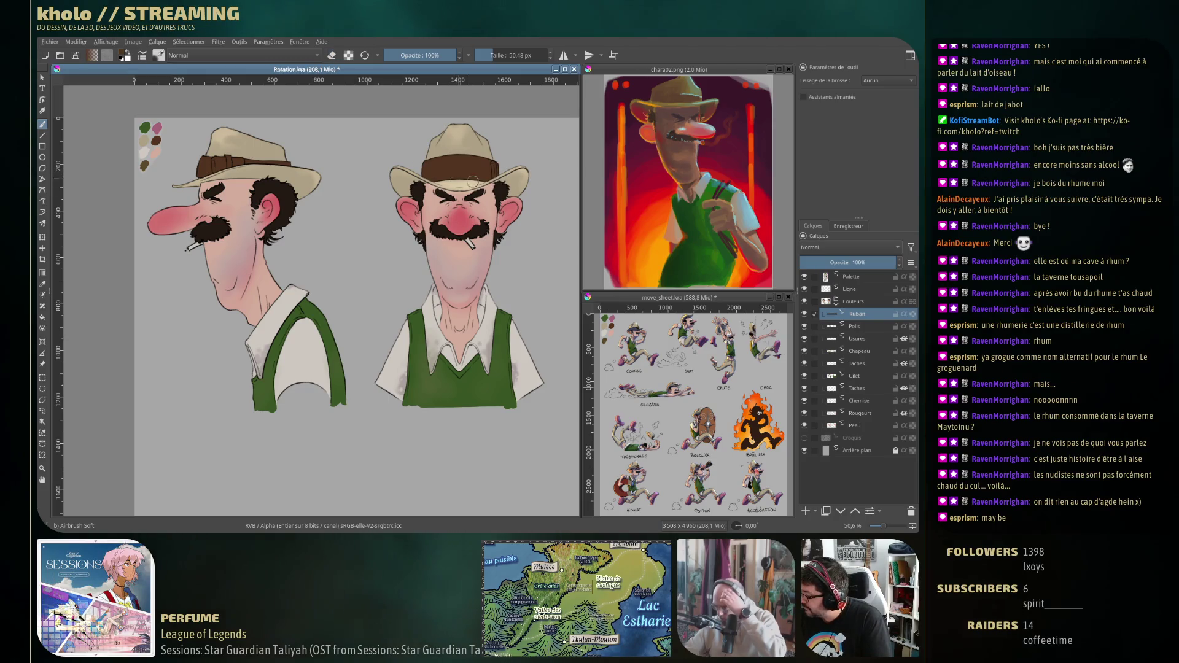
{"action": "left_click", "coordinate": [806, 511]}
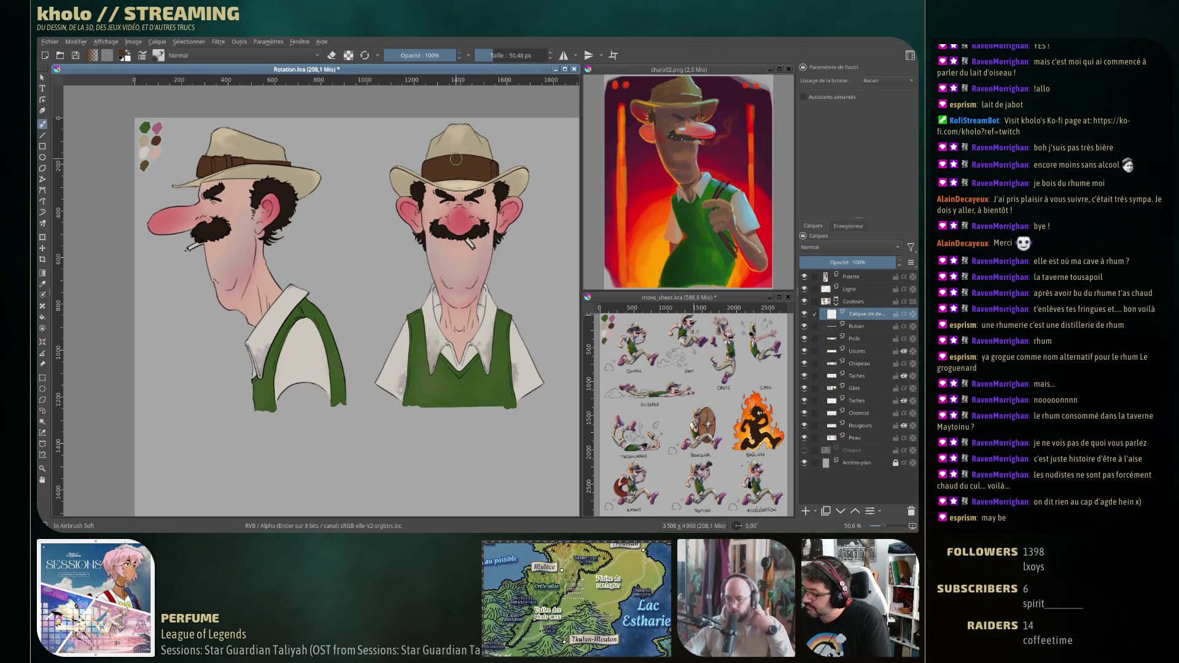
{"action": "left_click_drag", "start_coordinate": [442, 169], "coordinate": [361, 195]}
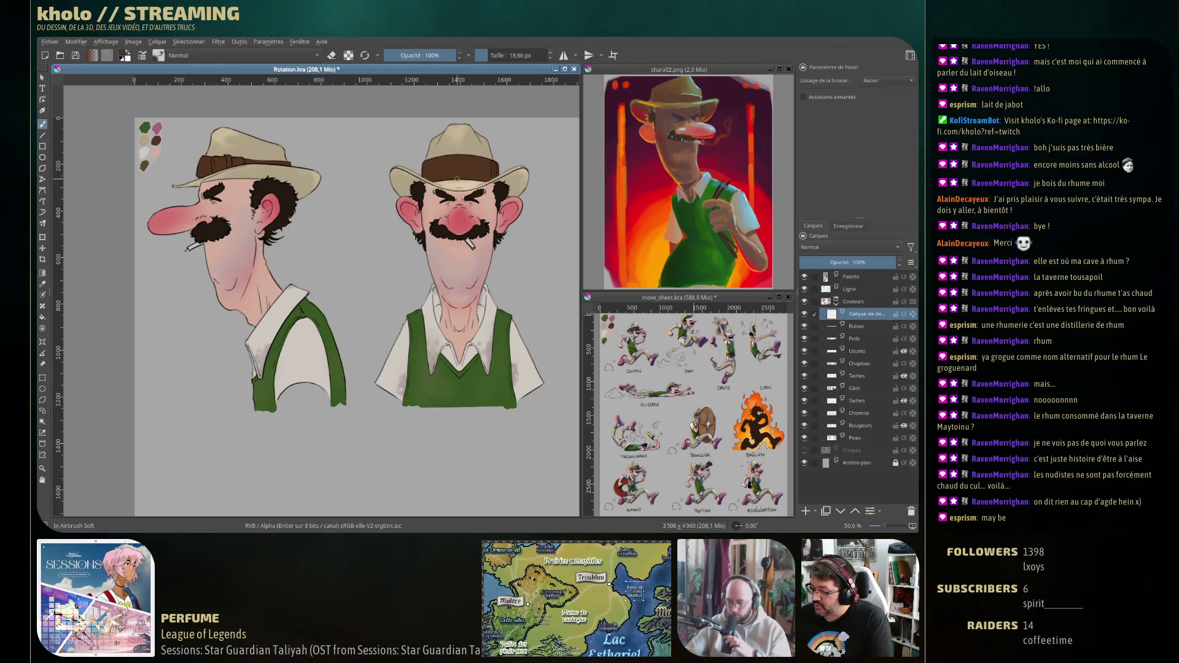
{"action": "right_click", "coordinate": [459, 179]}
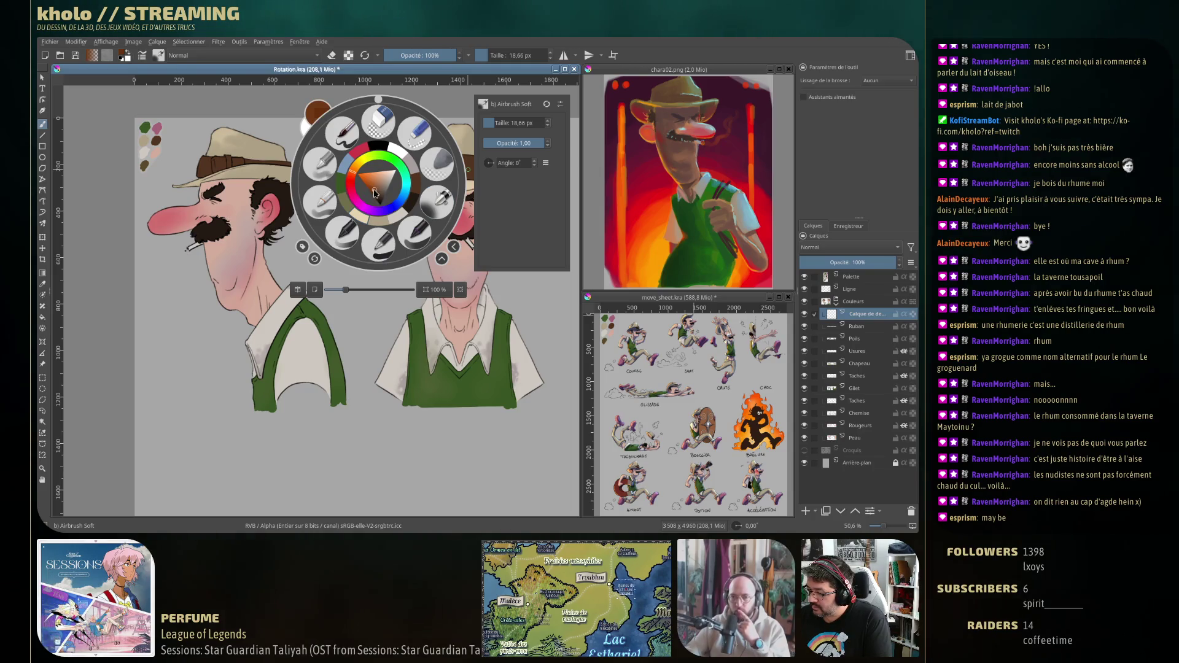
{"action": "left_click_drag", "start_coordinate": [375, 195], "coordinate": [374, 186]}
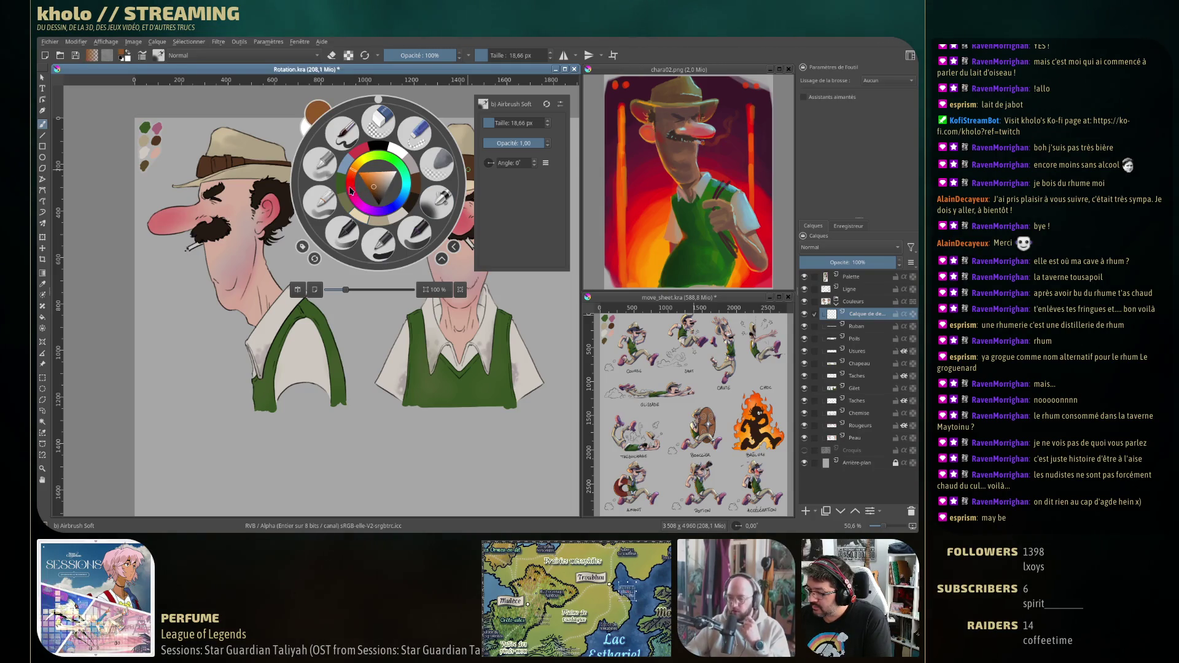
{"action": "left_click", "coordinate": [205, 285]}
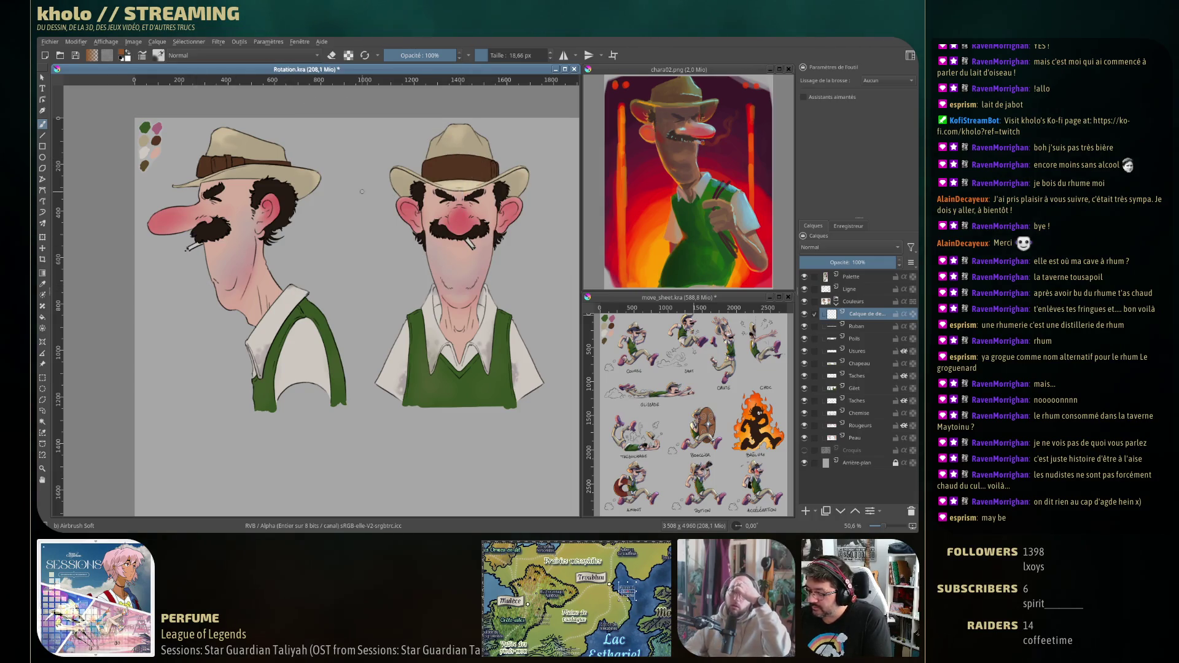
Paint thin details on the hat bands of both views with a 5 px brush.
{"action": "left_click_drag", "start_coordinate": [252, 184], "coordinate": [246, 174]}
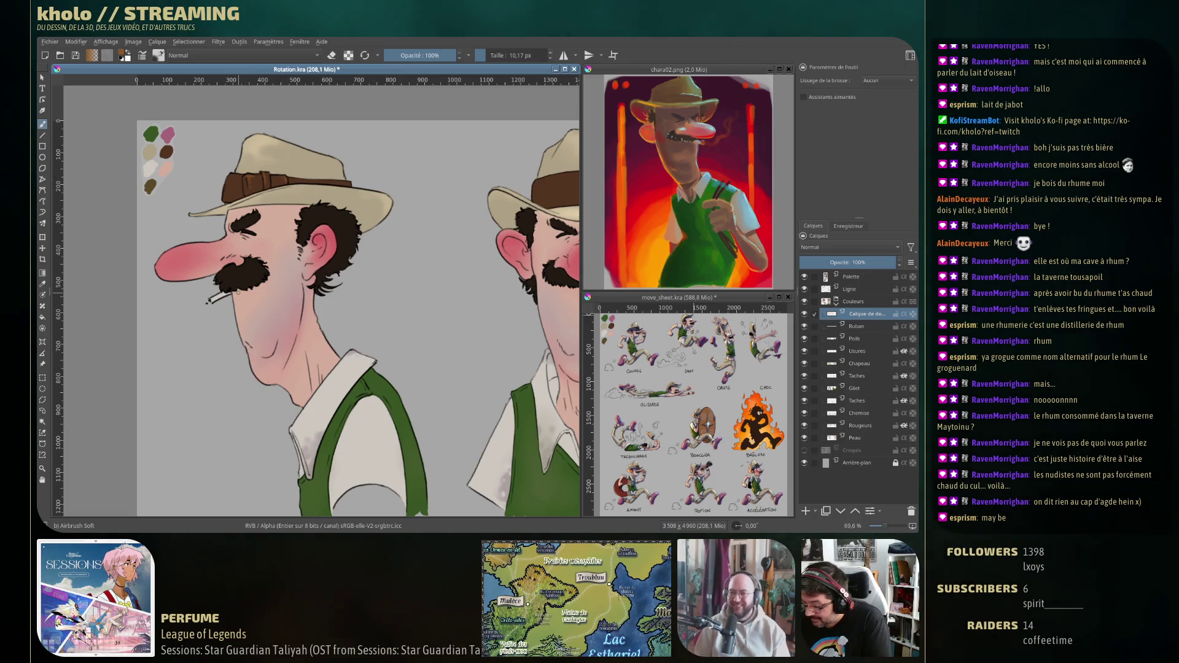
{"action": "key", "text": "bracketleft"}
{"action": "key", "text": "bracketleft"}
{"action": "key", "text": "bracketleft"}
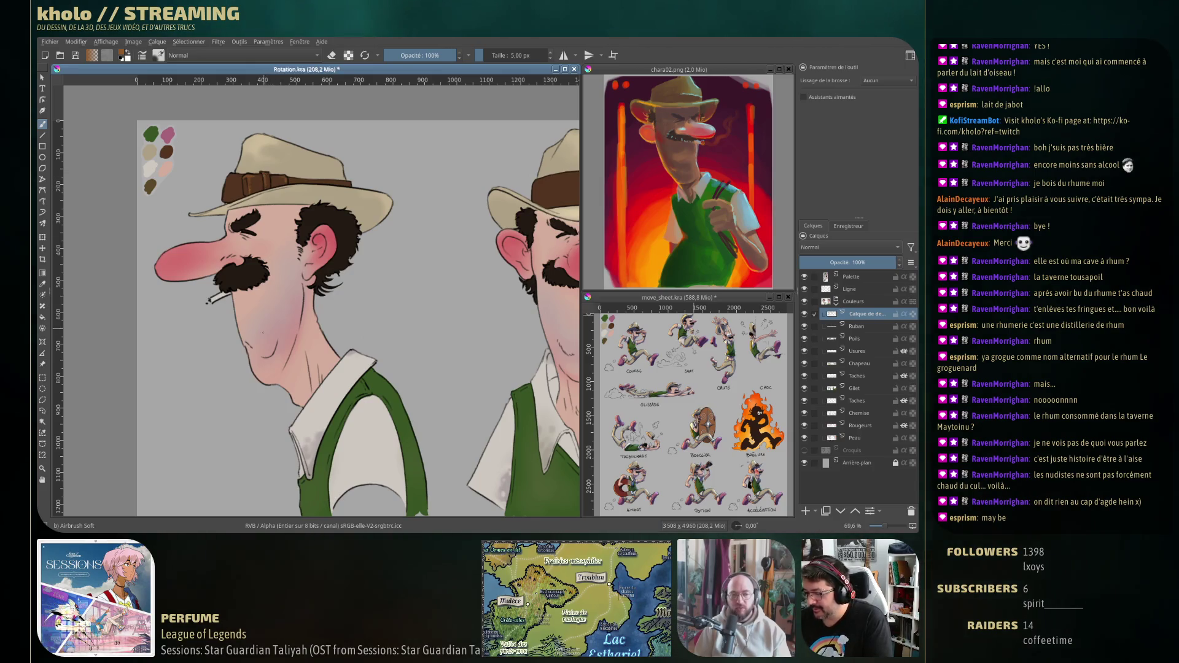
{"action": "left_click_drag", "start_coordinate": [307, 246], "coordinate": [288, 258]}
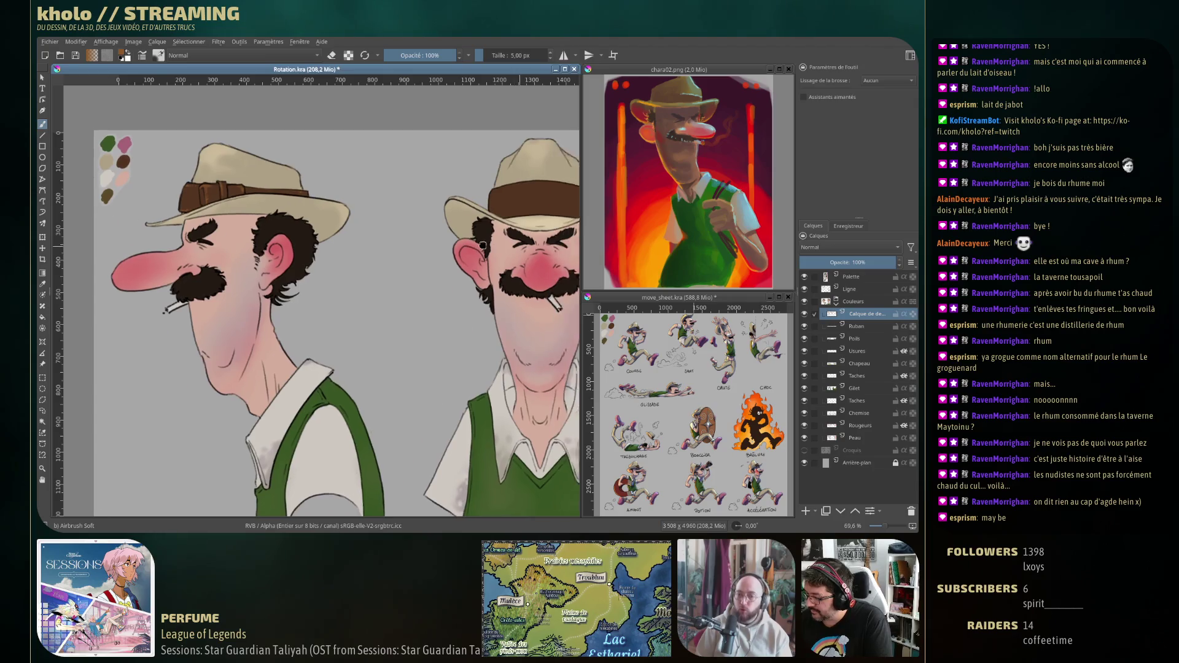
{"action": "left_click_drag", "start_coordinate": [621, 198], "coordinate": [428, 192]}
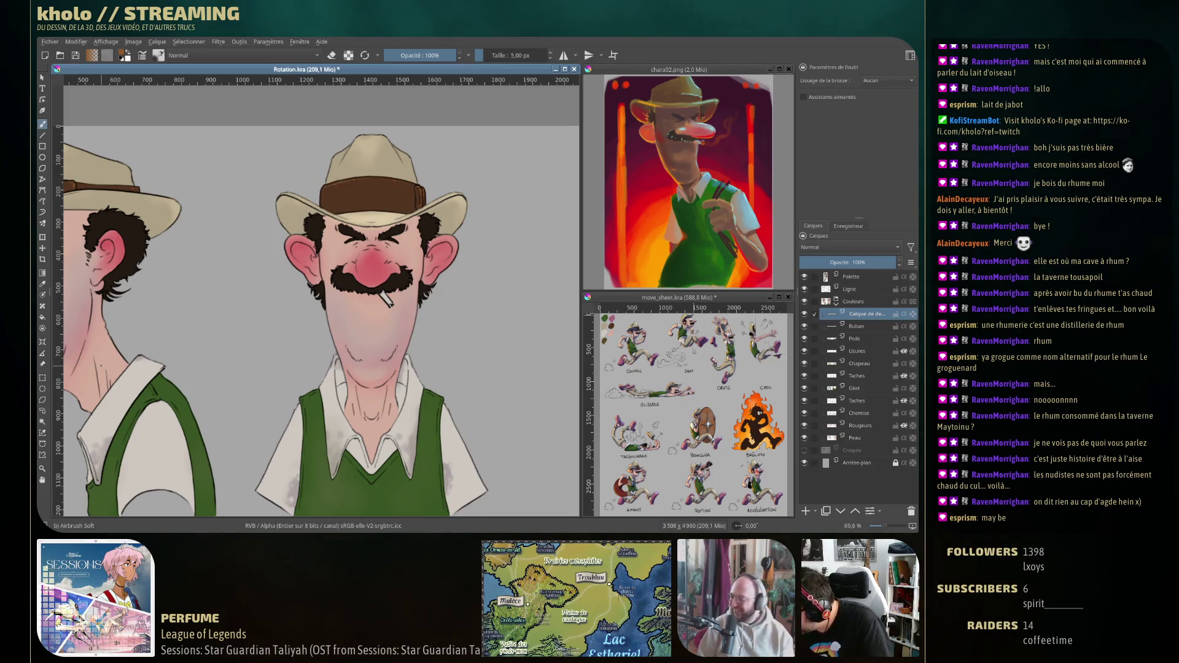
{"action": "left_click_drag", "start_coordinate": [389, 277], "coordinate": [557, 271]}
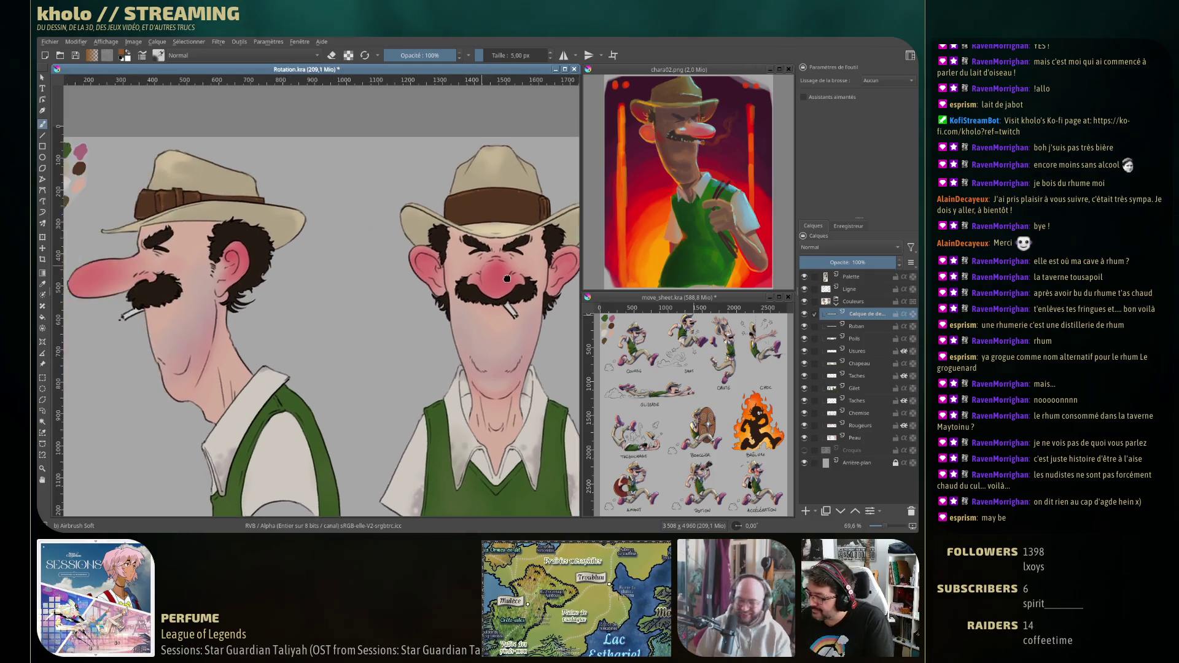
{"action": "scroll", "coordinate": [385, 331], "scroll_direction": "down", "scroll_amount": 2}
{"action": "left_click_drag", "start_coordinate": [385, 331], "coordinate": [283, 269]}
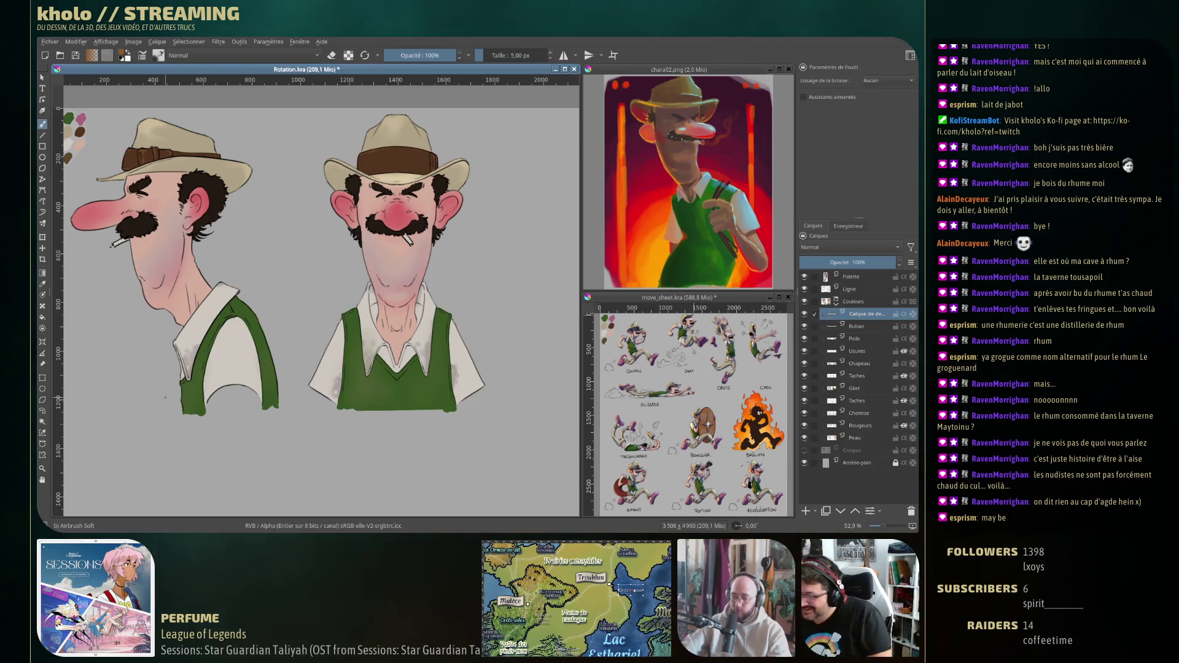
Rename the new drawing layer to 'Usures'.
{"action": "double_click", "coordinate": [866, 314]}
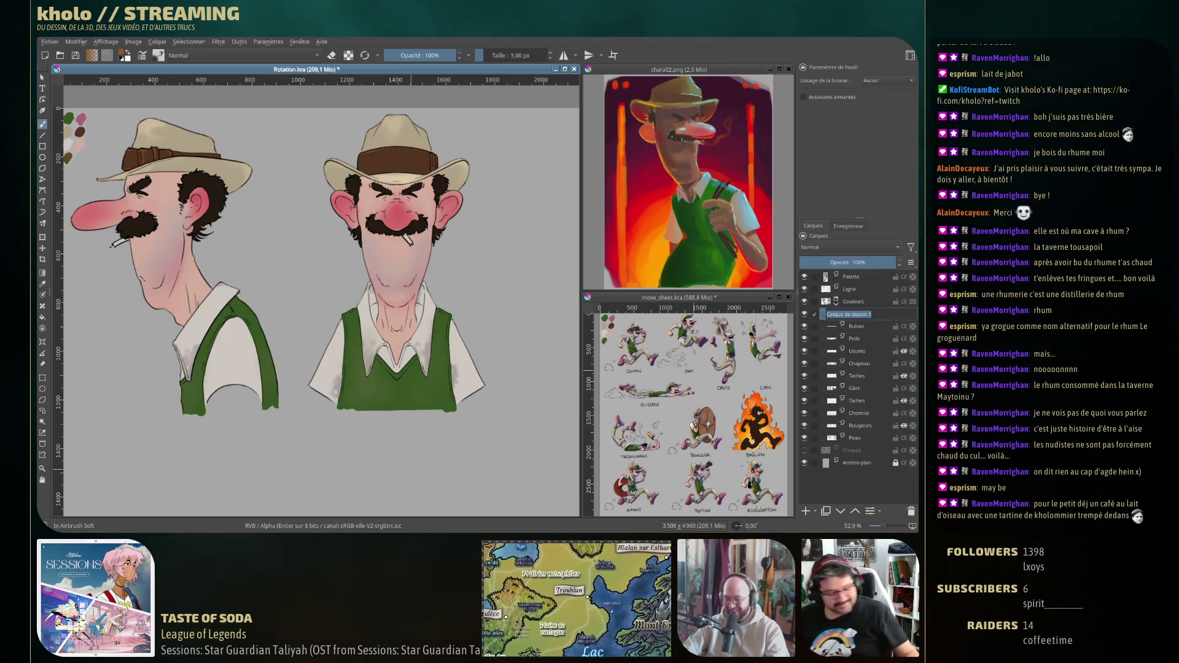
{"action": "type", "text": "Lu"}
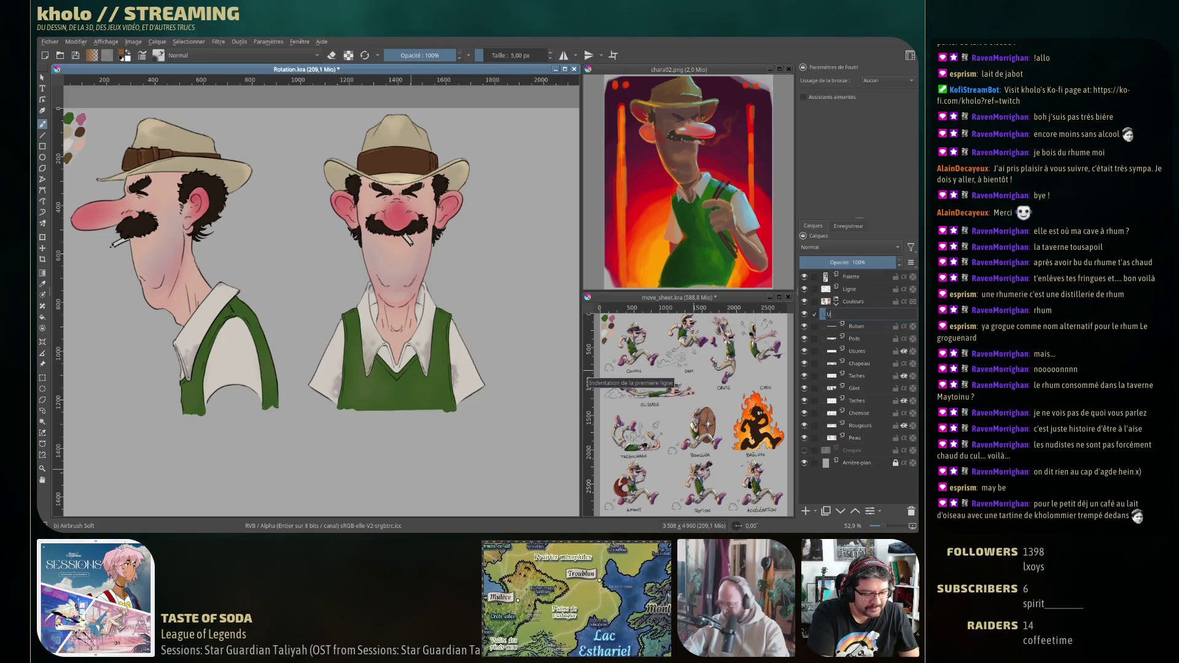
{"action": "type", "text": "sure"}
{"action": "key", "text": "Return"}
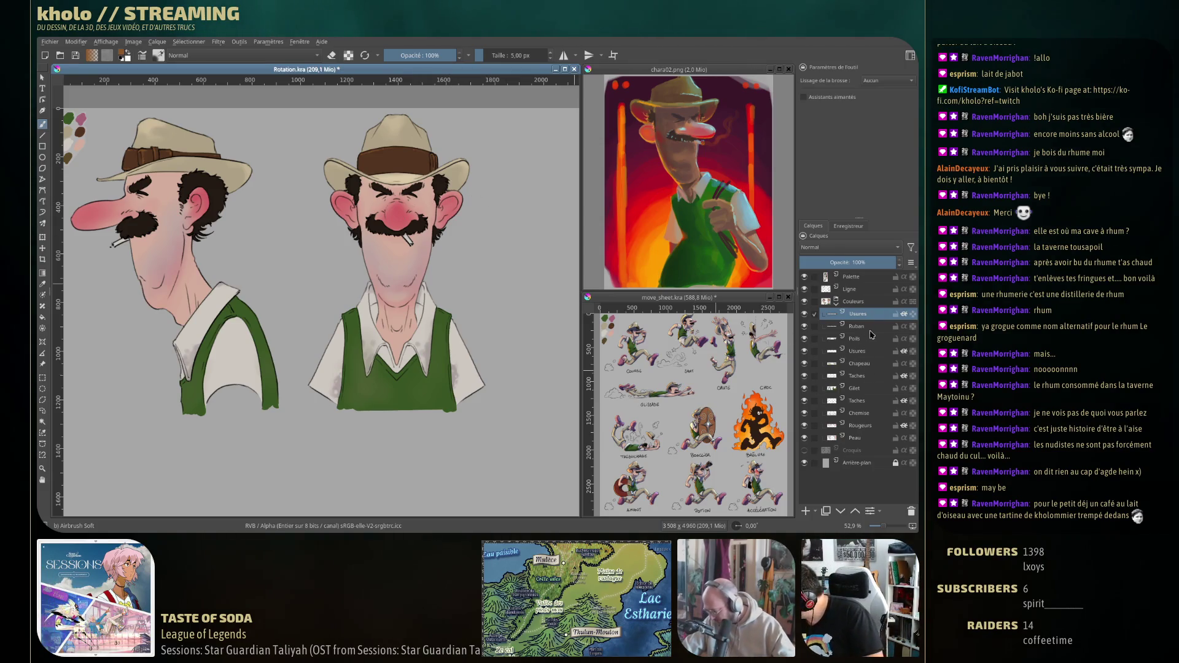
Enlarge the brush to 12.16 px, reselect the upper Usures layer, and save Rotation.kra.
{"action": "left_click", "coordinate": [862, 365]}
{"action": "left_click", "coordinate": [871, 352]}
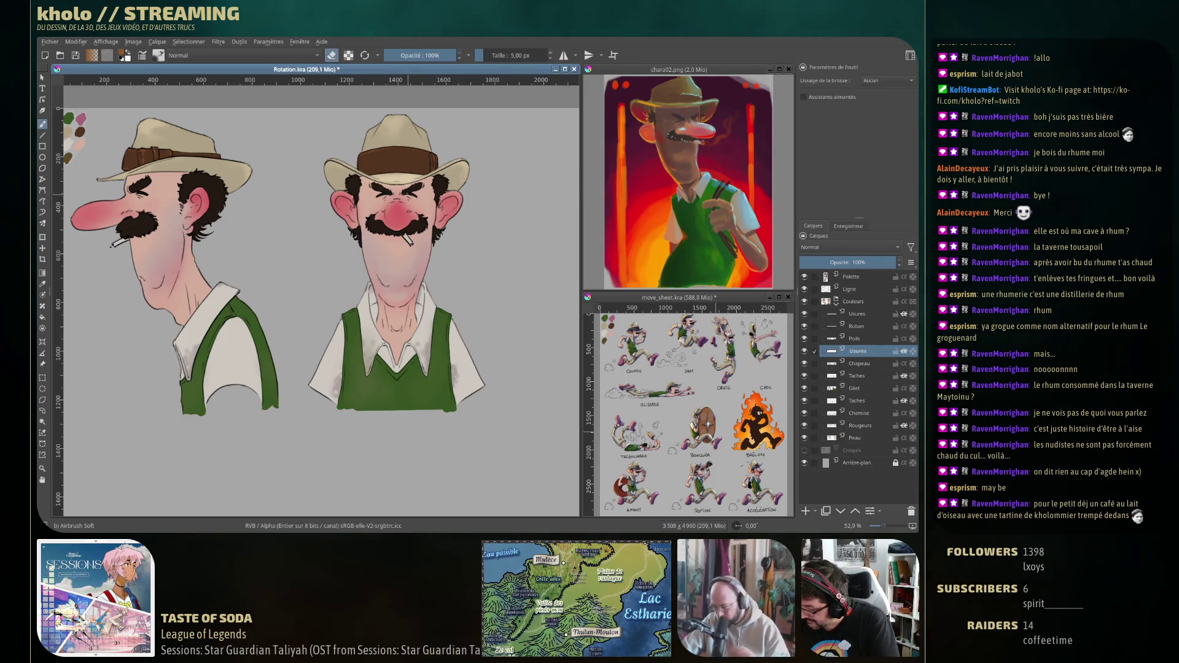
{"action": "key", "text": "bracketright"}
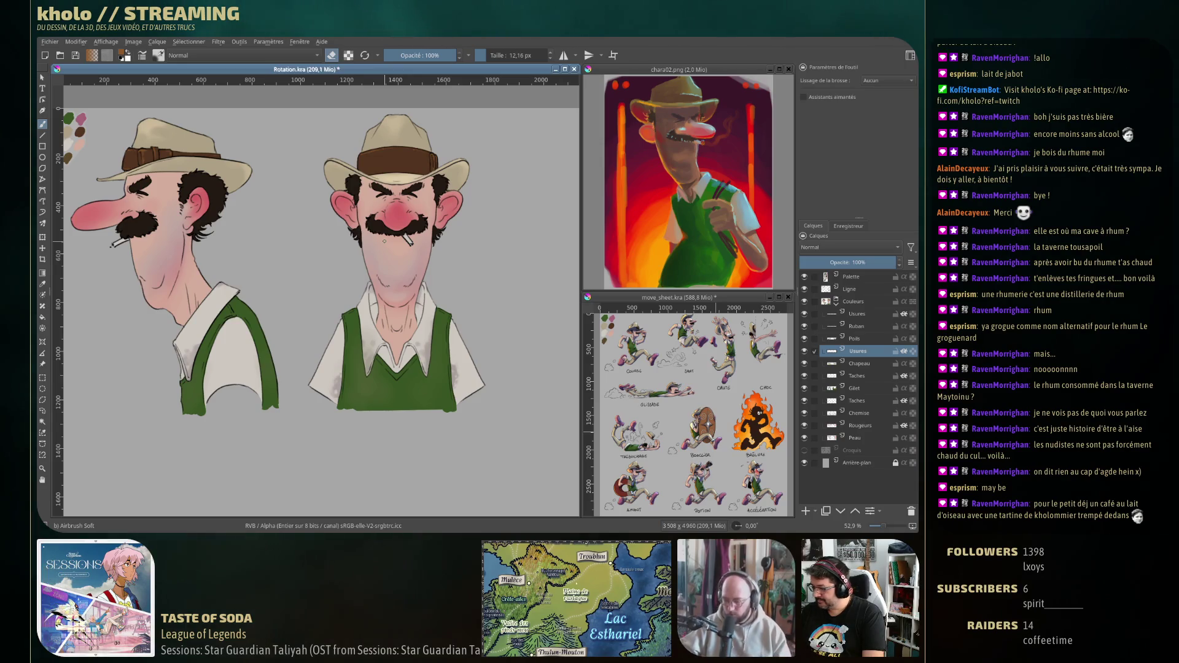
{"action": "left_click", "coordinate": [866, 314]}
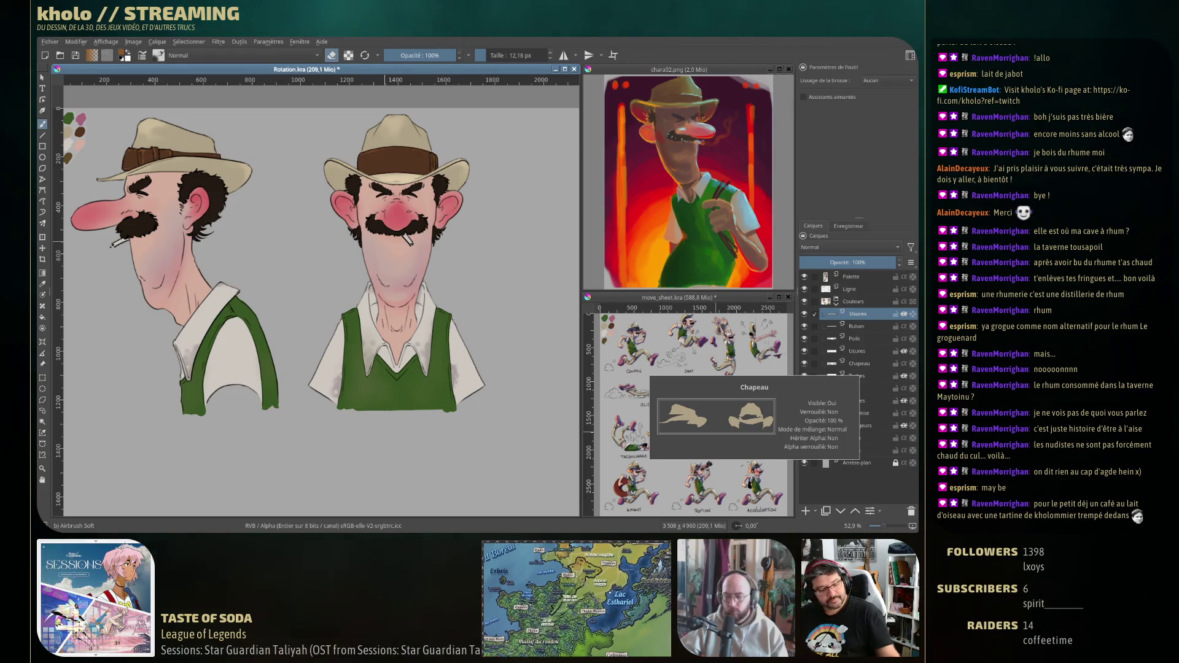
{"action": "key", "text": "ctrl+s"}
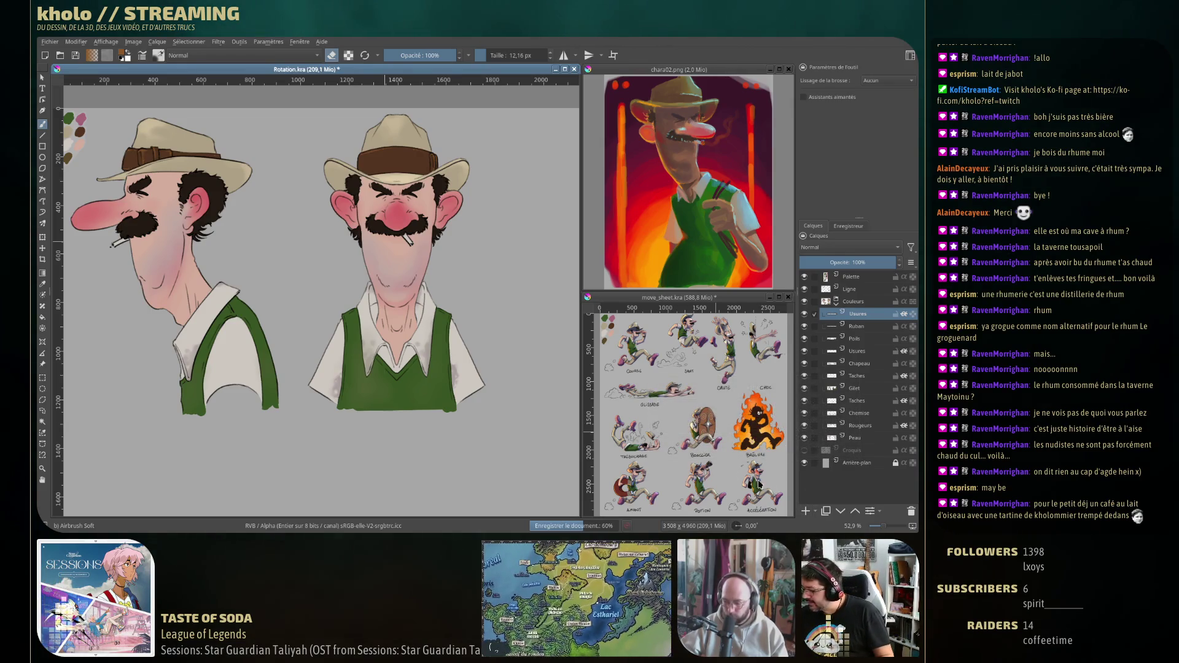
{"action": "scroll", "coordinate": [414, 306], "scroll_direction": "down", "scroll_amount": 2}
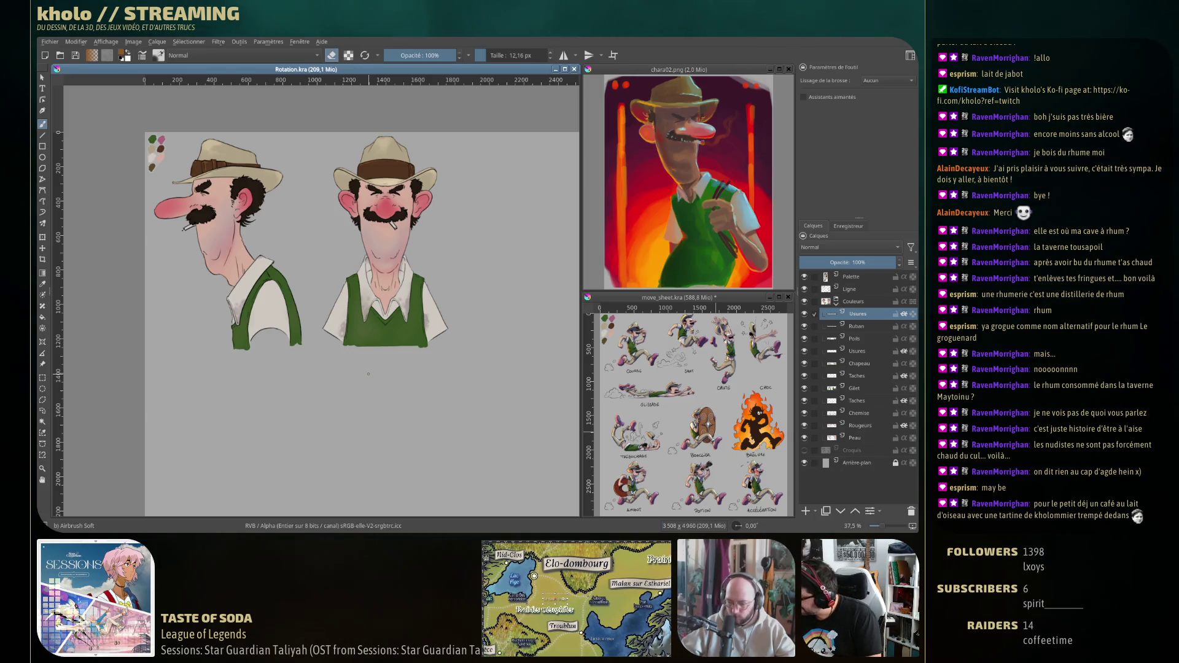
Add a new paint layer above Usures set to Multiply blend mode.
{"action": "left_click", "coordinate": [805, 512]}
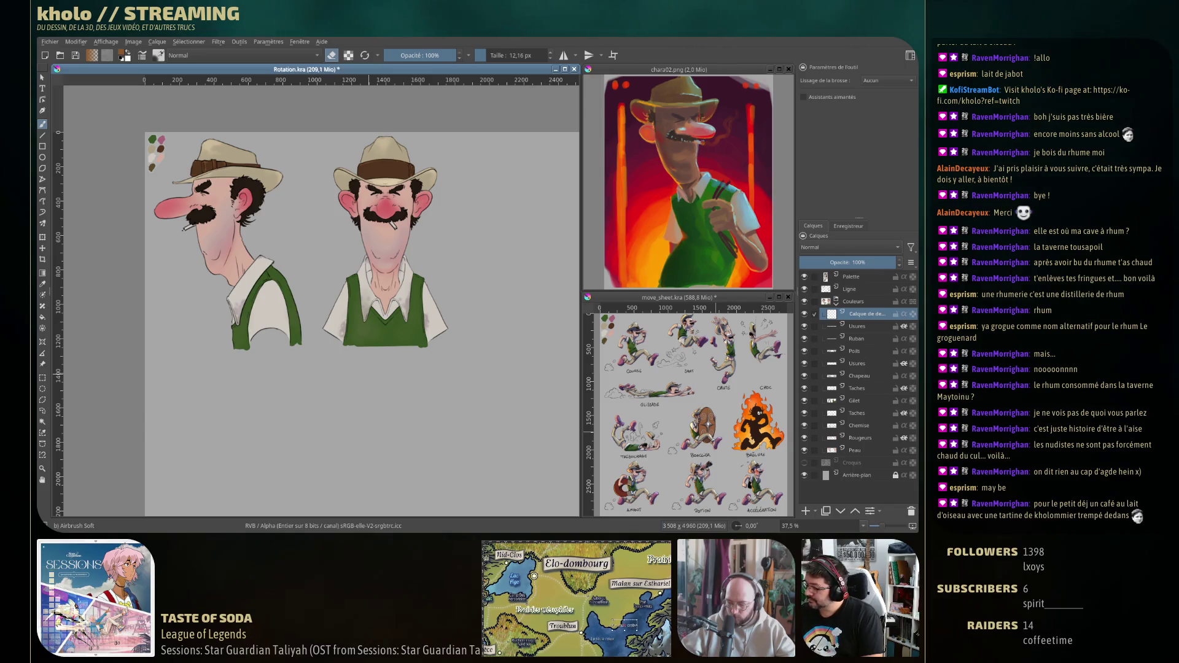
{"action": "left_click", "coordinate": [849, 247]}
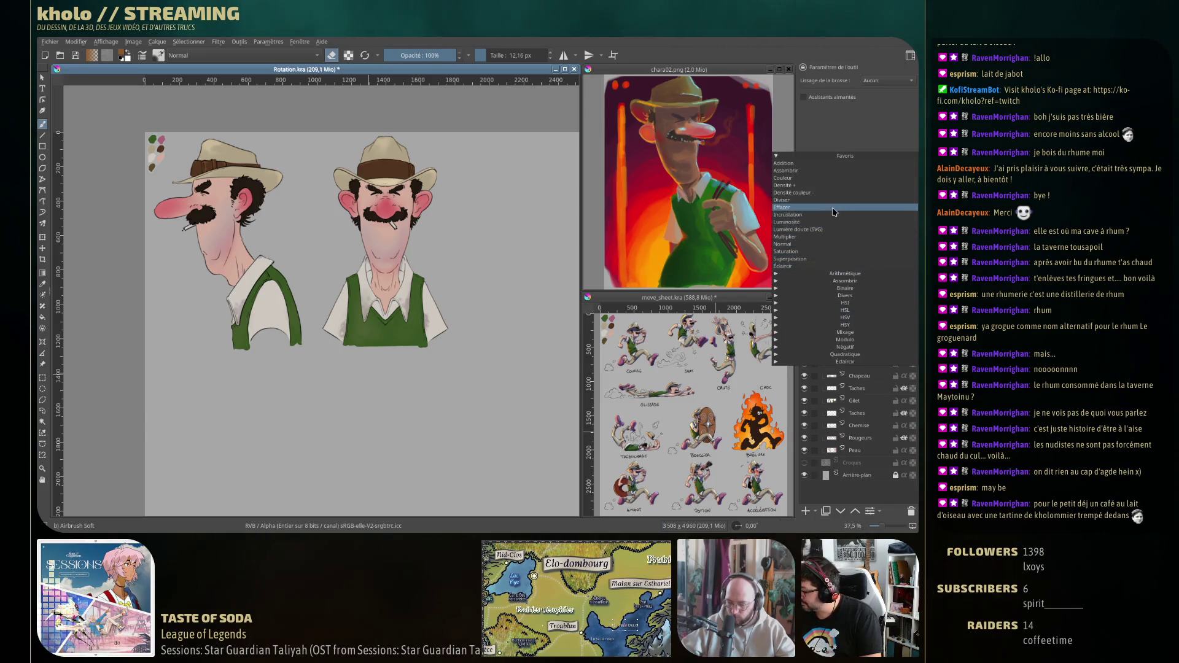
{"action": "left_click", "coordinate": [830, 237]}
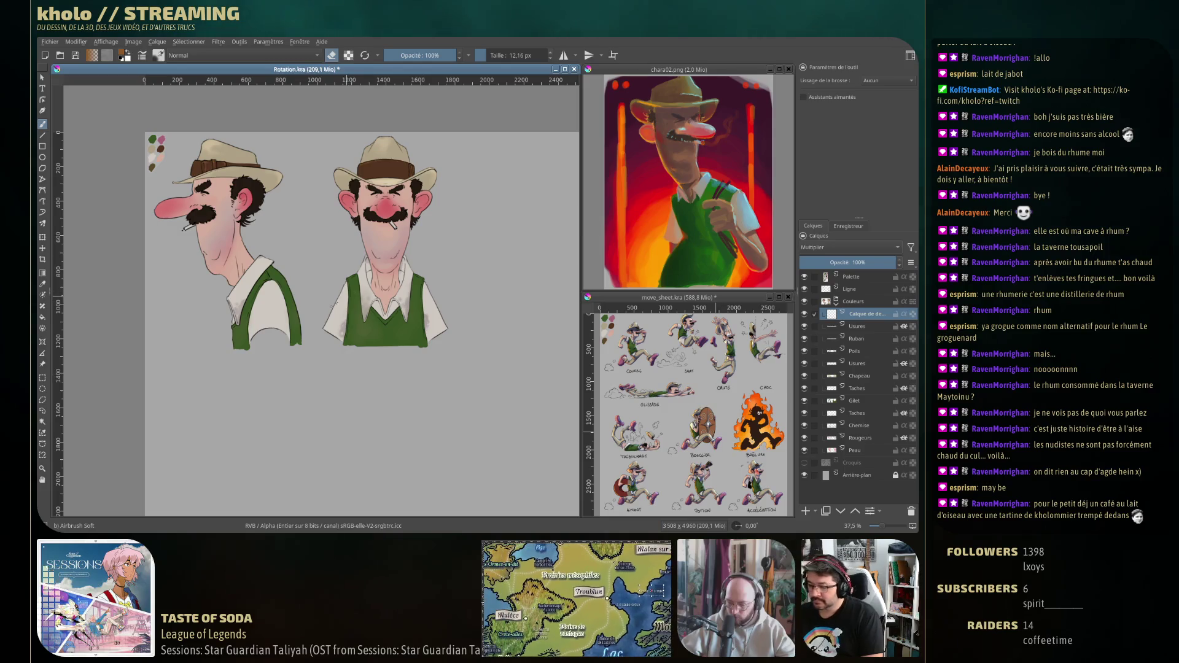
Pick a bright blue paint colour and the Basic-2 Opacity brush preset.
{"action": "right_click", "coordinate": [362, 230]}
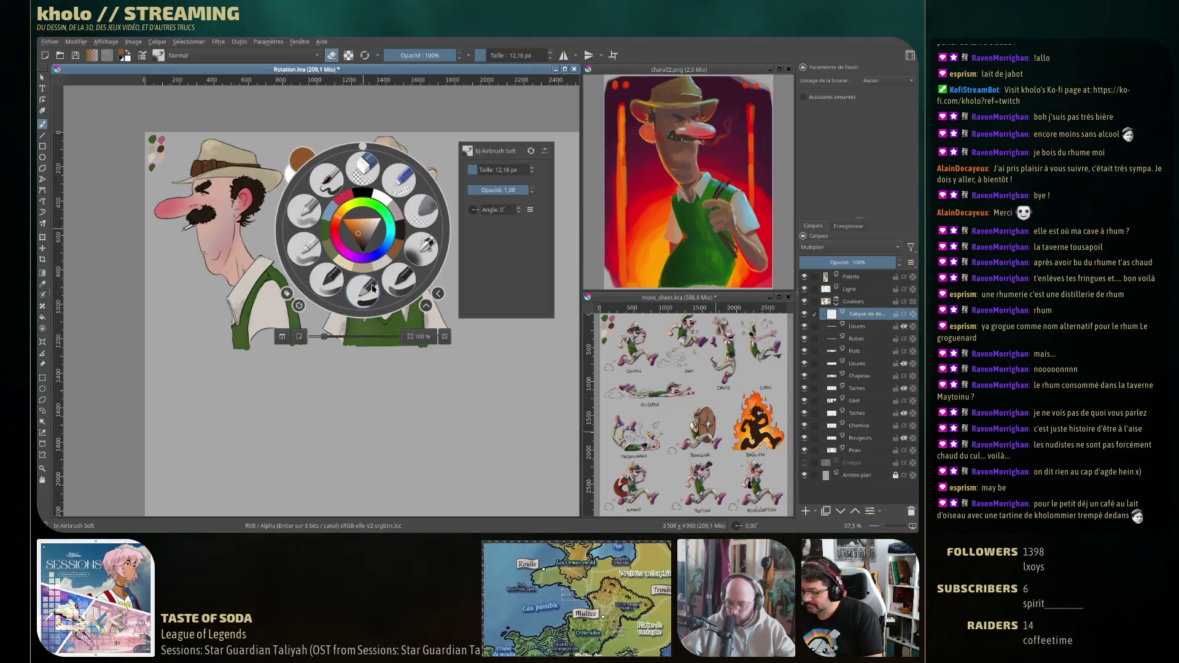
{"action": "left_click", "coordinate": [387, 245]}
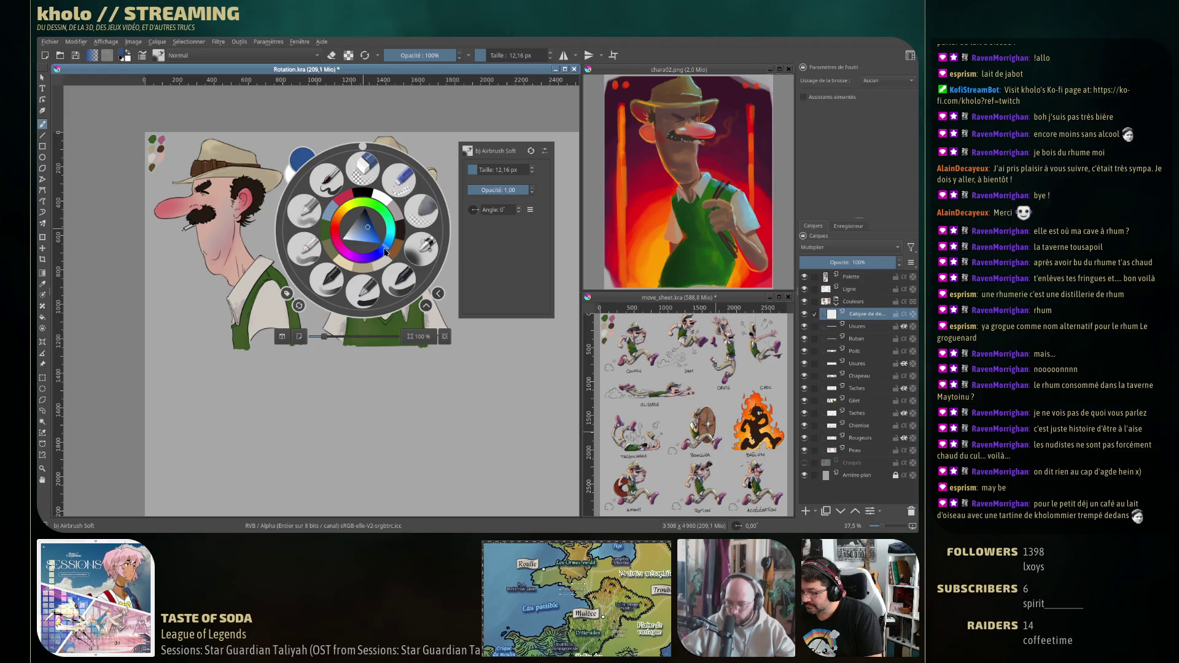
{"action": "left_click", "coordinate": [366, 228]}
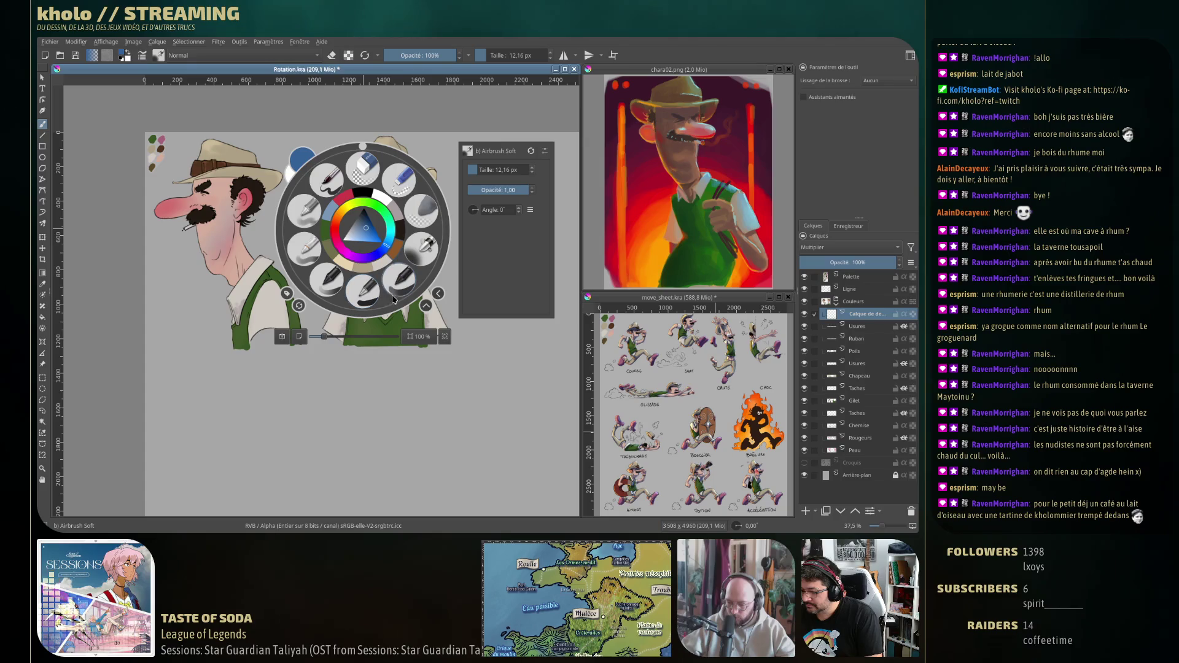
{"action": "left_click", "coordinate": [158, 56]}
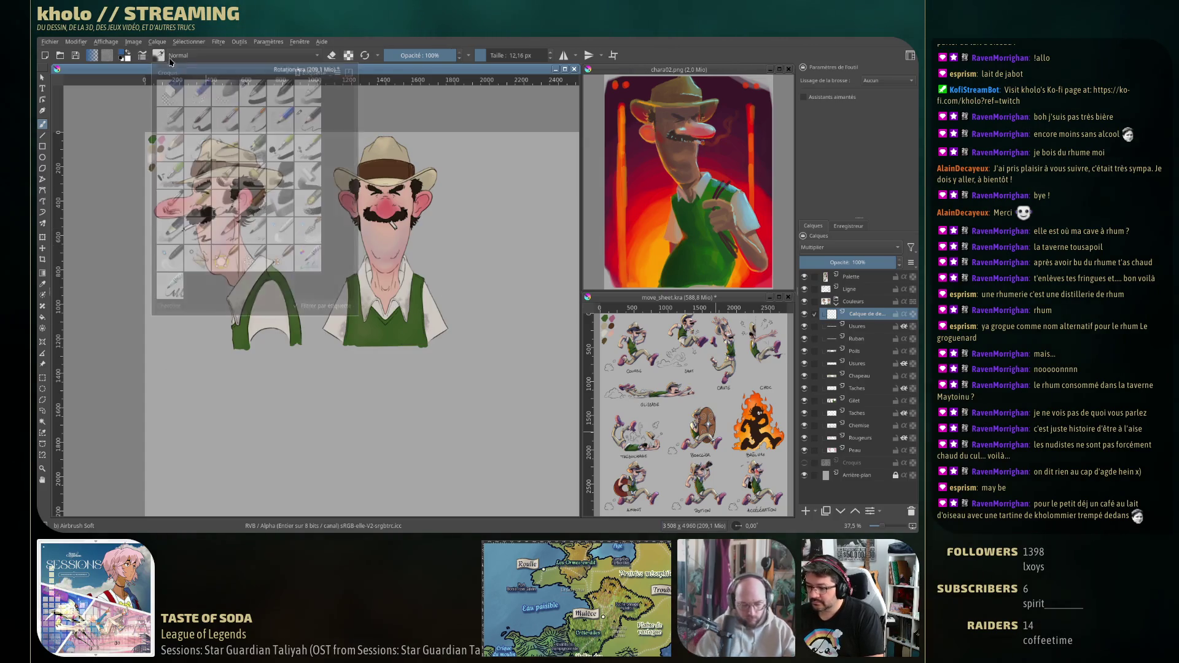
{"action": "left_click", "coordinate": [289, 101]}
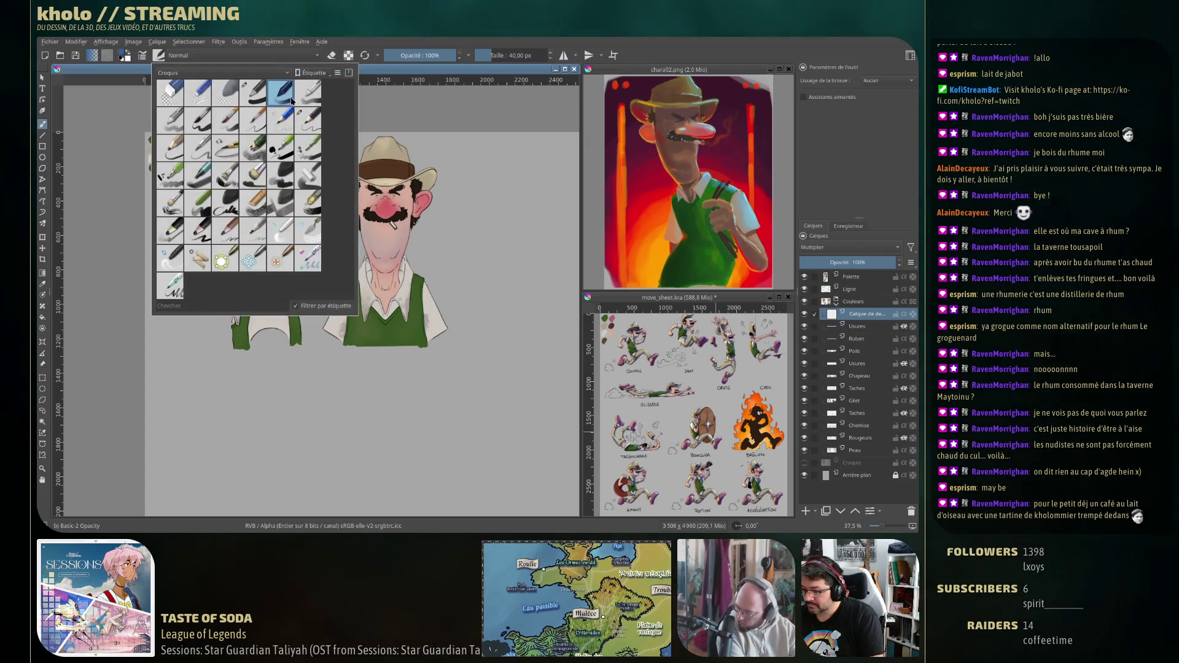
{"action": "left_click", "coordinate": [446, 200]}
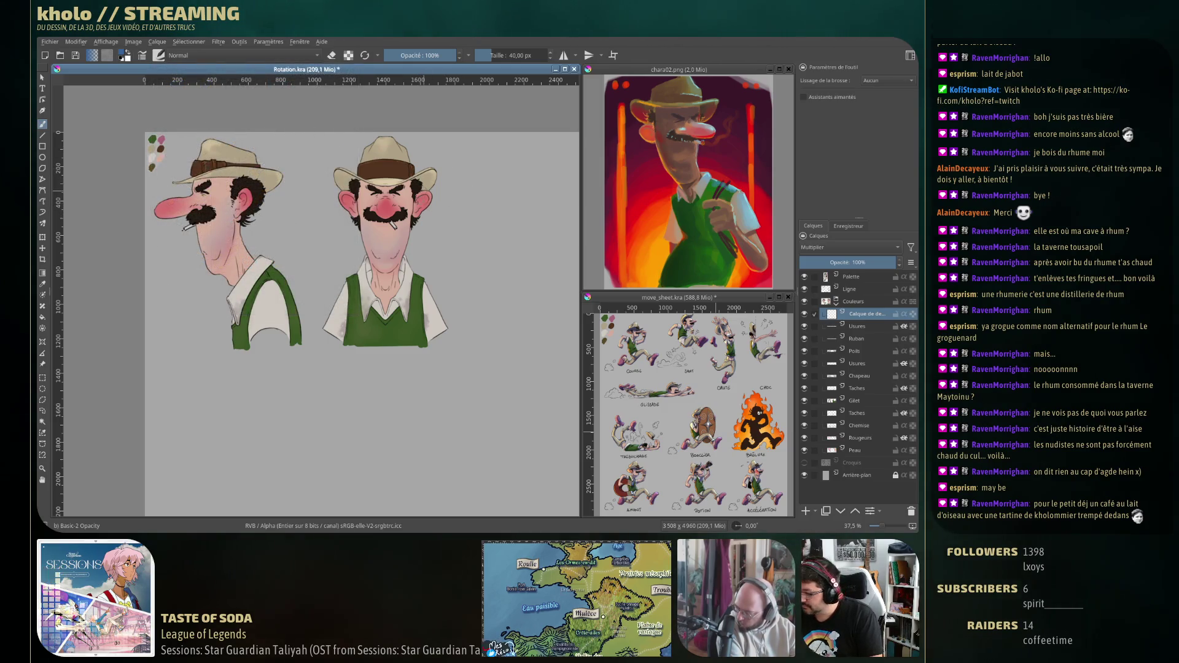
Enable inherit alpha on the layer and shade under the front figure's left hat brim.
{"action": "left_click", "coordinate": [905, 314]}
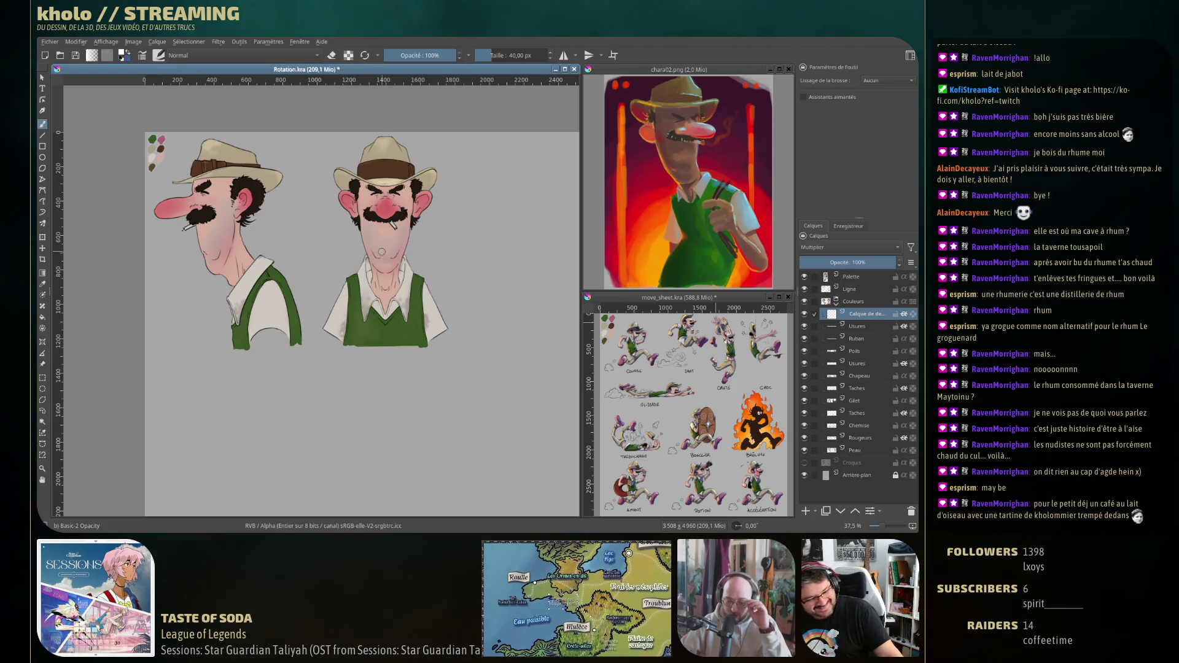
{"action": "key", "text": "f"}
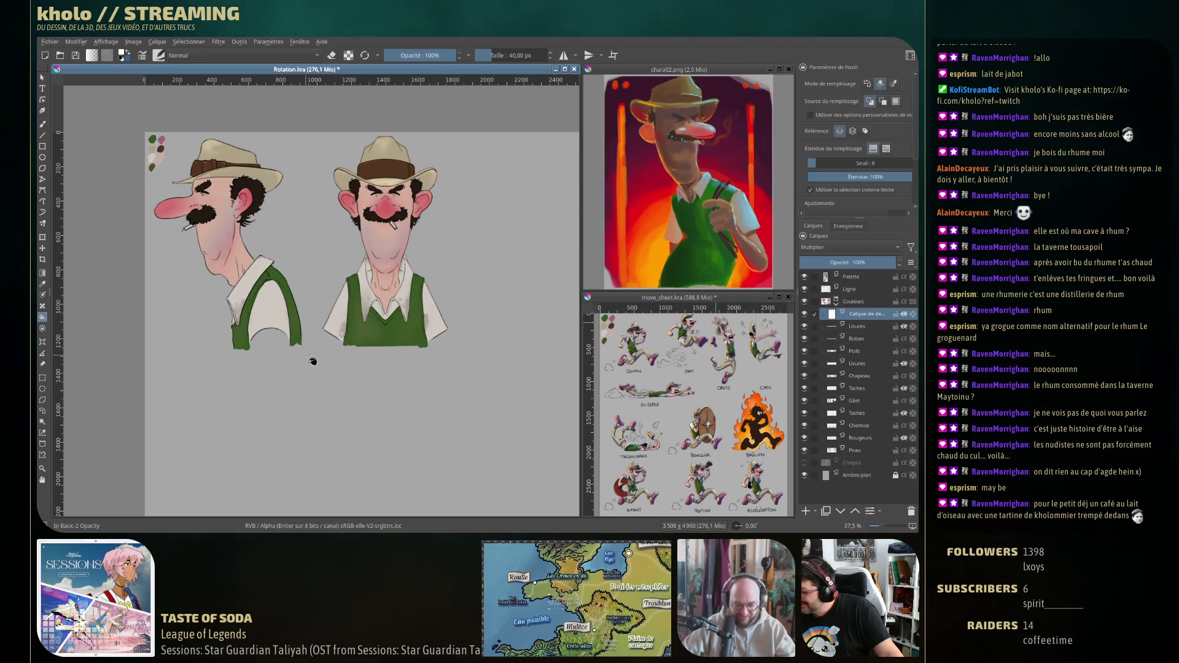
{"action": "key", "text": "b"}
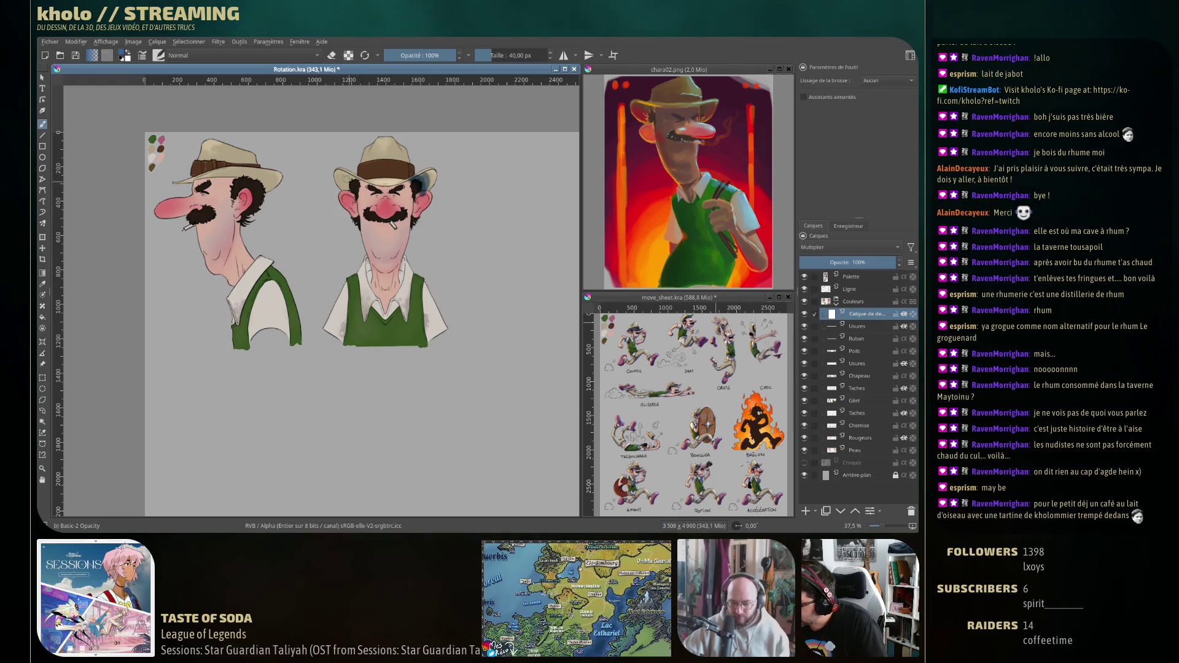
{"action": "left_click_drag", "start_coordinate": [348, 185], "coordinate": [349, 187]}
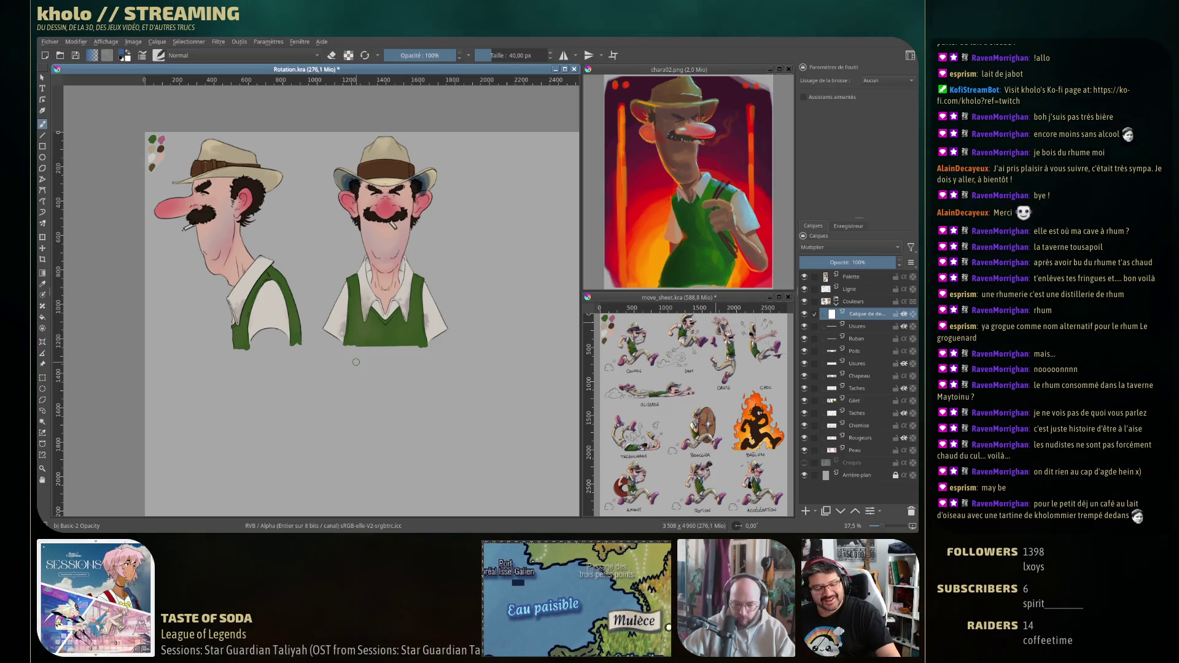
{"action": "key", "text": "ctrl+u"}
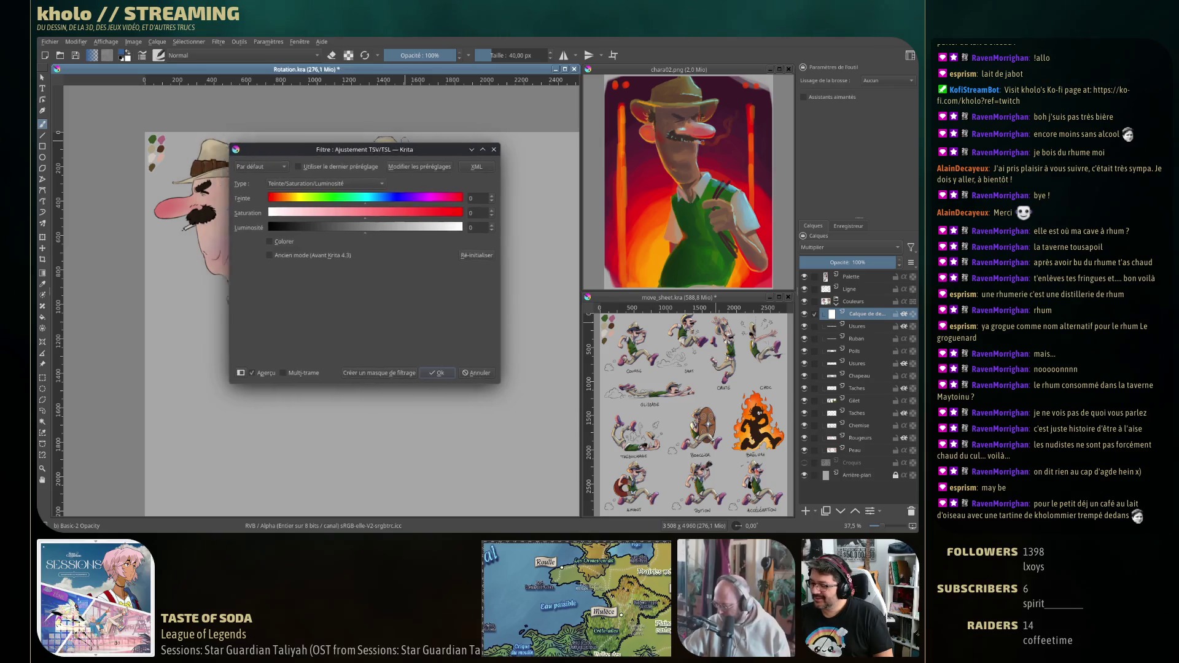
Lower the HSV/HSL Adjustment saturation to -49 and apply it to the turnaround.
{"action": "left_click_drag", "start_coordinate": [369, 148], "coordinate": [605, 167]}
{"action": "left_click", "coordinate": [580, 235]}
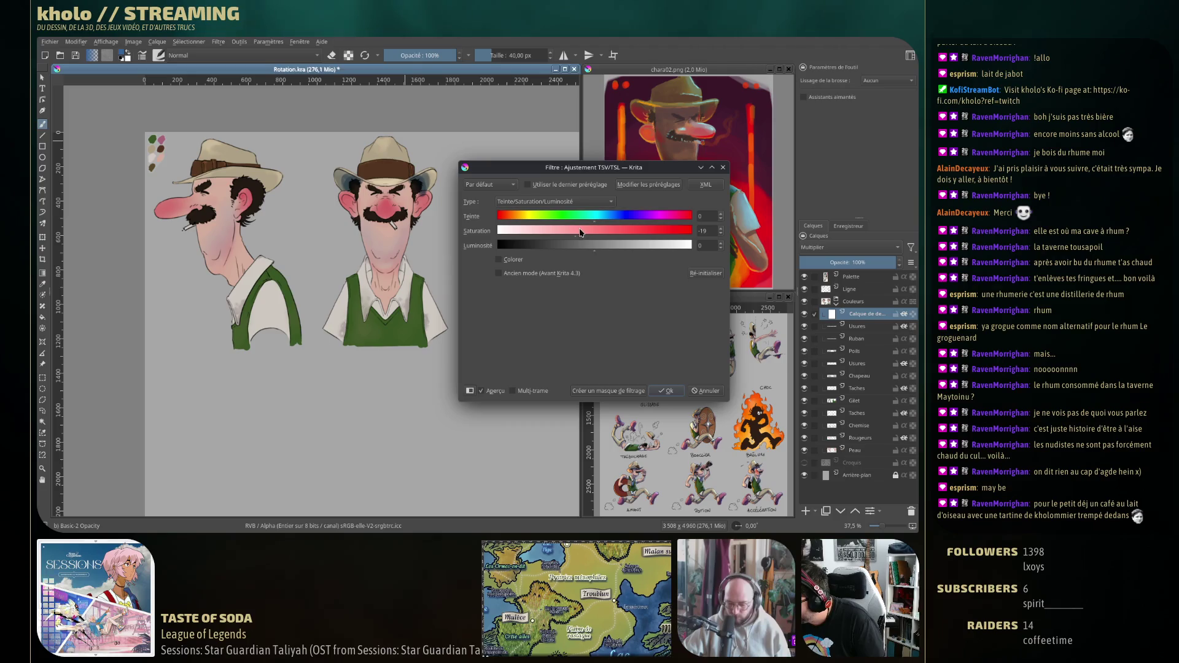
{"action": "left_click_drag", "start_coordinate": [553, 233], "coordinate": [549, 233]}
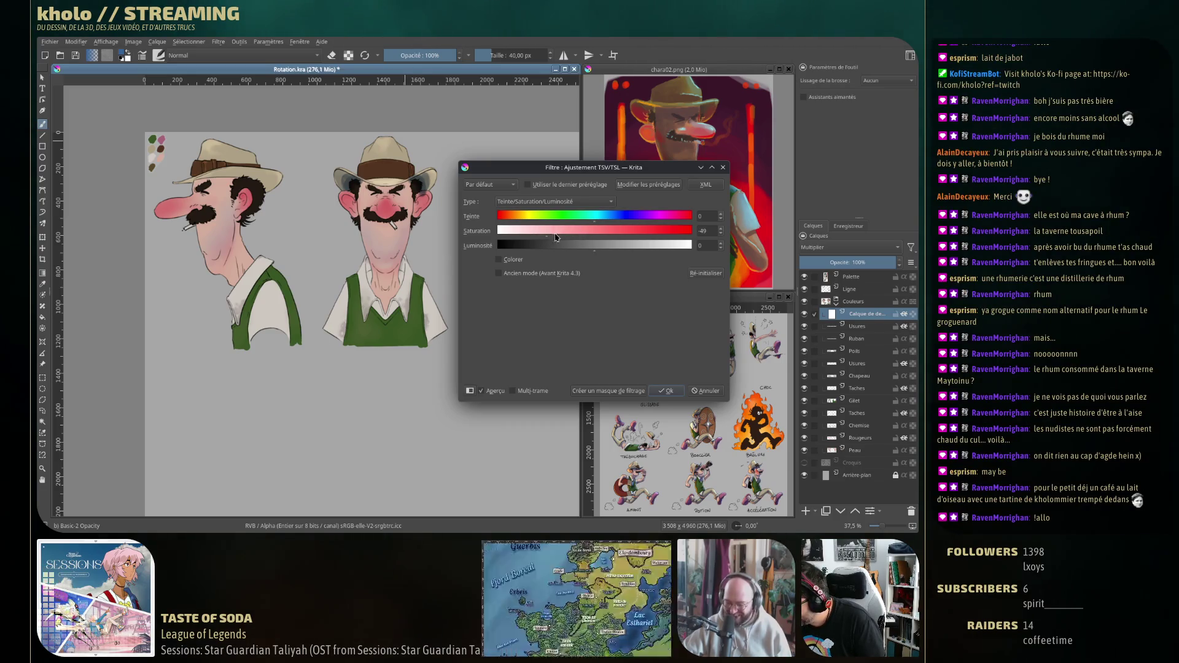
{"action": "left_click", "coordinate": [717, 402]}
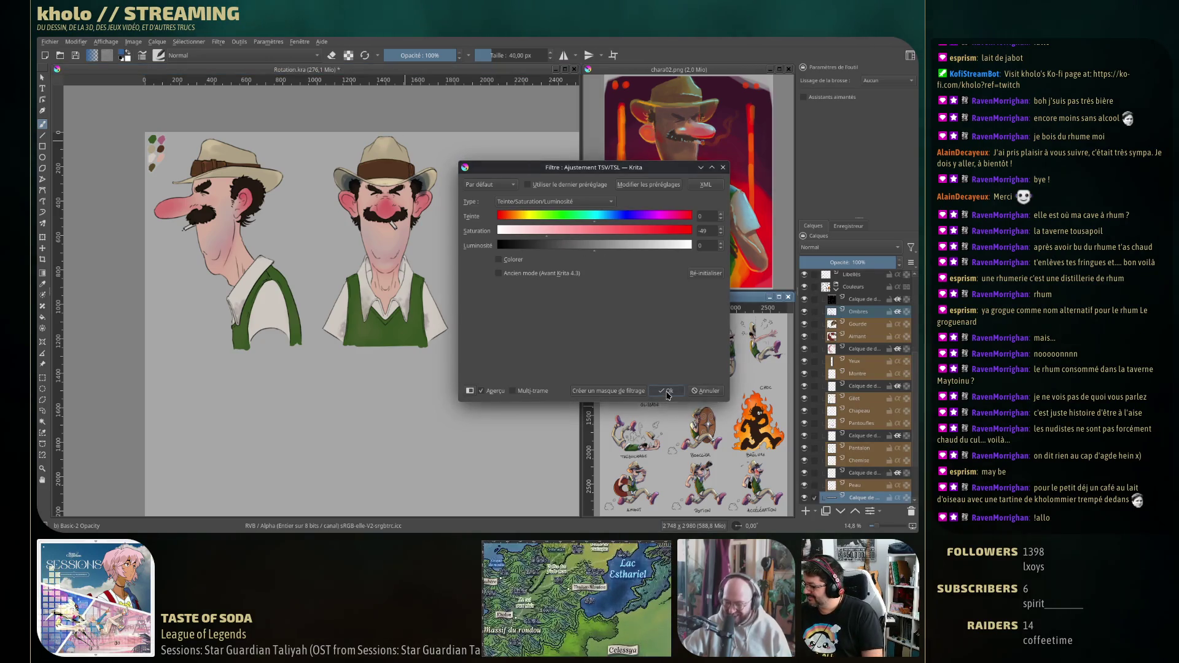
{"action": "key", "text": "Return"}
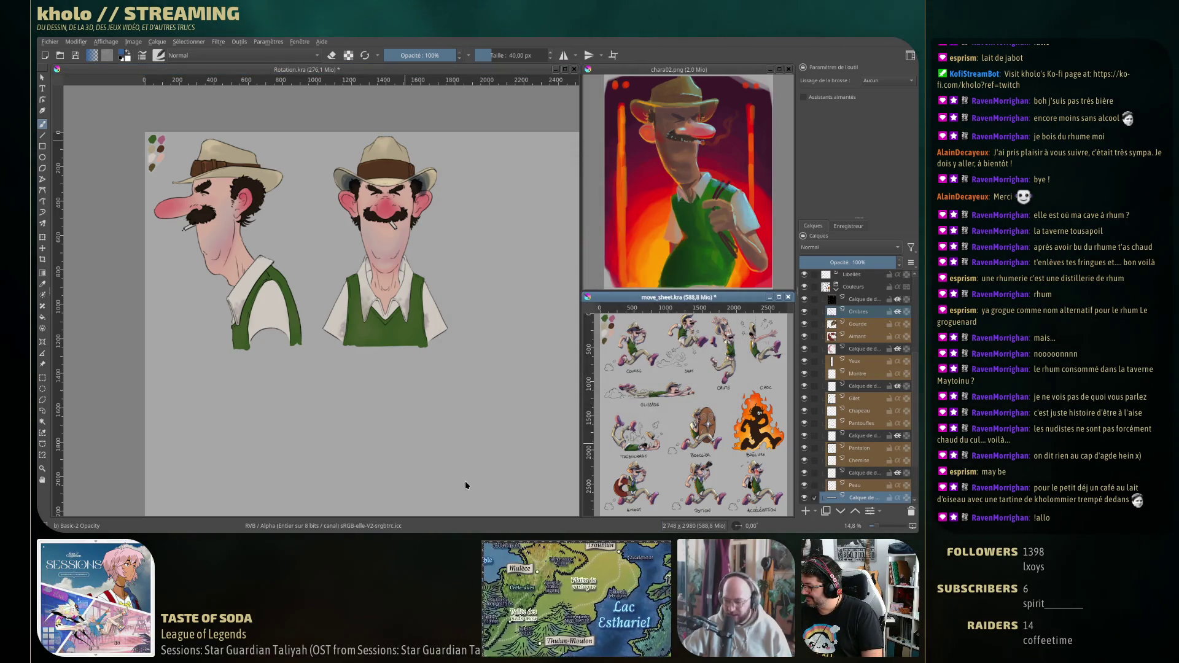
{"action": "left_click", "coordinate": [430, 227]}
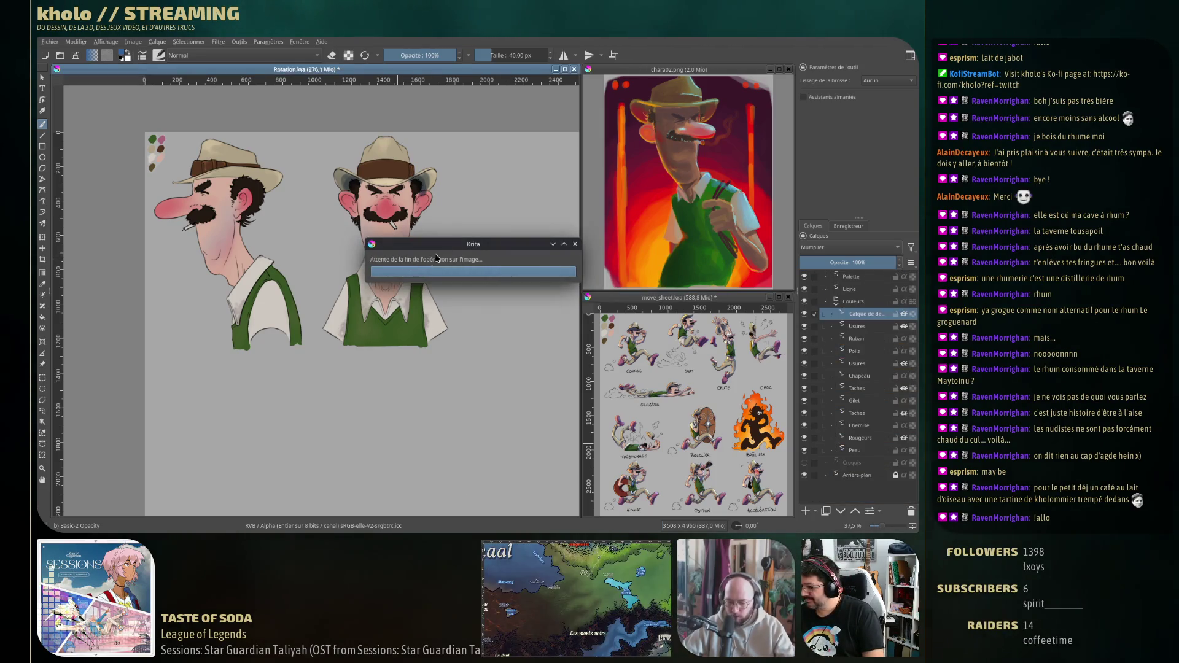
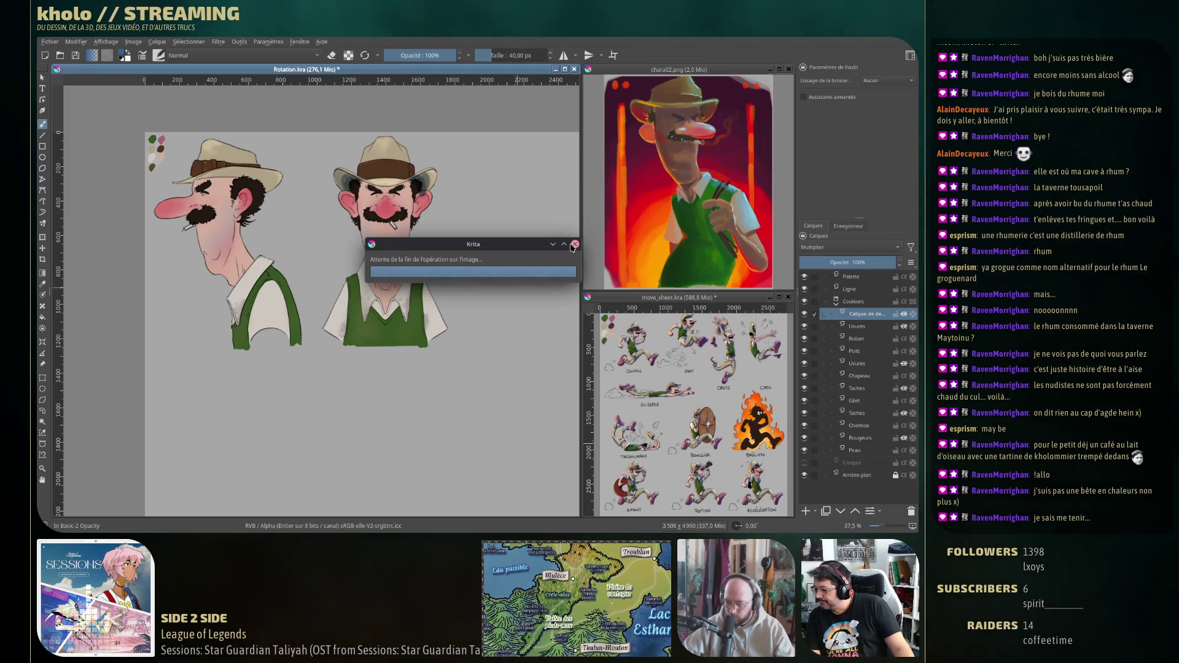
Close Rotation.kra, move_sheet.kra and chara02.png, answering the save prompts, then reopen Rotation.kra from recent images.
{"action": "left_click", "coordinate": [575, 69]}
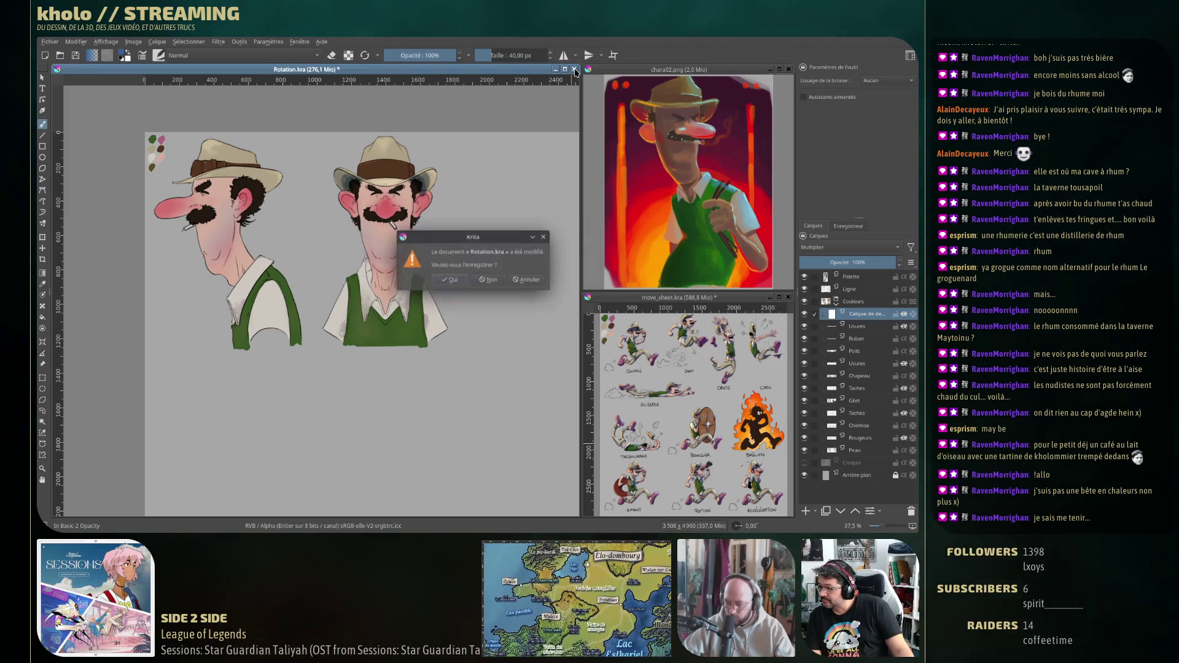
{"action": "left_click", "coordinate": [492, 277]}
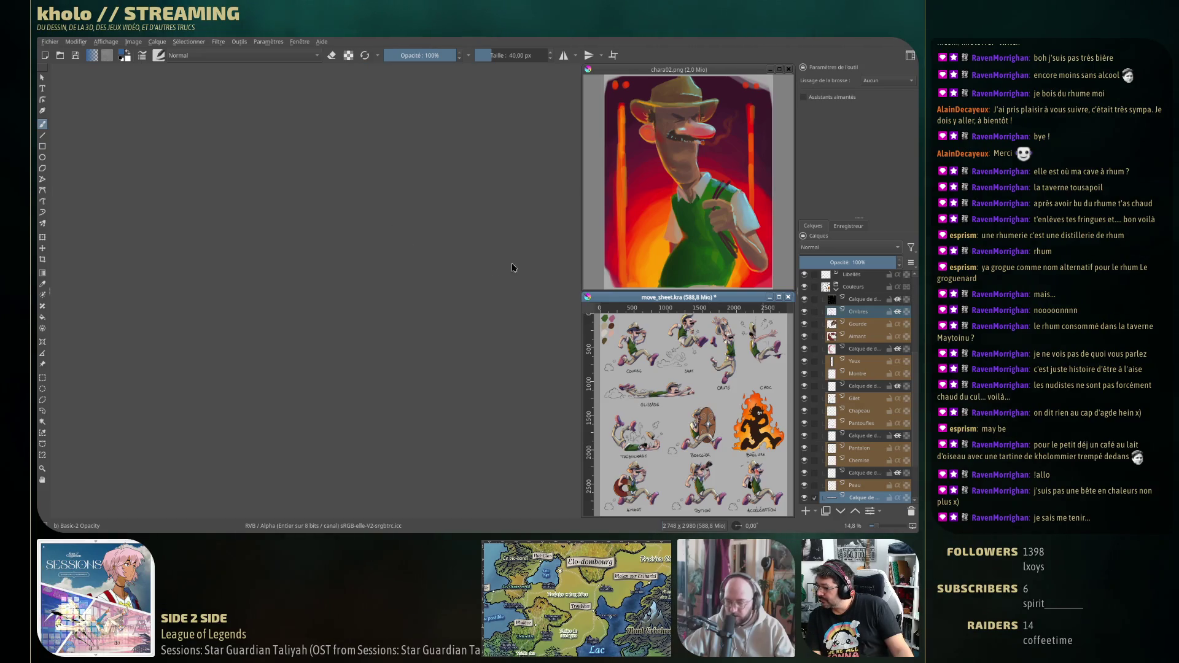
{"action": "key", "text": "ctrl+w"}
{"action": "left_click", "coordinate": [493, 280]}
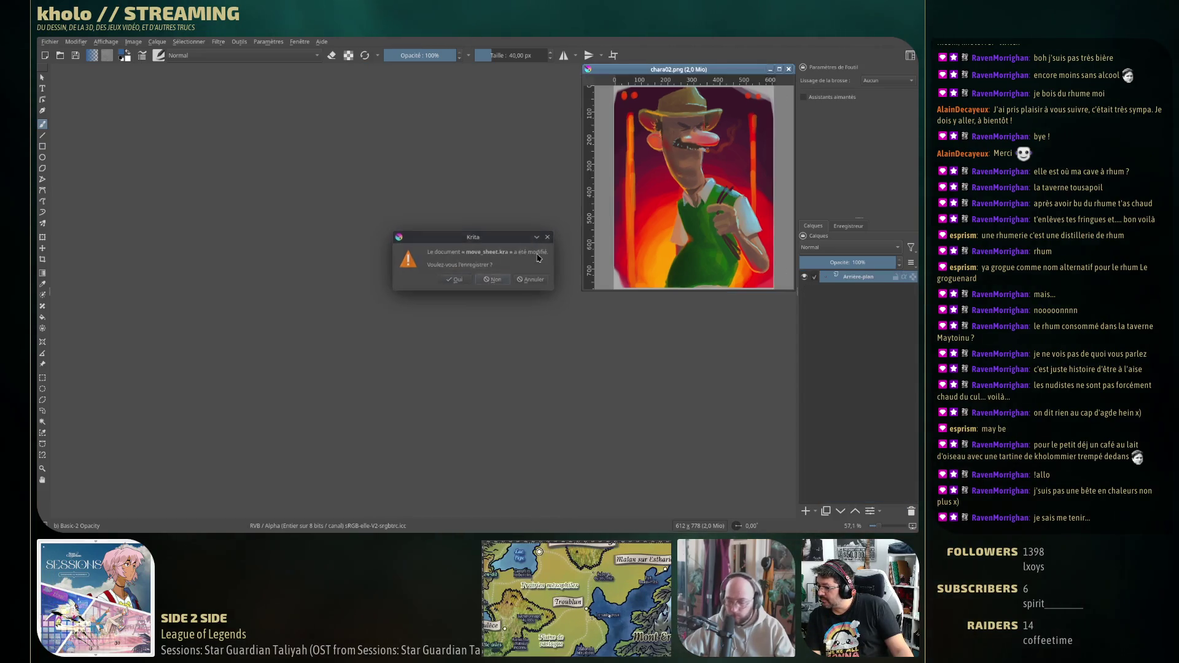
{"action": "key", "text": "ctrl+w"}
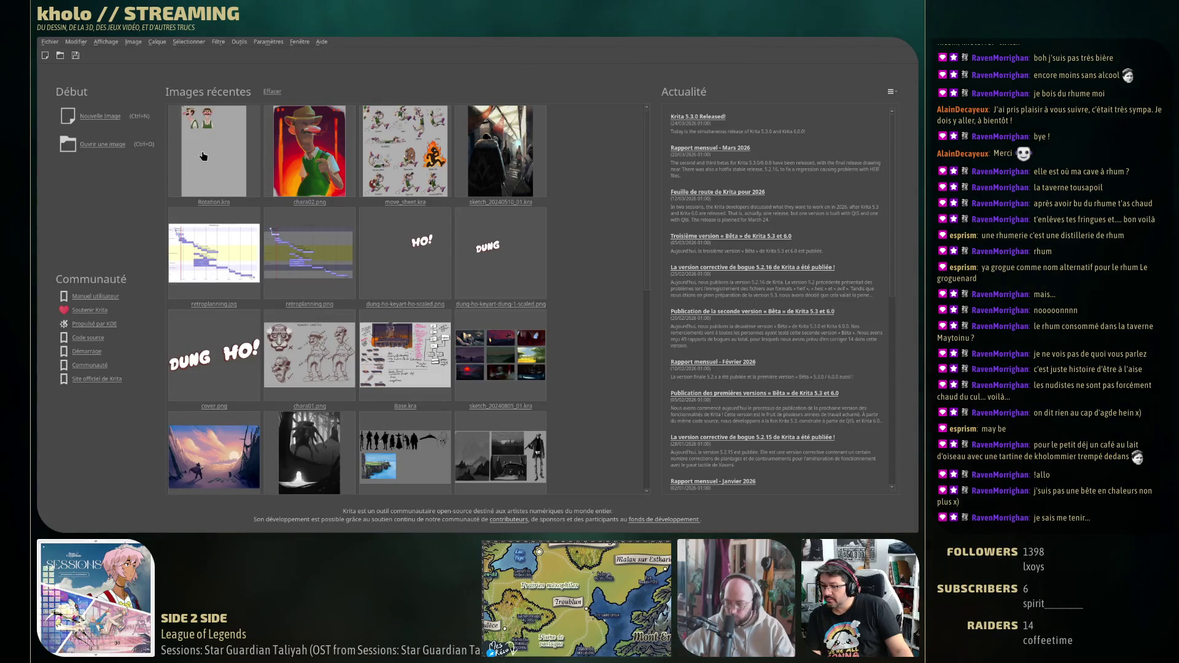
{"action": "left_click", "coordinate": [202, 156]}
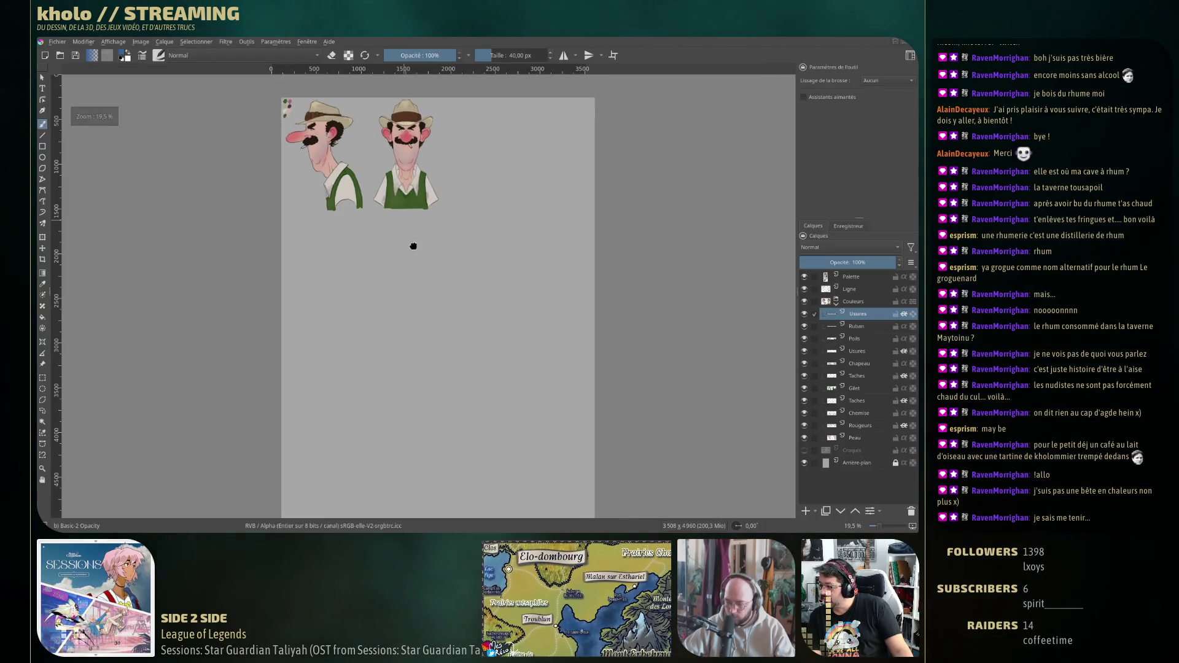
Frame both busts and the palette in view, then add a new paint layer above Usures.
{"action": "left_click_drag", "start_coordinate": [409, 236], "coordinate": [445, 342]}
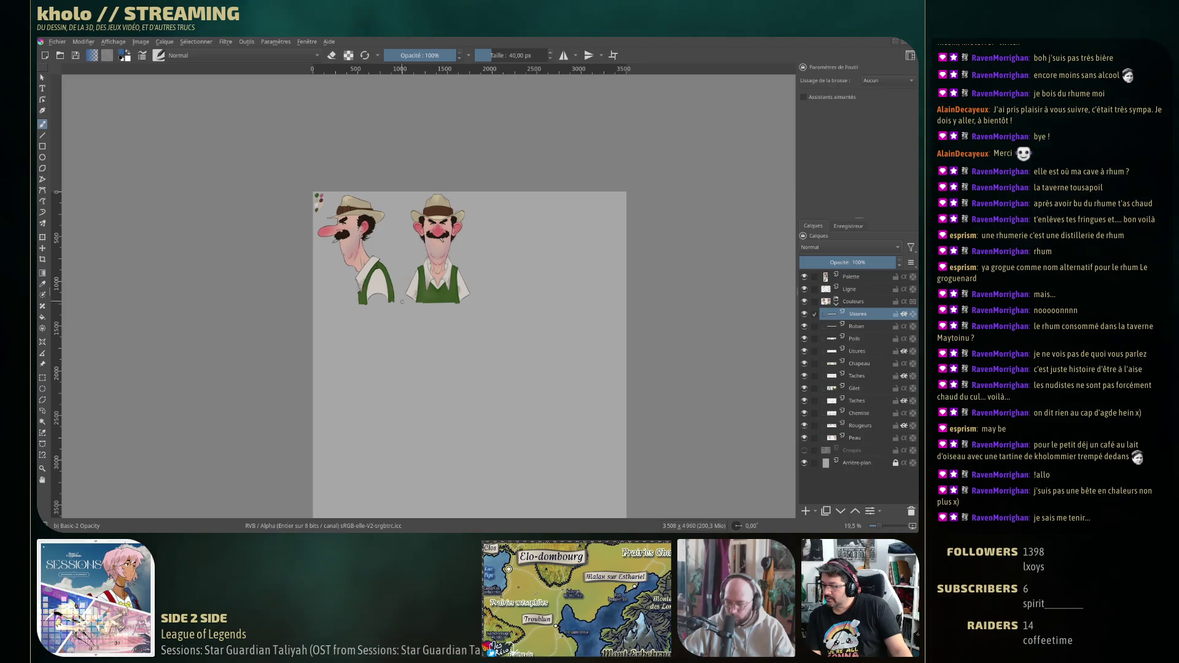
{"action": "scroll", "coordinate": [406, 298], "scroll_direction": "up", "scroll_amount": 5}
{"action": "left_click_drag", "start_coordinate": [418, 404], "coordinate": [431, 474]}
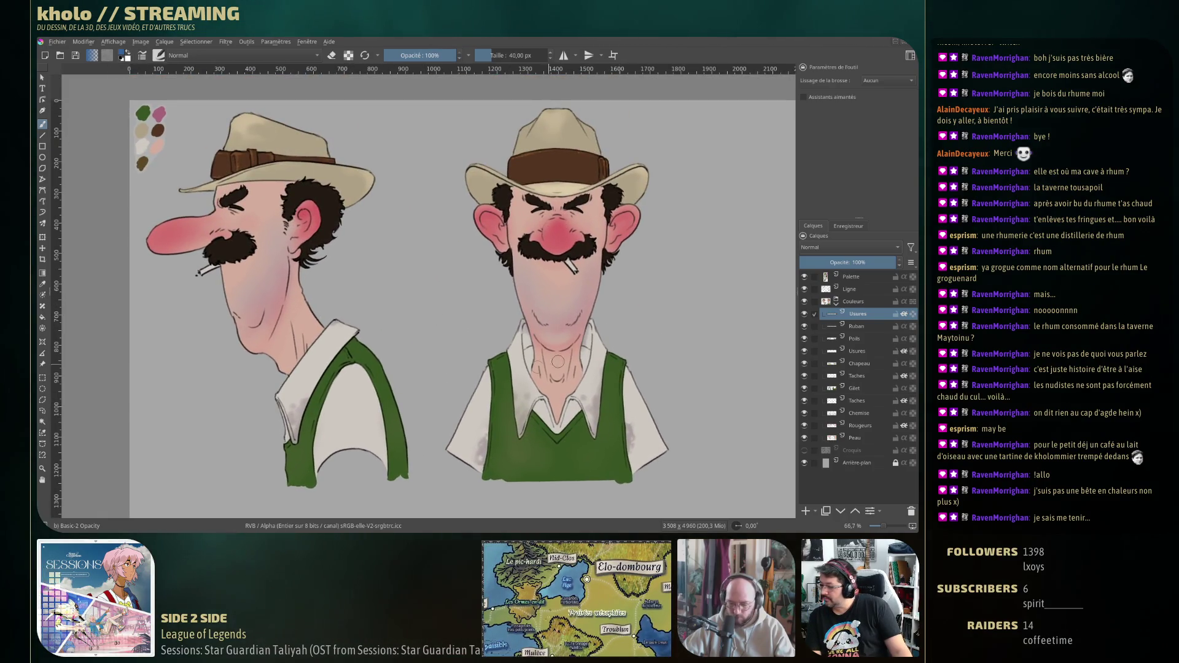
{"action": "left_click", "coordinate": [806, 511]}
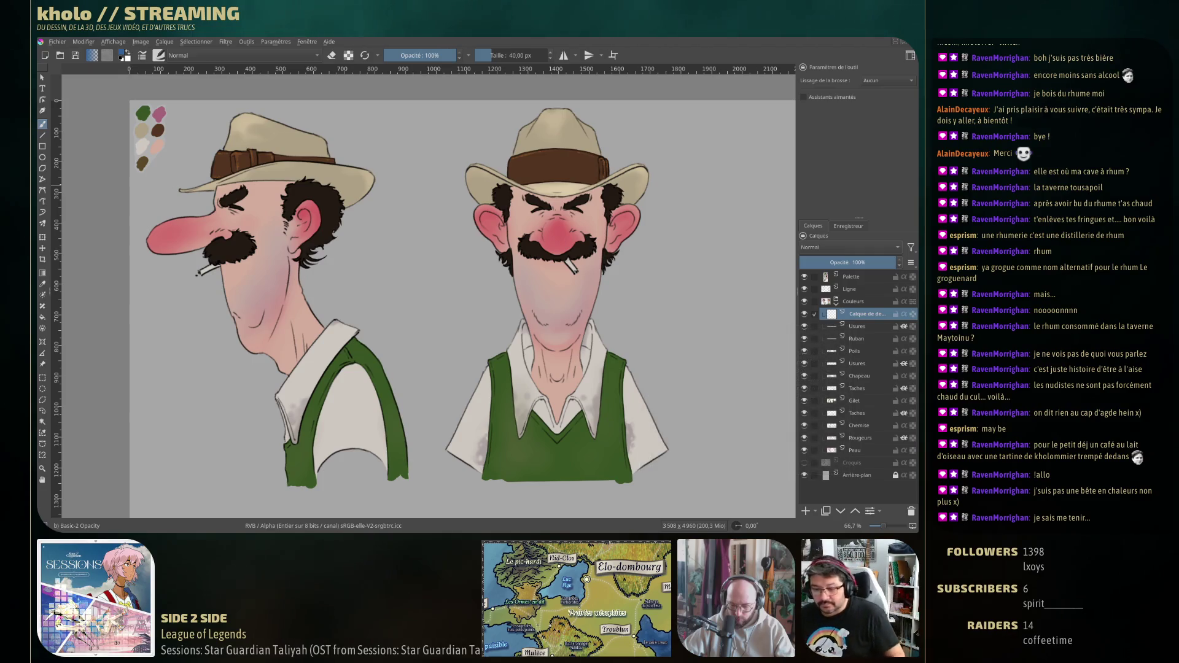
Use the window overview to step away and bring Krita back full screen.
{"action": "key", "text": "super+w"}
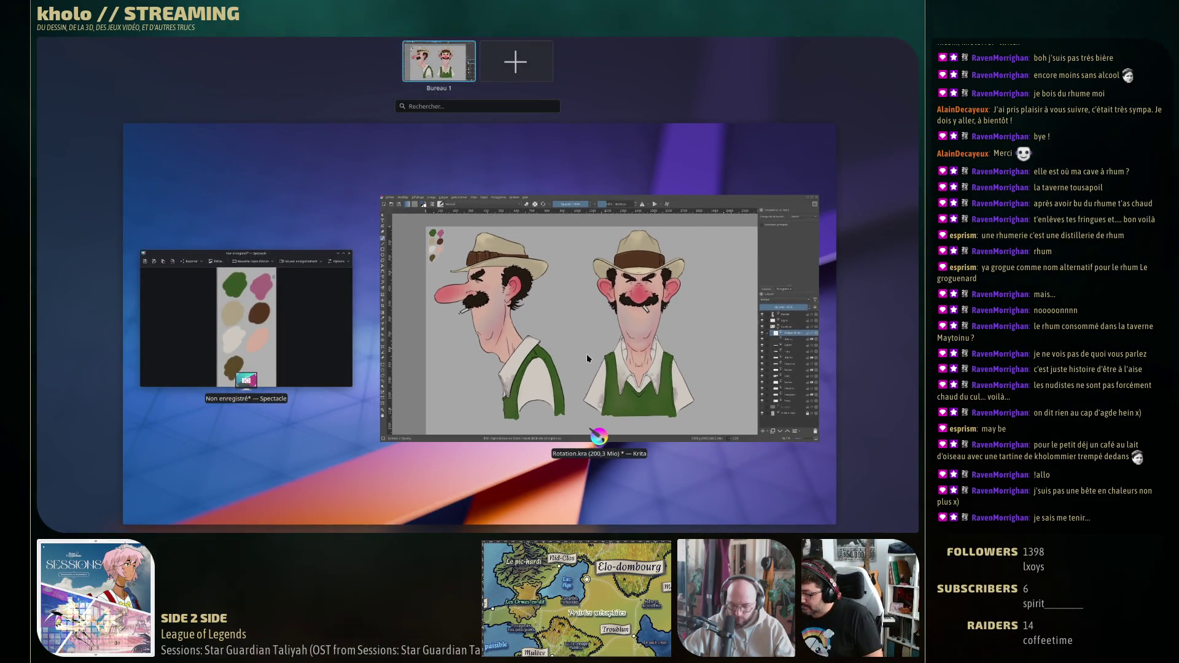
{"action": "left_click", "coordinate": [533, 323]}
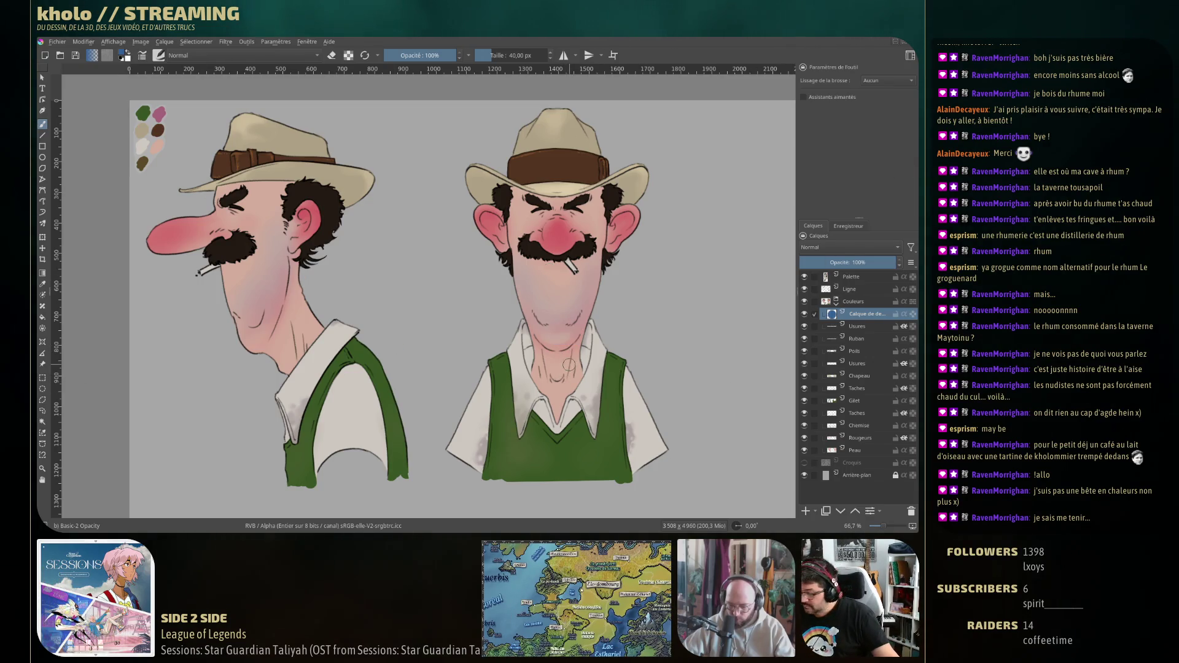
{"action": "key", "text": "super+w"}
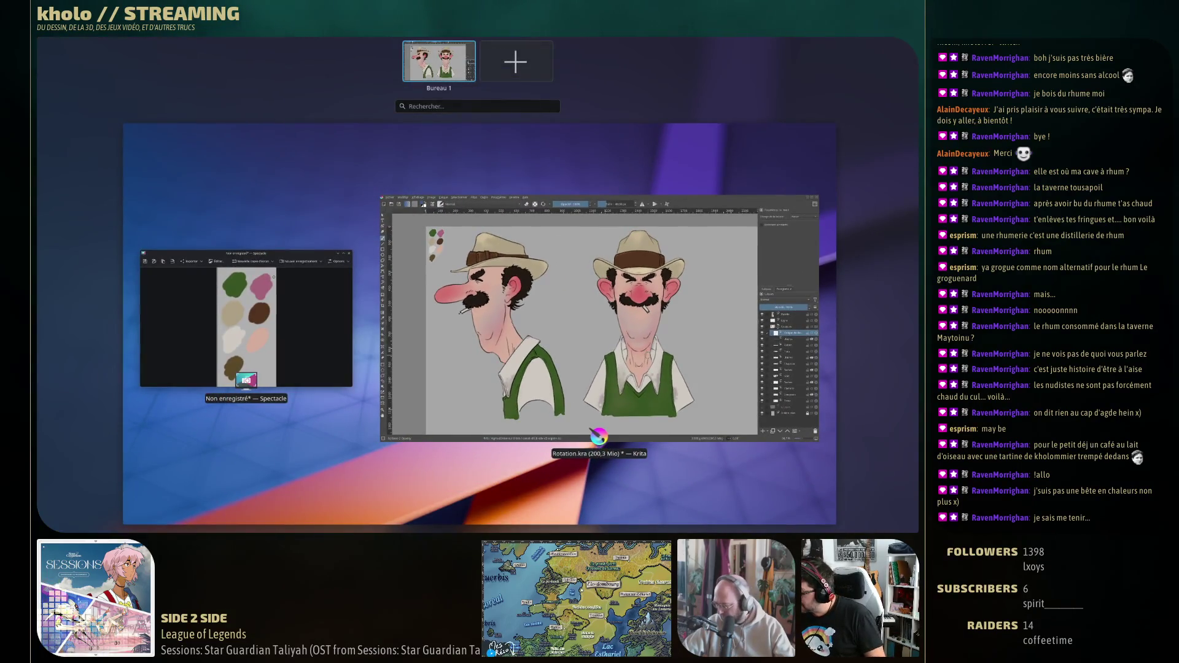
{"action": "left_click", "coordinate": [598, 436]}
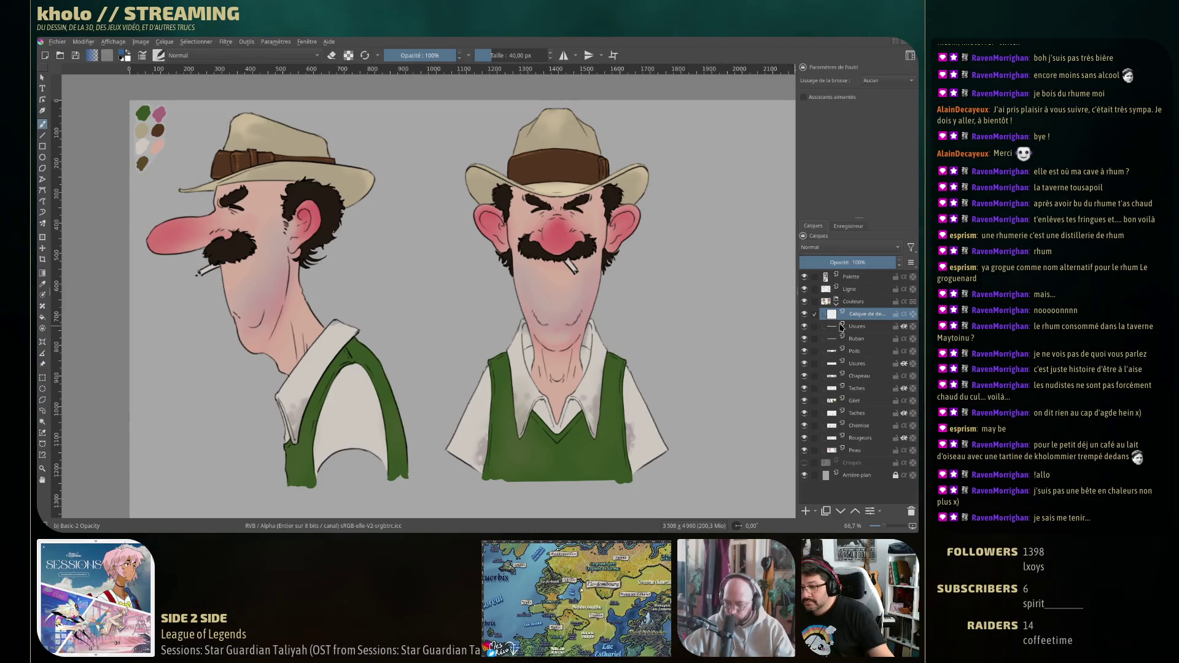
Fill the new layer, set its blend mode to Multiply, refill it with grey, and return to the brush.
{"action": "key", "text": "f"}
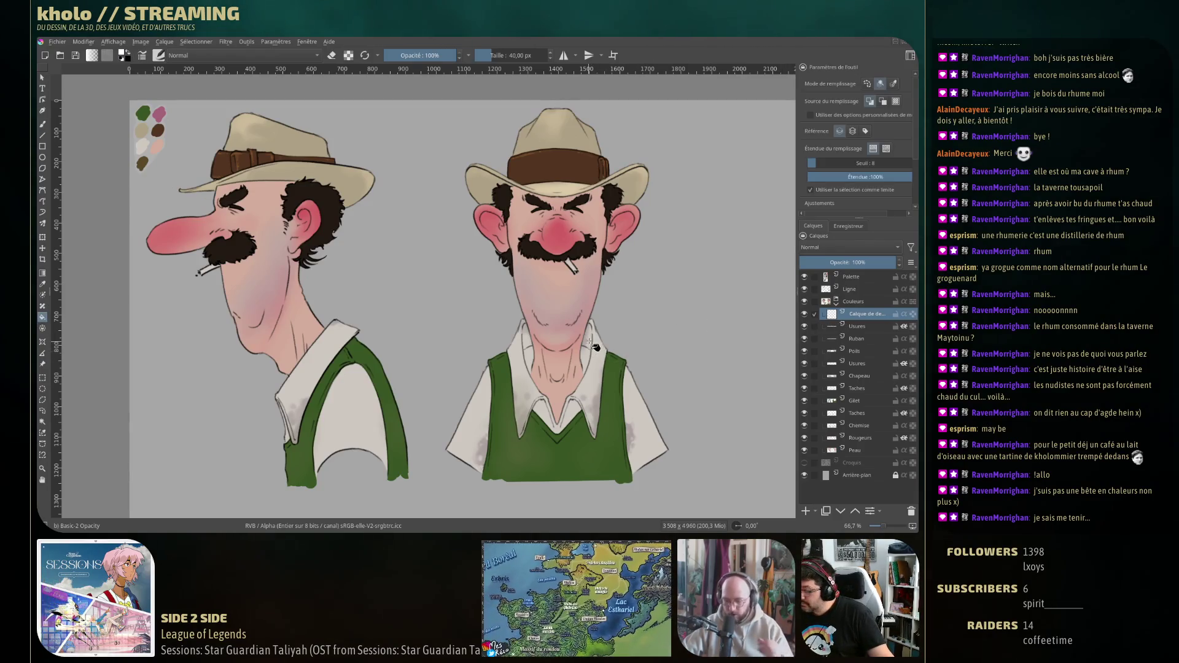
{"action": "left_click", "coordinate": [535, 450]}
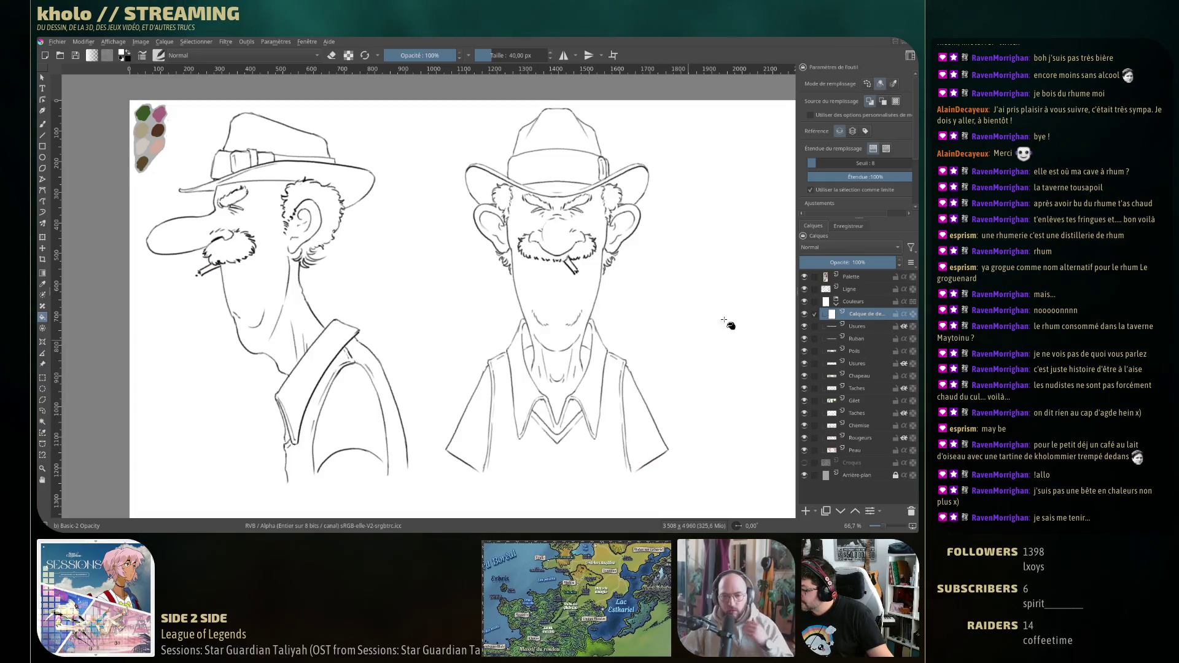
{"action": "left_click", "coordinate": [848, 247]}
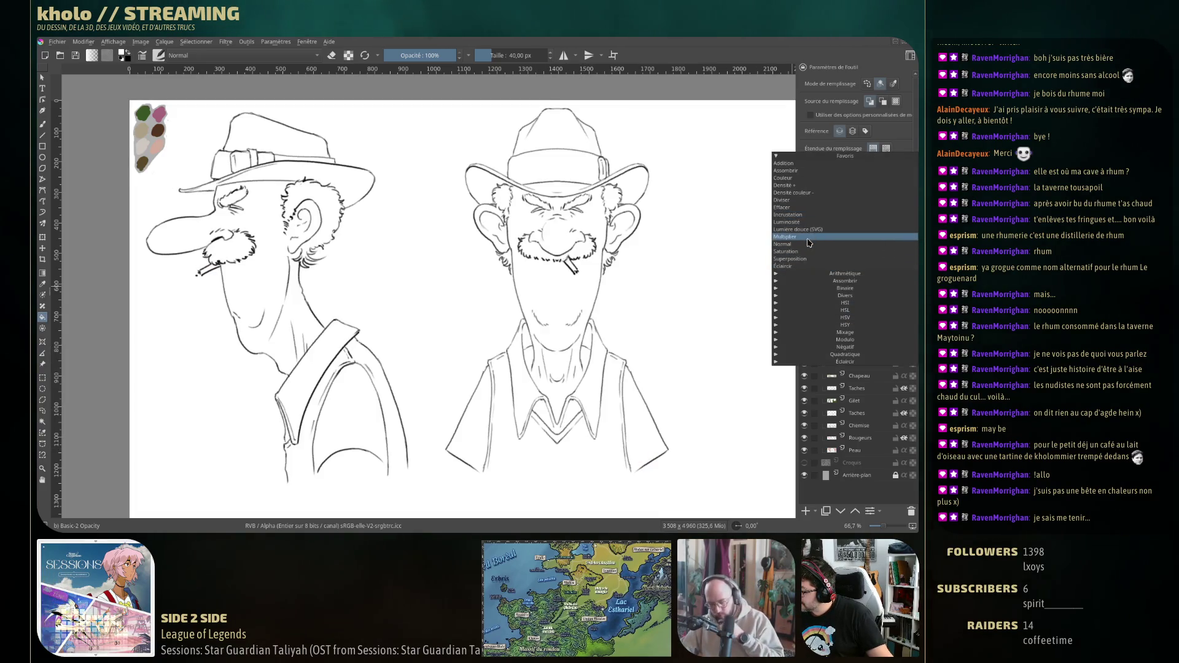
{"action": "left_click", "coordinate": [823, 237]}
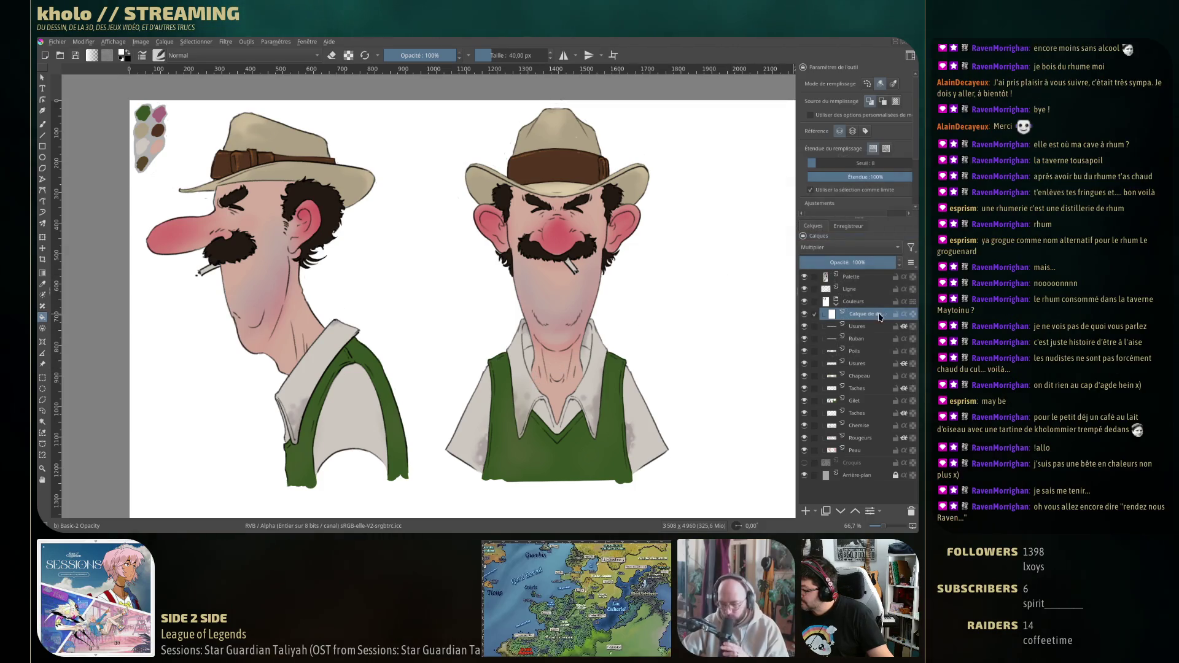
{"action": "left_click", "coordinate": [580, 376]}
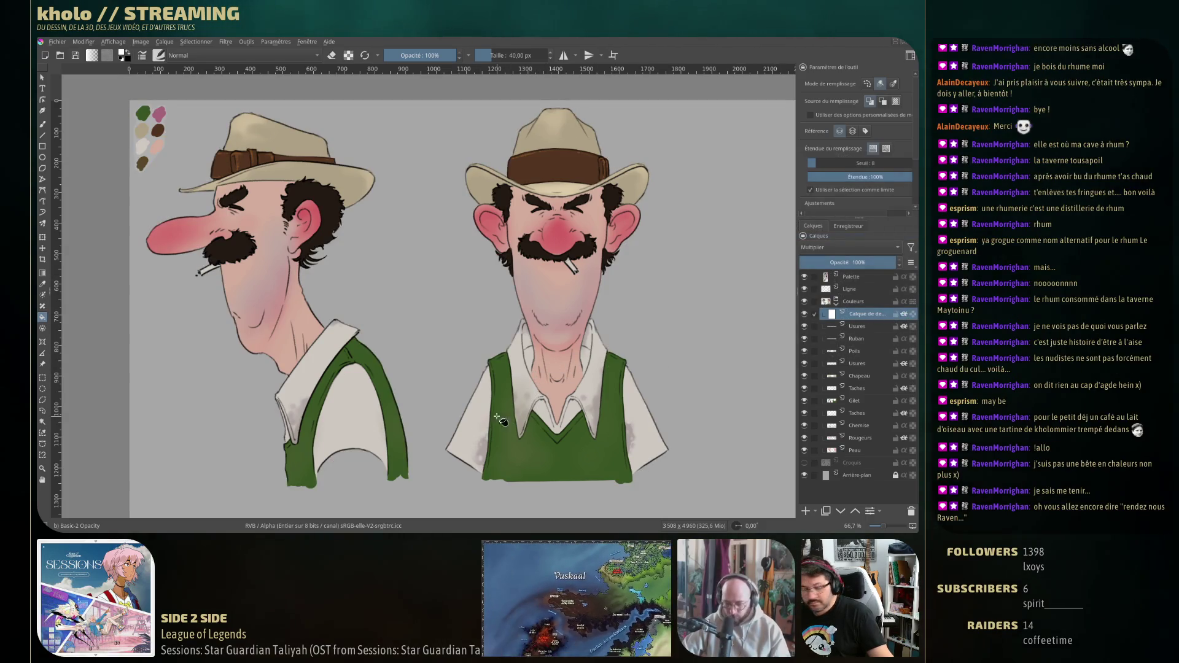
{"action": "key", "text": "b"}
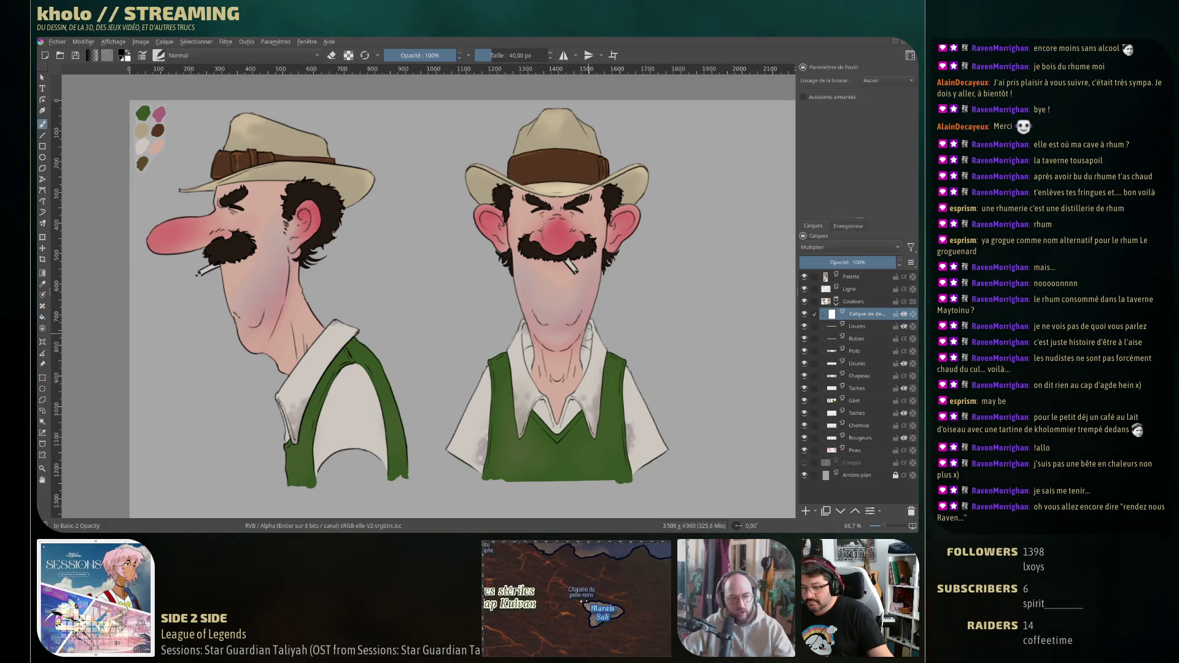
{"action": "right_click", "coordinate": [592, 288]}
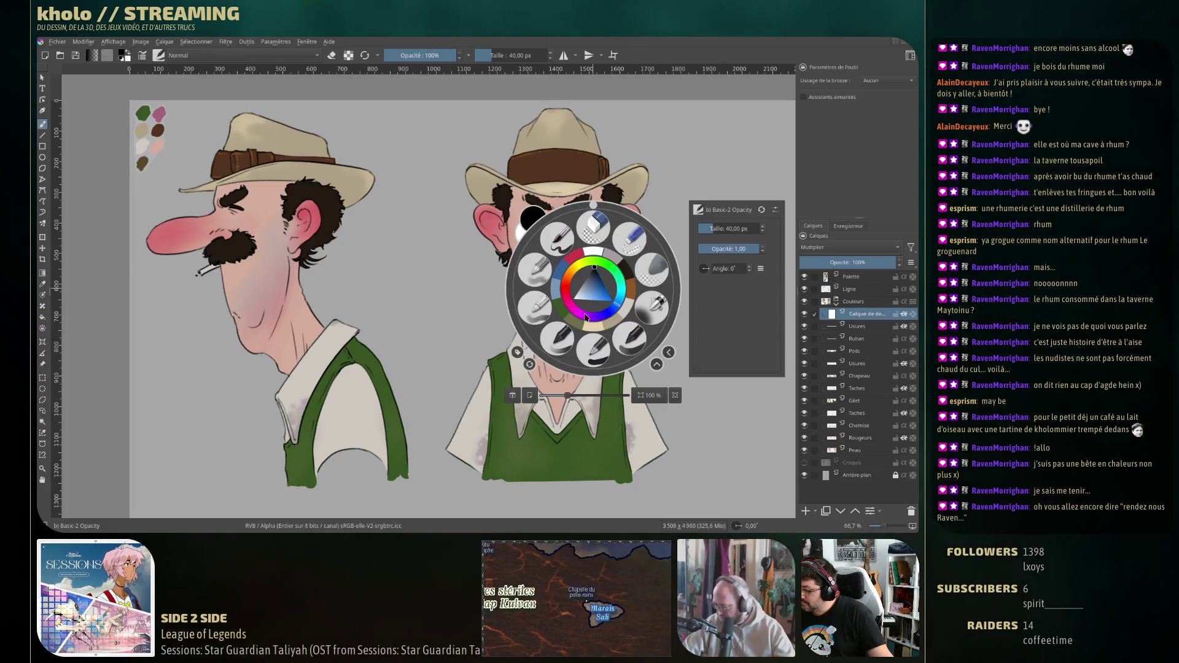
Paint a trial dark blue stroke across the right bust's face, then undo it.
{"action": "left_click", "coordinate": [596, 282]}
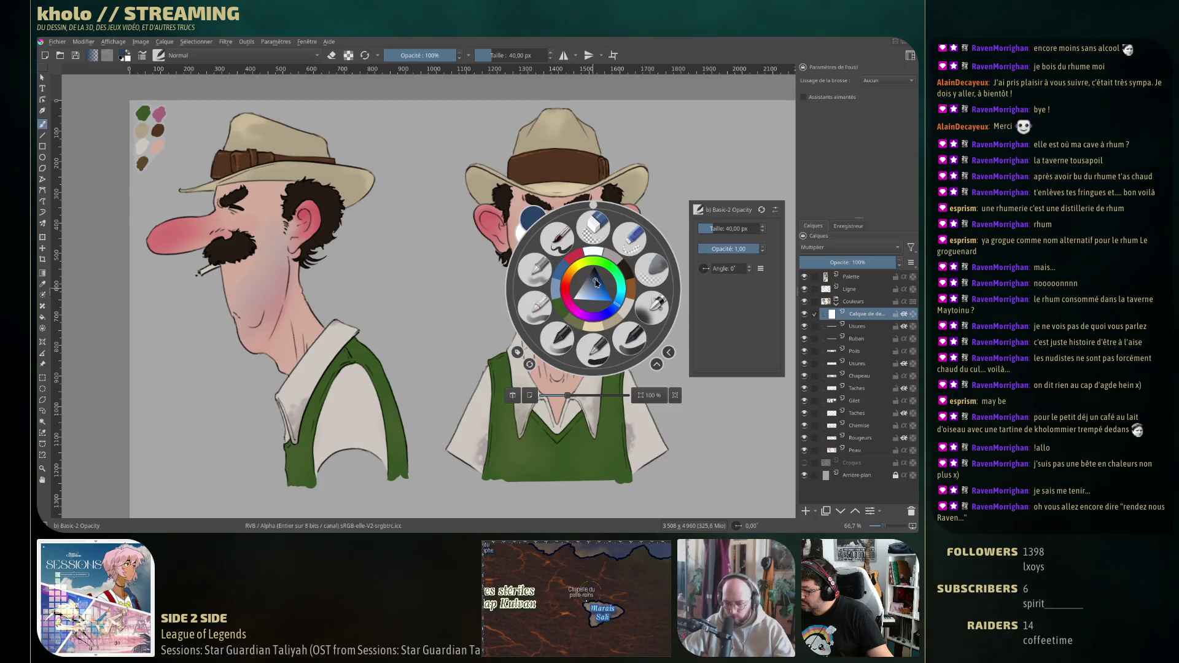
{"action": "left_click", "coordinate": [522, 308]}
{"action": "left_click_drag", "start_coordinate": [579, 277], "coordinate": [651, 176]}
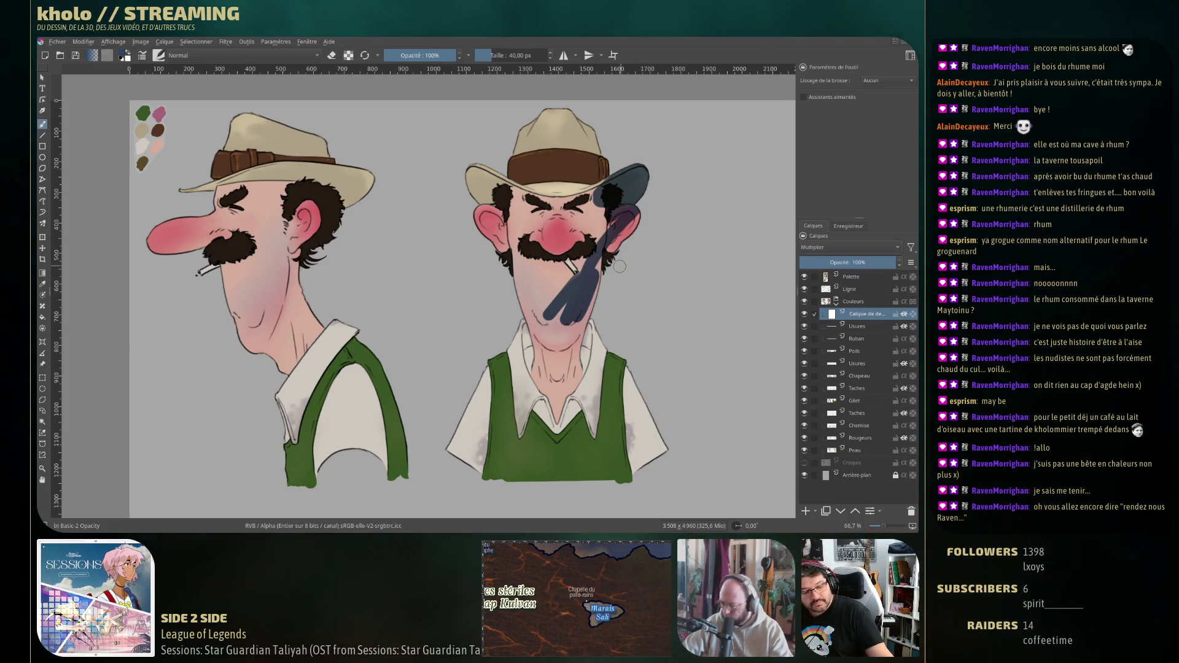
{"action": "key", "text": "ctrl+z"}
Shade the right hat brim in grey and darker grey, then undo those strokes.
{"action": "right_click", "coordinate": [588, 282]}
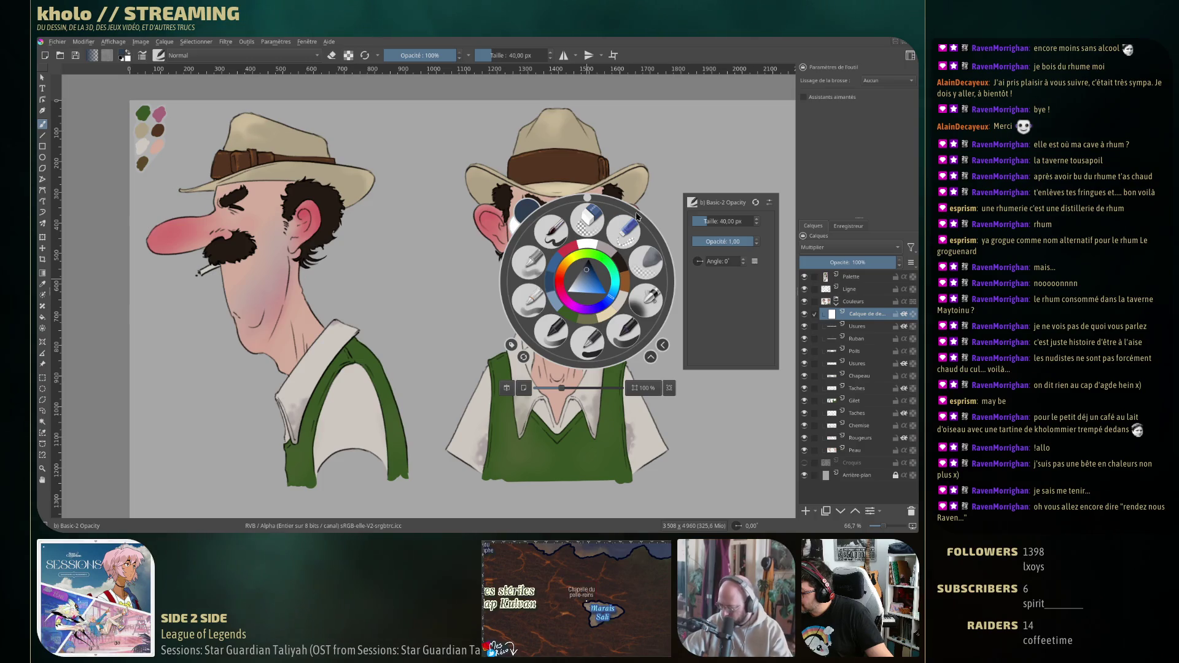
{"action": "left_click", "coordinate": [635, 178]}
{"action": "left_click_drag", "start_coordinate": [639, 174], "coordinate": [591, 196]}
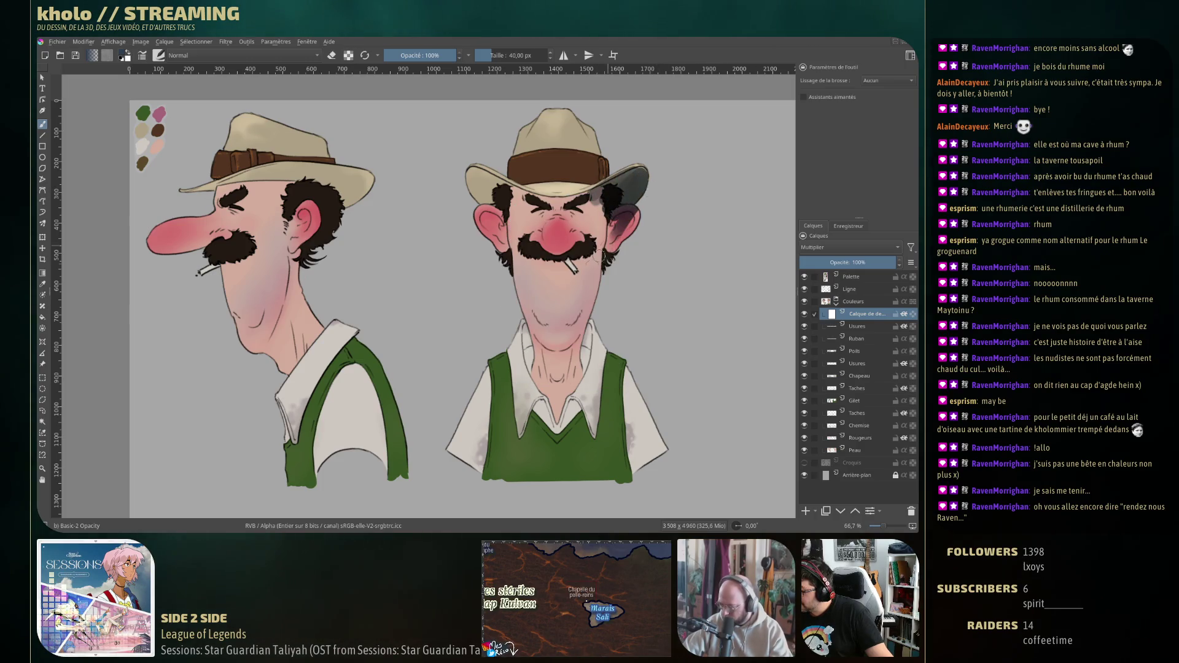
{"action": "right_click", "coordinate": [594, 265]}
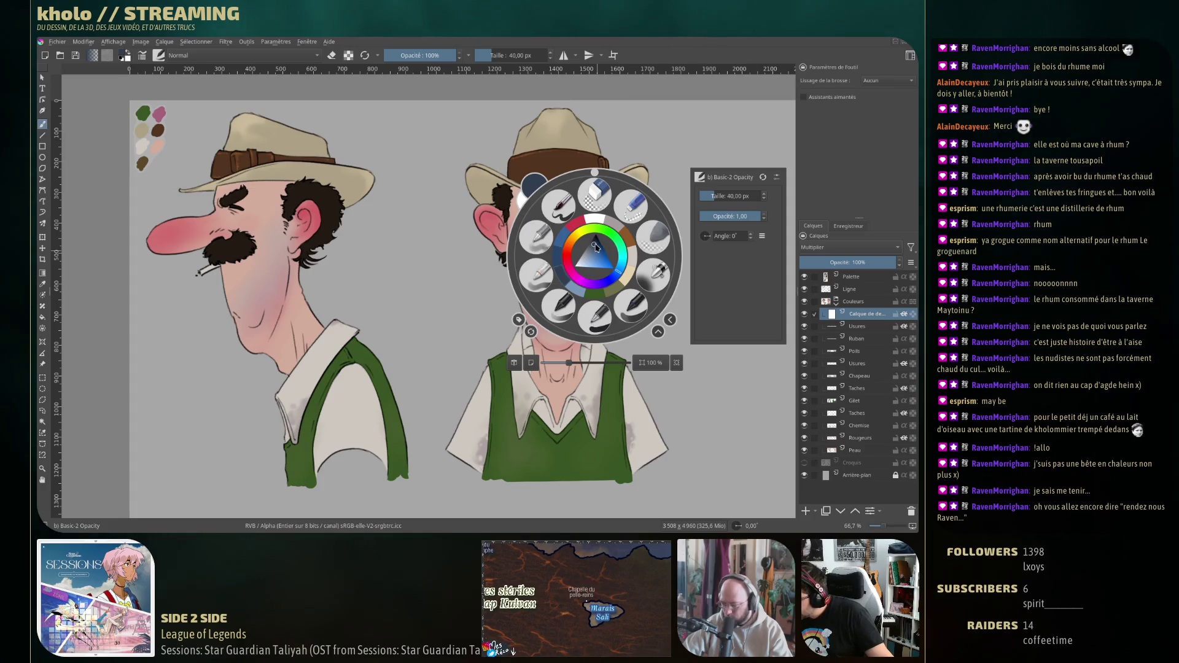
{"action": "left_click", "coordinate": [614, 216]}
{"action": "mouse_move", "coordinate": [617, 187]}
{"action": "left_mouse_down"}
{"action": "mouse_move", "coordinate": [640, 174]}
{"action": "mouse_move", "coordinate": [540, 258]}
{"action": "left_mouse_up"}
{"action": "key", "text": "ctrl+z"}
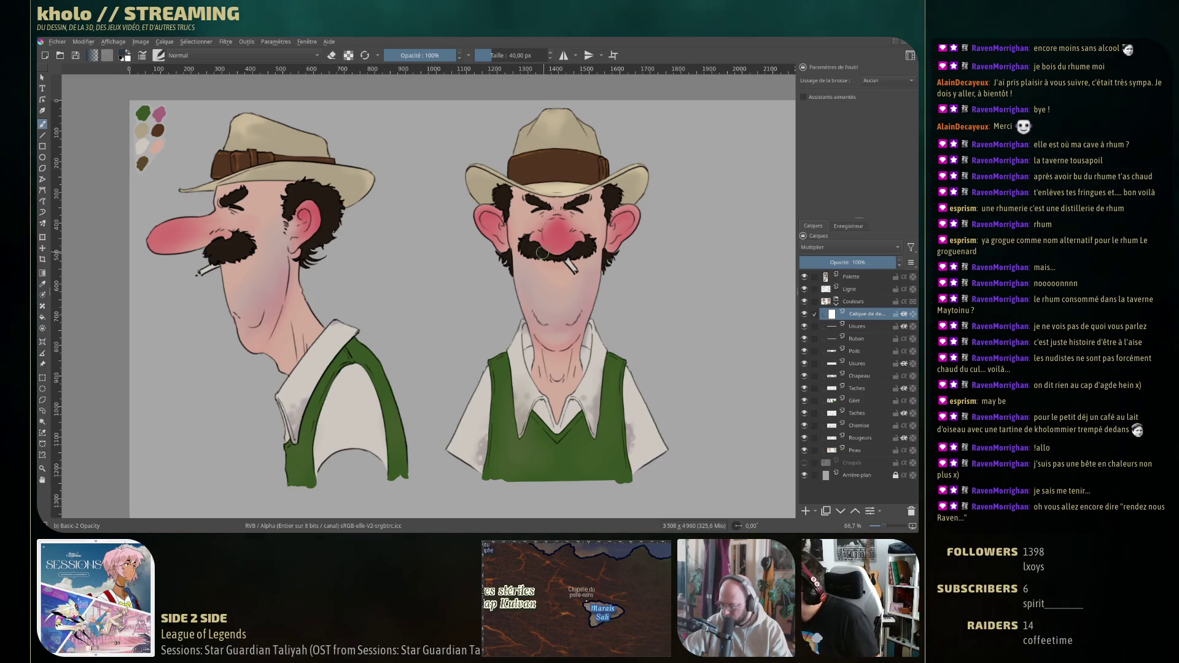
Darken the right bust's nose and upper mustache, then toggle eraser and enlarge the brush.
{"action": "mouse_move", "coordinate": [534, 246]}
{"action": "left_mouse_down"}
{"action": "mouse_move", "coordinate": [574, 263]}
{"action": "mouse_move", "coordinate": [559, 271]}
{"action": "mouse_move", "coordinate": [574, 275]}
{"action": "left_mouse_up"}
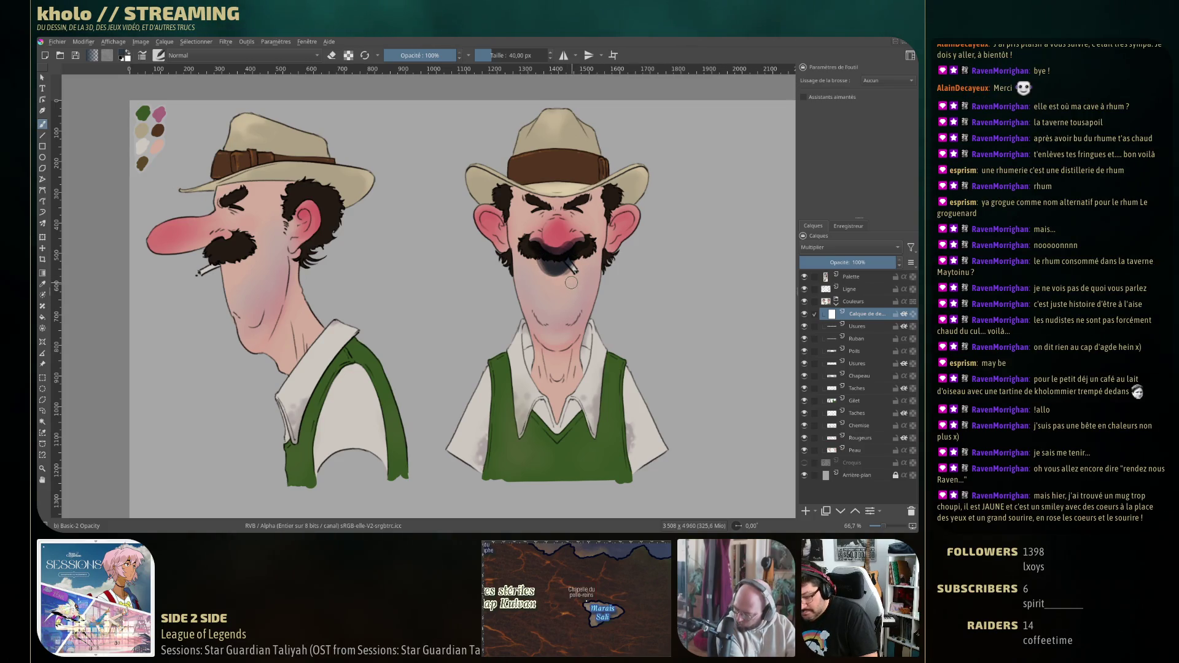
{"action": "key", "text": "e"}
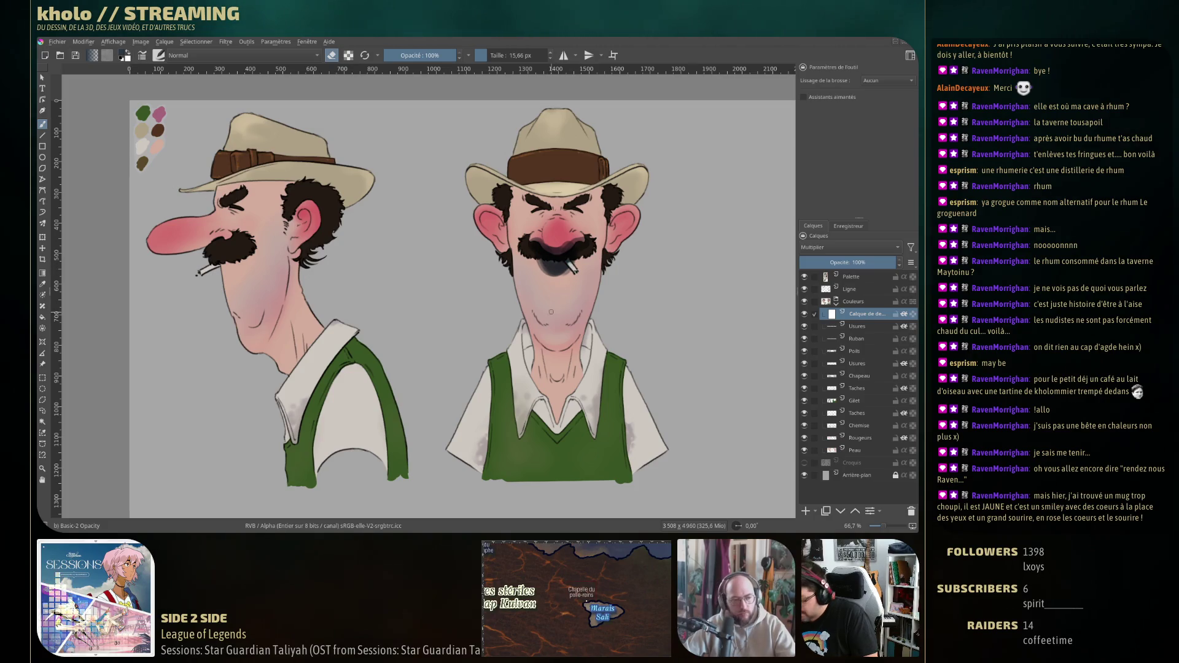
{"action": "left_click_drag", "start_coordinate": [552, 296], "coordinate": [569, 305]}
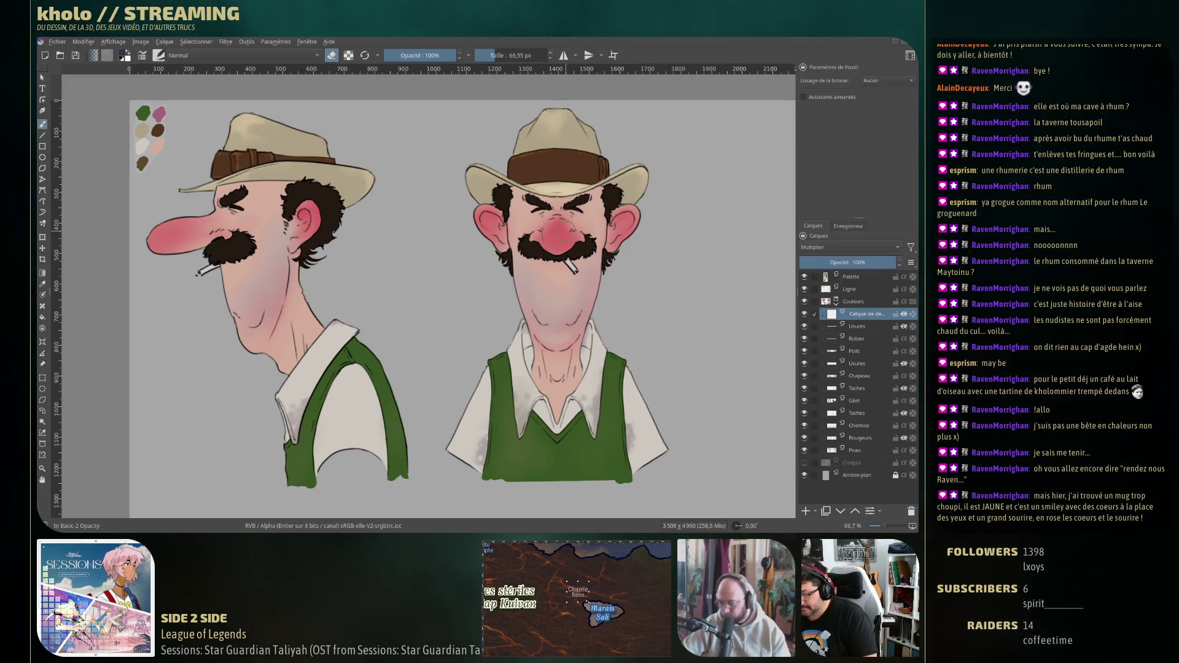
Shade around the right character's eyes and deepen the shadow on both sides of the hat brim.
{"action": "key", "text": "e"}
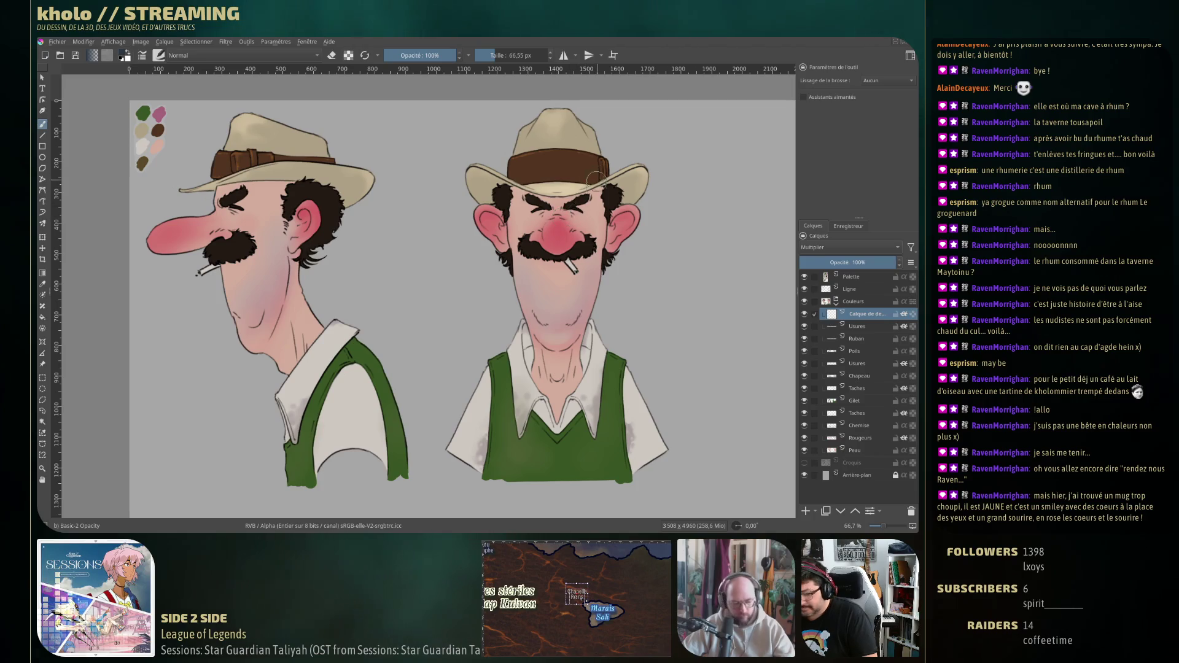
{"action": "mouse_move", "coordinate": [580, 212]}
{"action": "left_mouse_down"}
{"action": "mouse_move", "coordinate": [526, 206]}
{"action": "mouse_move", "coordinate": [538, 208]}
{"action": "left_mouse_up"}
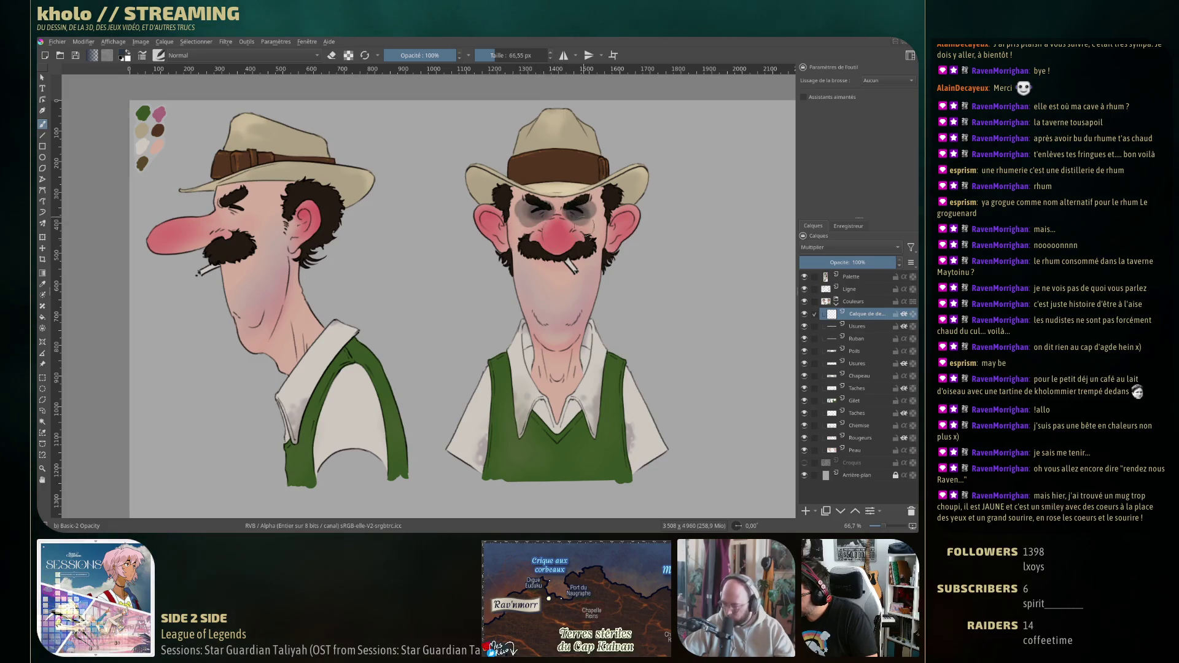
{"action": "key", "text": "e"}
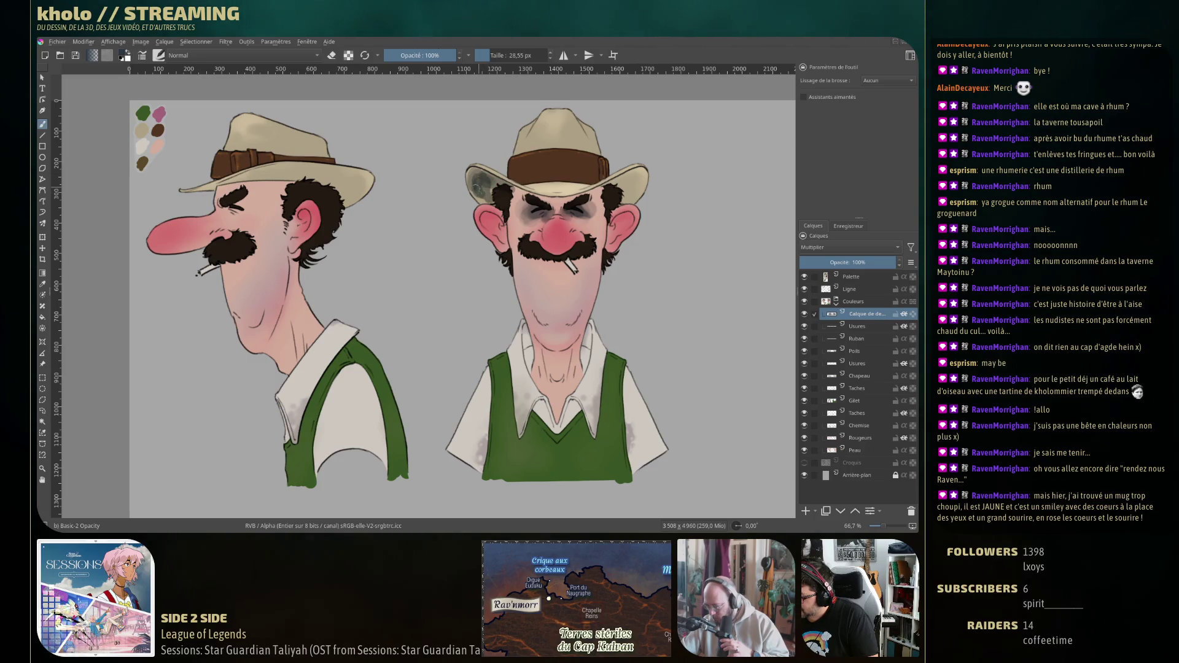
{"action": "left_click_drag", "start_coordinate": [475, 187], "coordinate": [488, 183]}
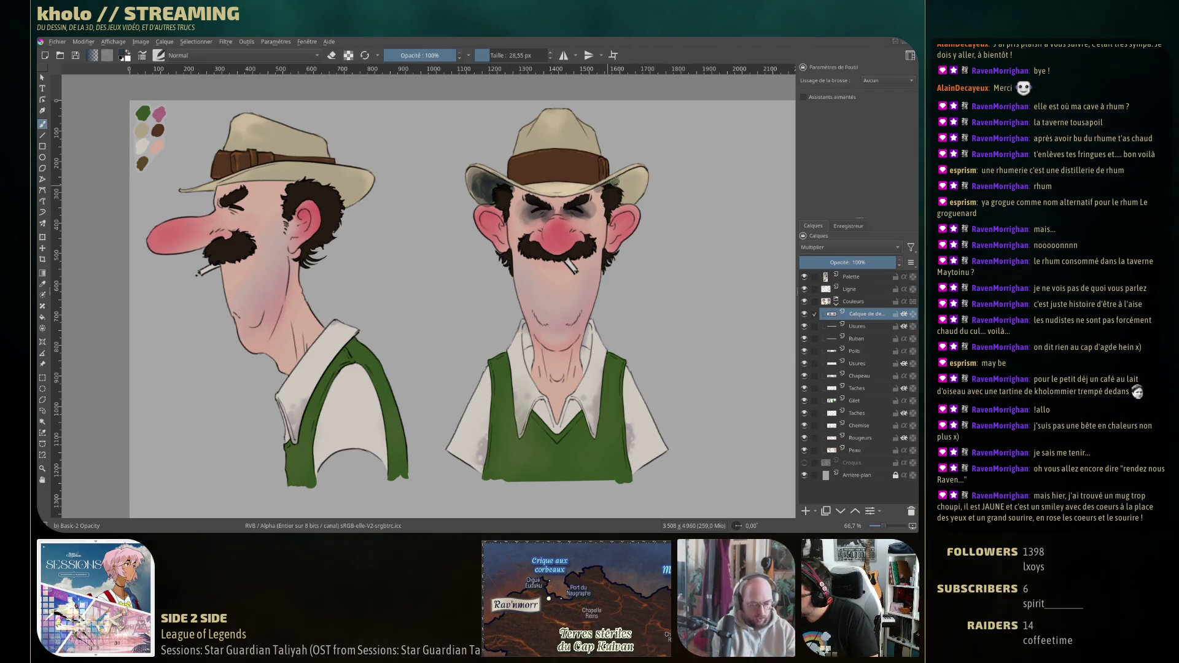
{"action": "left_click_drag", "start_coordinate": [625, 178], "coordinate": [633, 199]}
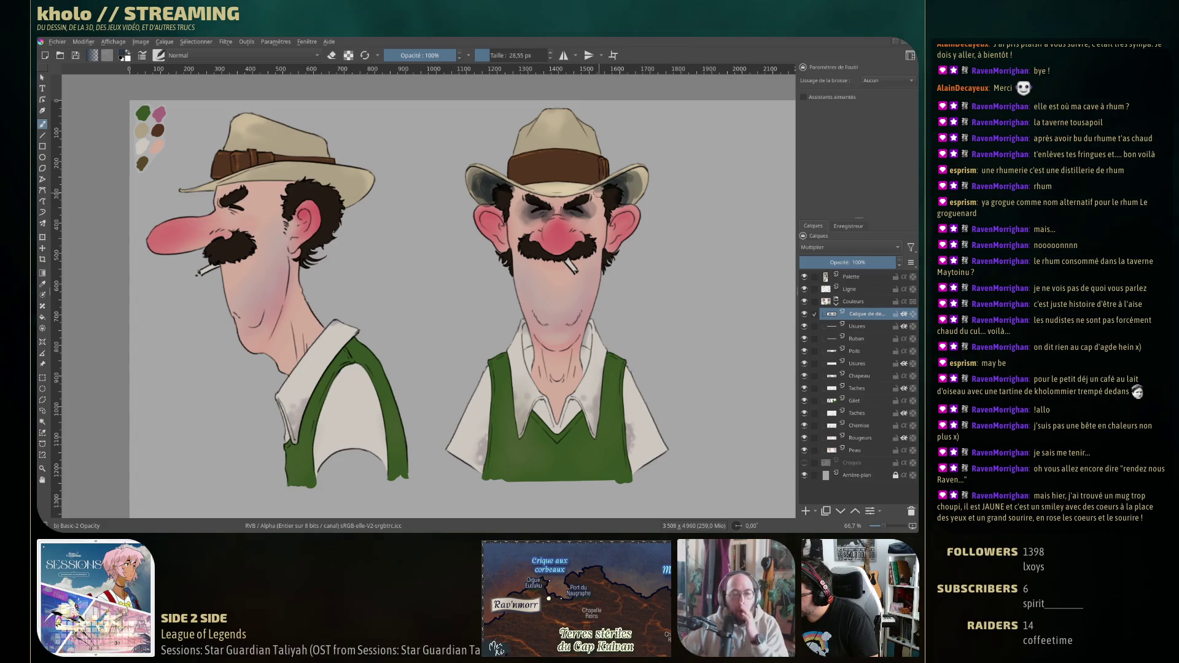
Paint darker shading across the front-view eyes under the brim and set brush opacity to 59%.
{"action": "left_click_drag", "start_coordinate": [521, 195], "coordinate": [567, 206]}
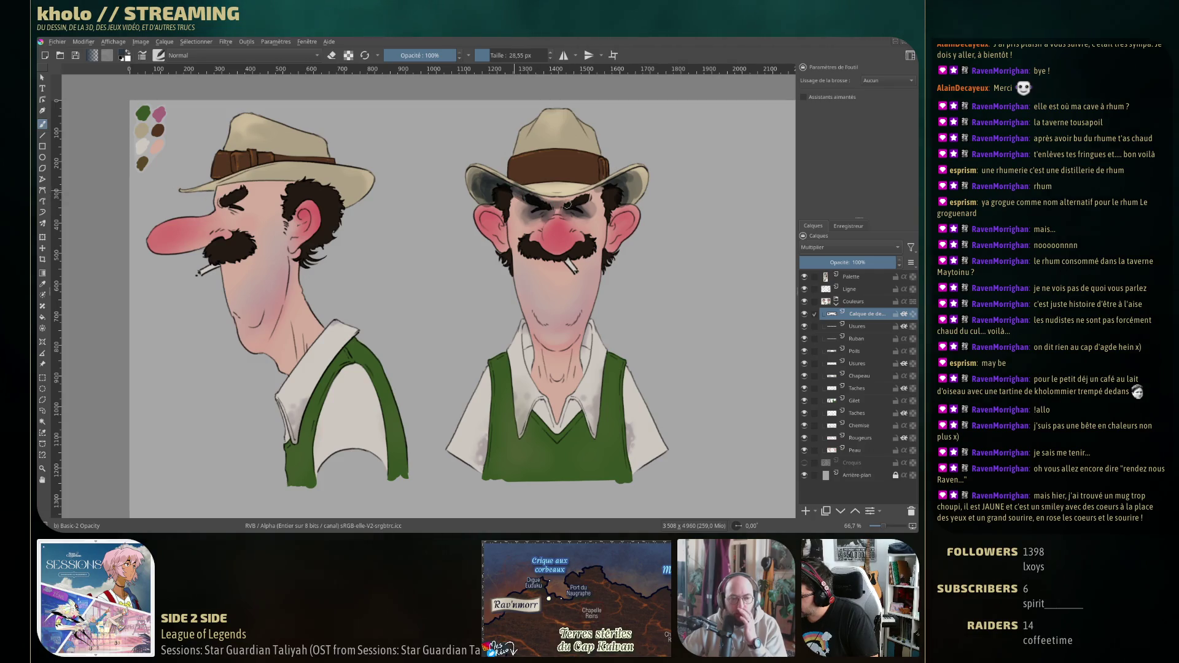
{"action": "left_click_drag", "start_coordinate": [547, 198], "coordinate": [531, 191]}
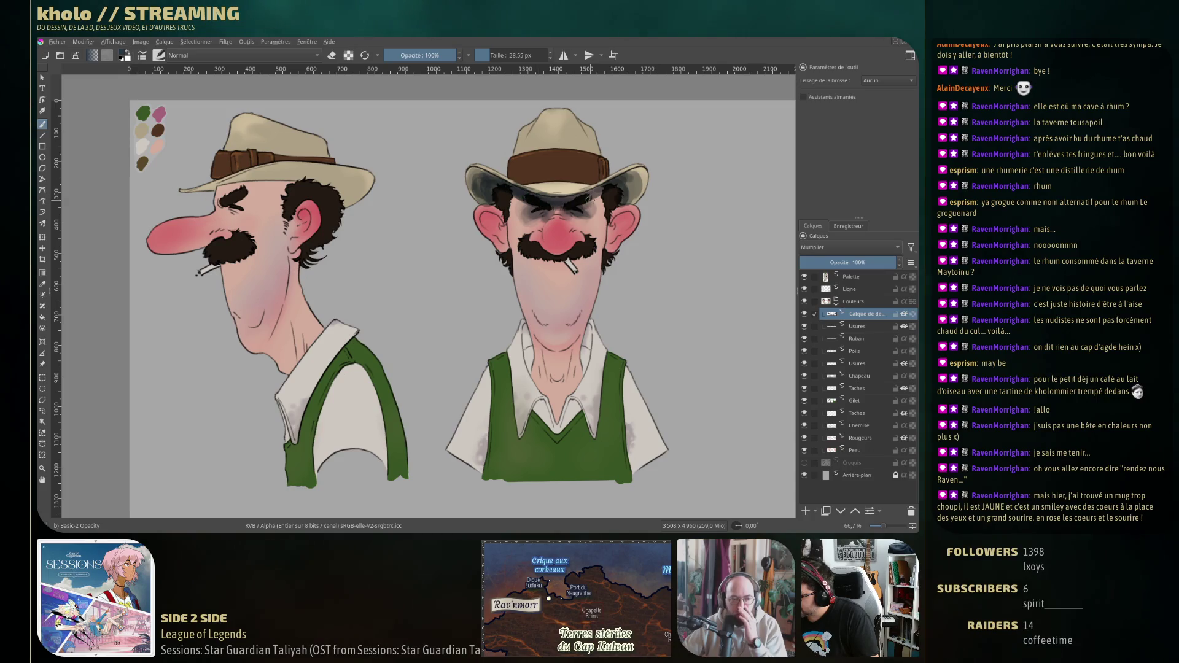
{"action": "left_click_drag", "start_coordinate": [503, 191], "coordinate": [544, 209]}
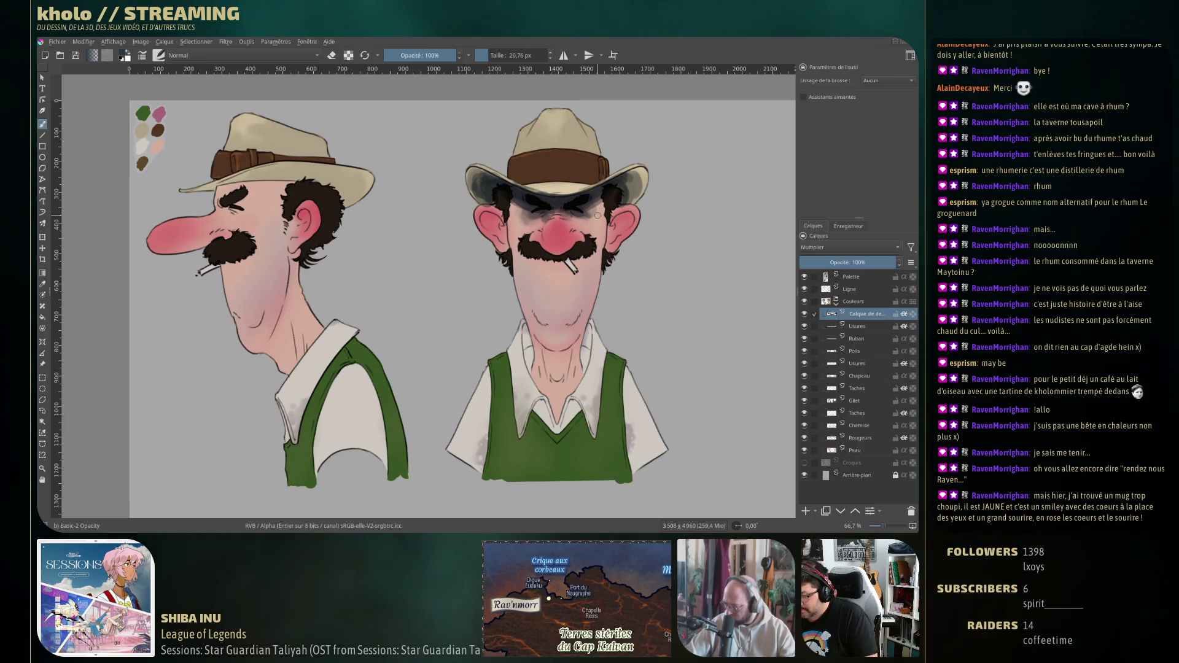
{"action": "key", "text": "e"}
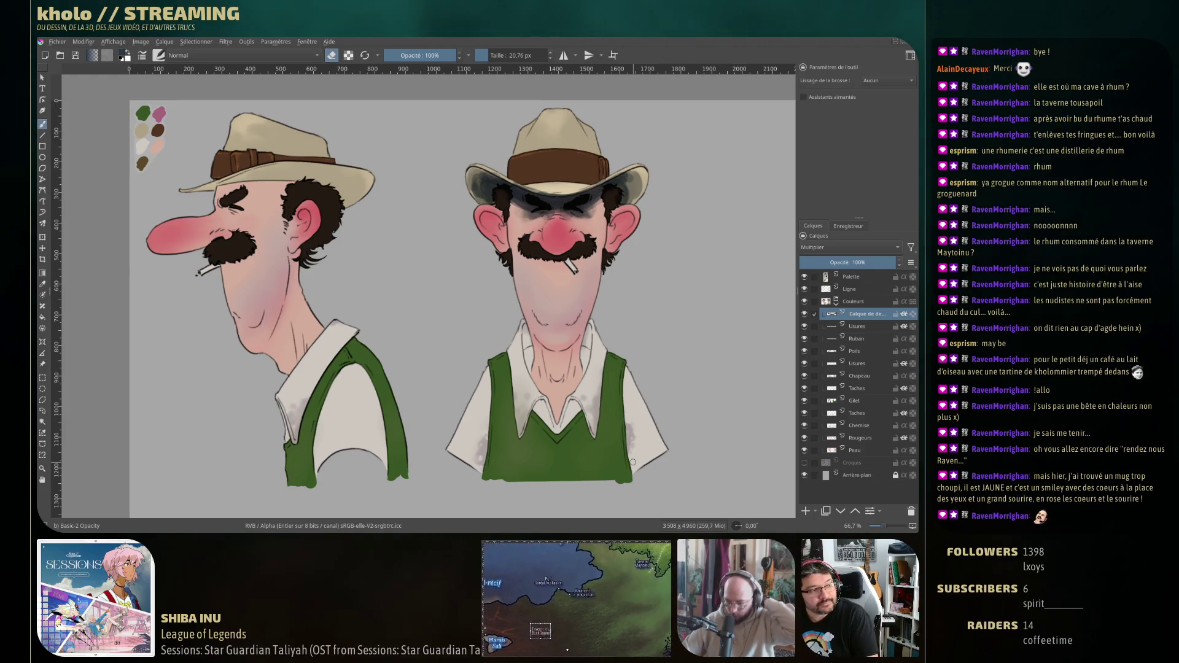
{"action": "key", "text": "e"}
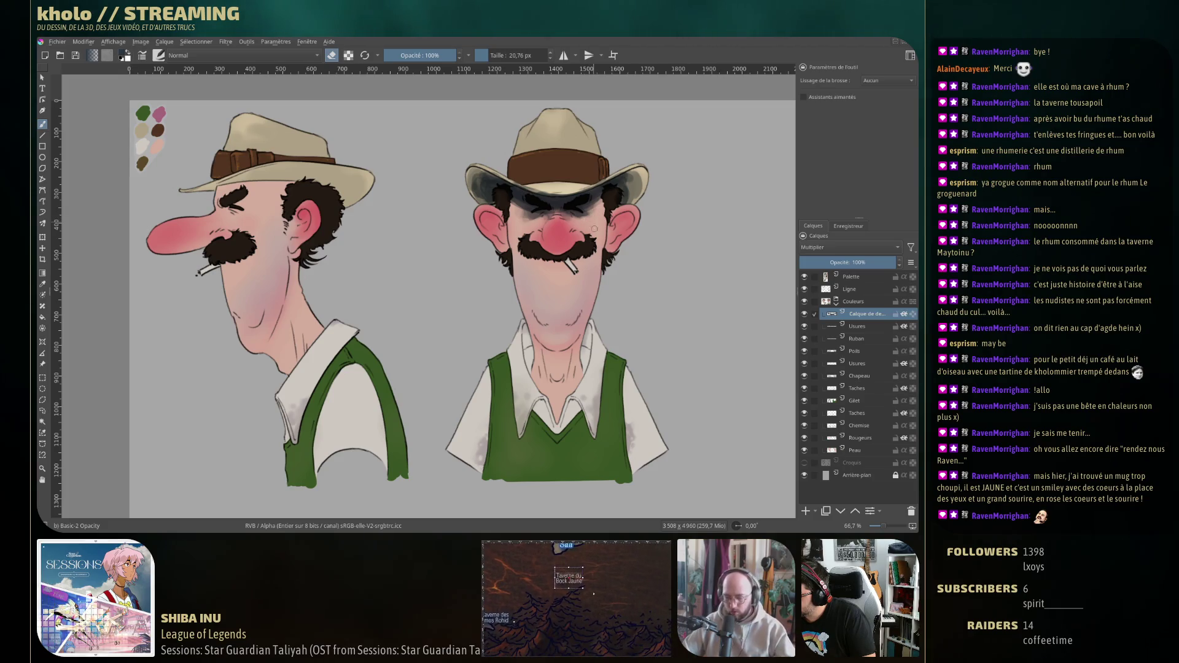
{"action": "key", "text": "e"}
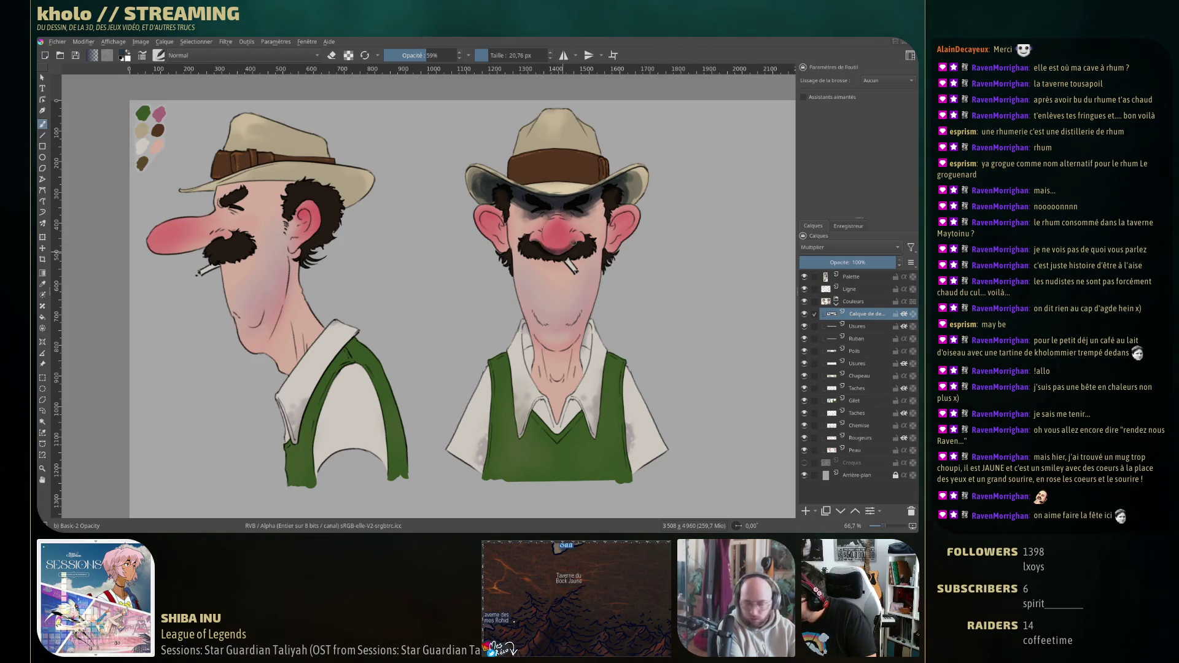
Try erasing the chin stubble, undo it, and resize the painting brush to about 53 px.
{"action": "key", "text": "e"}
{"action": "key", "text": "e"}
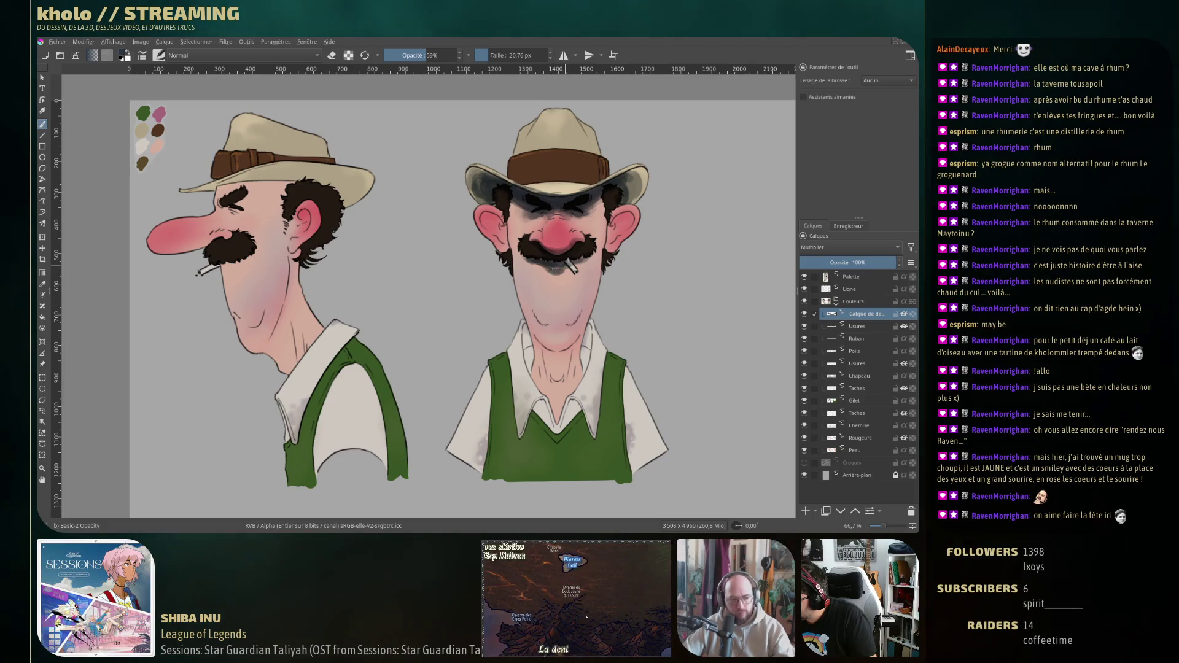
{"action": "left_click_drag", "start_coordinate": [559, 258], "coordinate": [560, 280]}
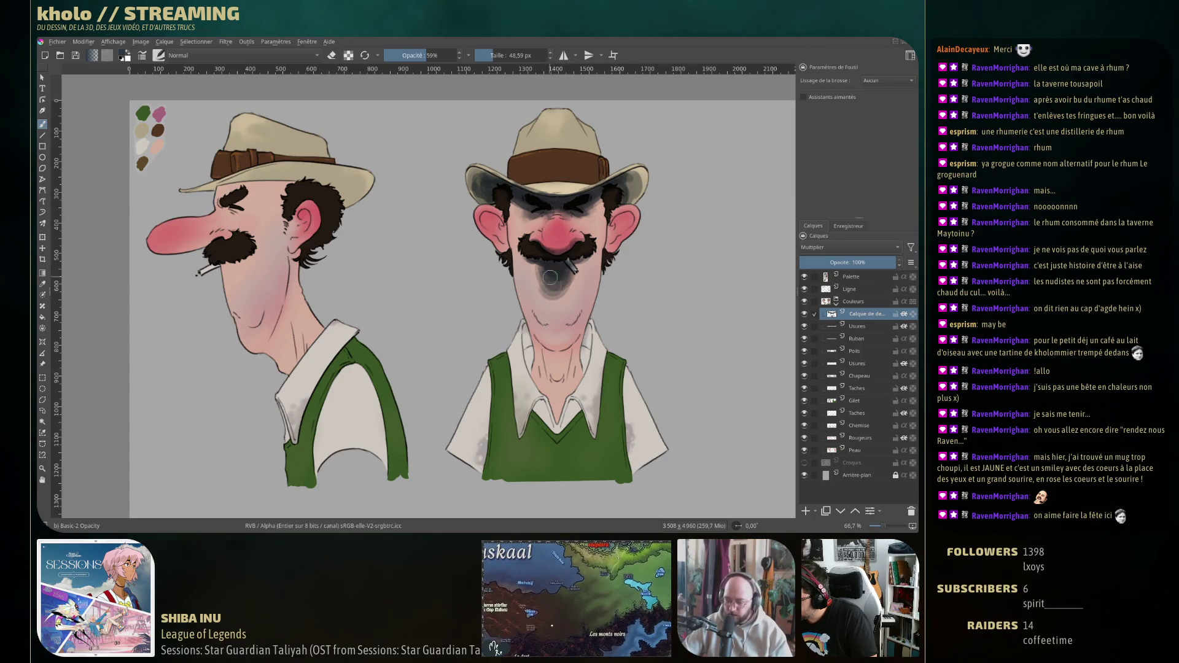
{"action": "key", "text": "e"}
{"action": "left_click_drag", "start_coordinate": [544, 282], "coordinate": [578, 275]}
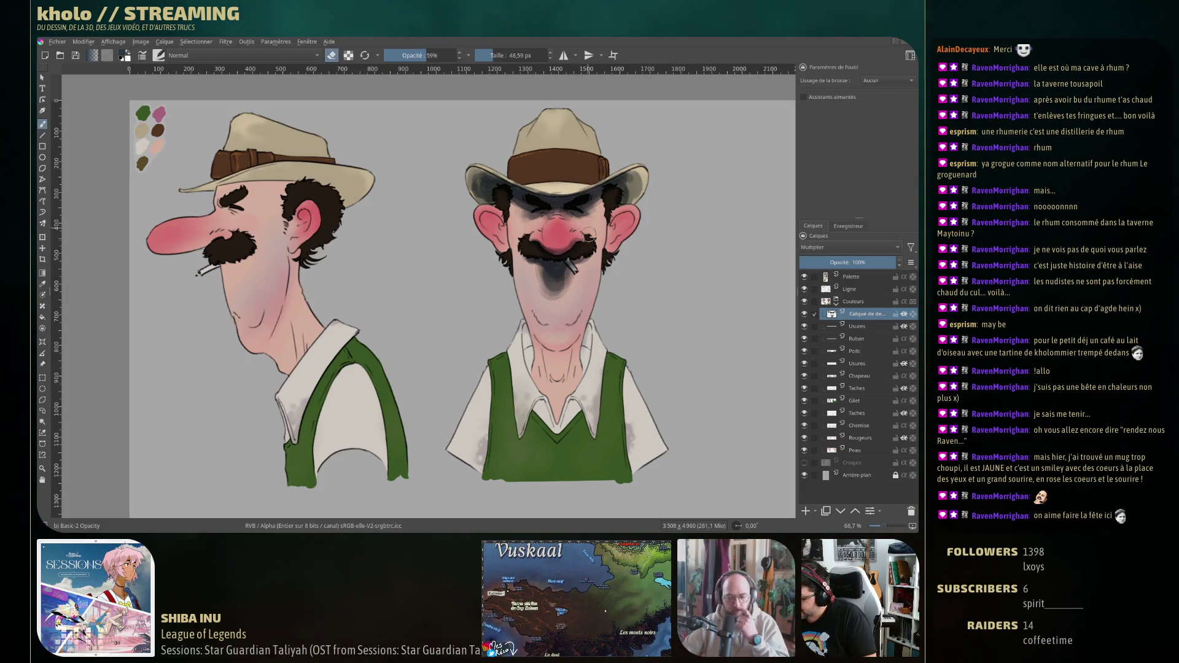
{"action": "key", "text": "ctrl+z"}
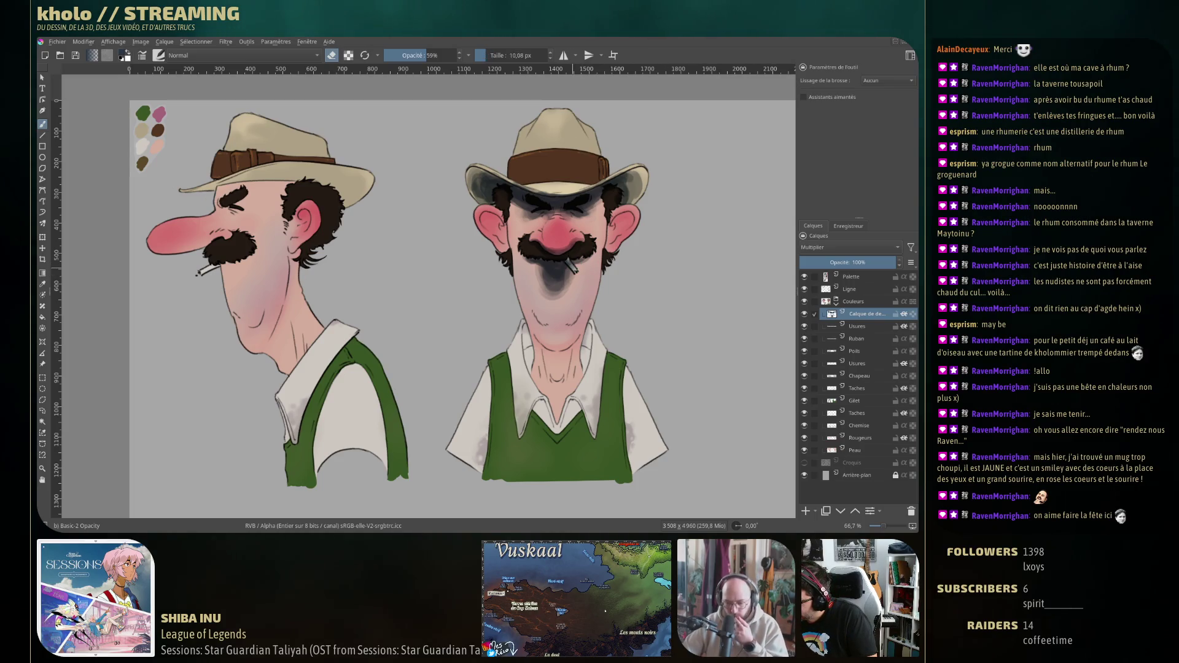
{"action": "key", "text": "bracketright"}
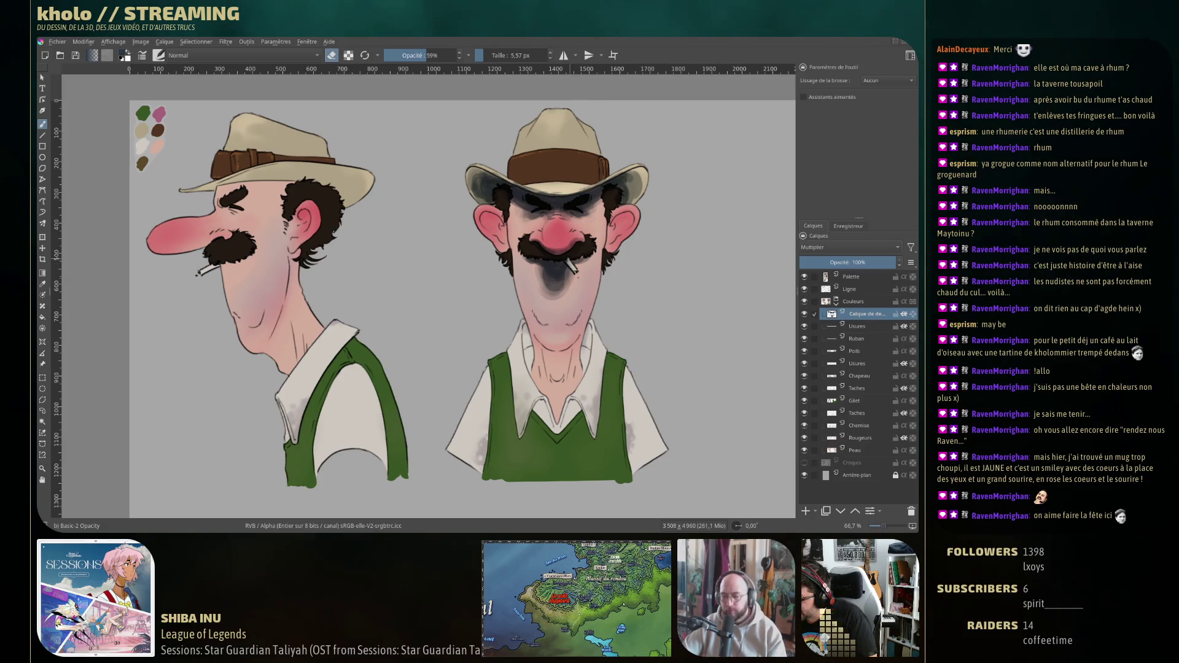
{"action": "key", "text": "e"}
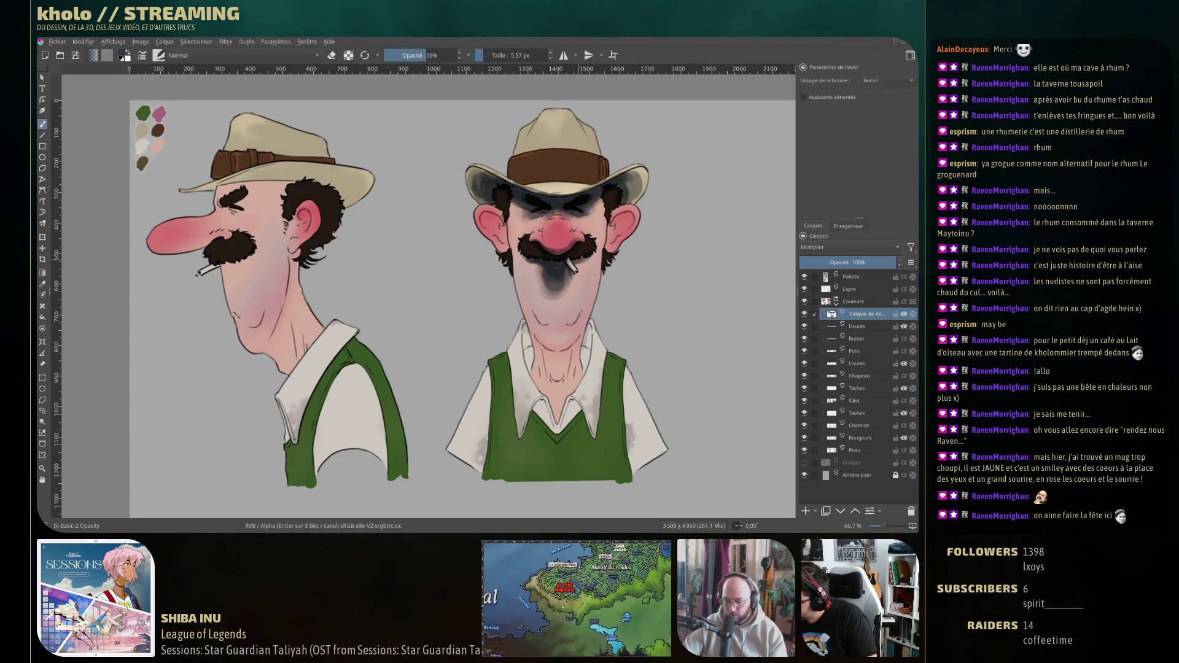
{"action": "left_click_drag", "start_coordinate": [580, 260], "coordinate": [589, 260]}
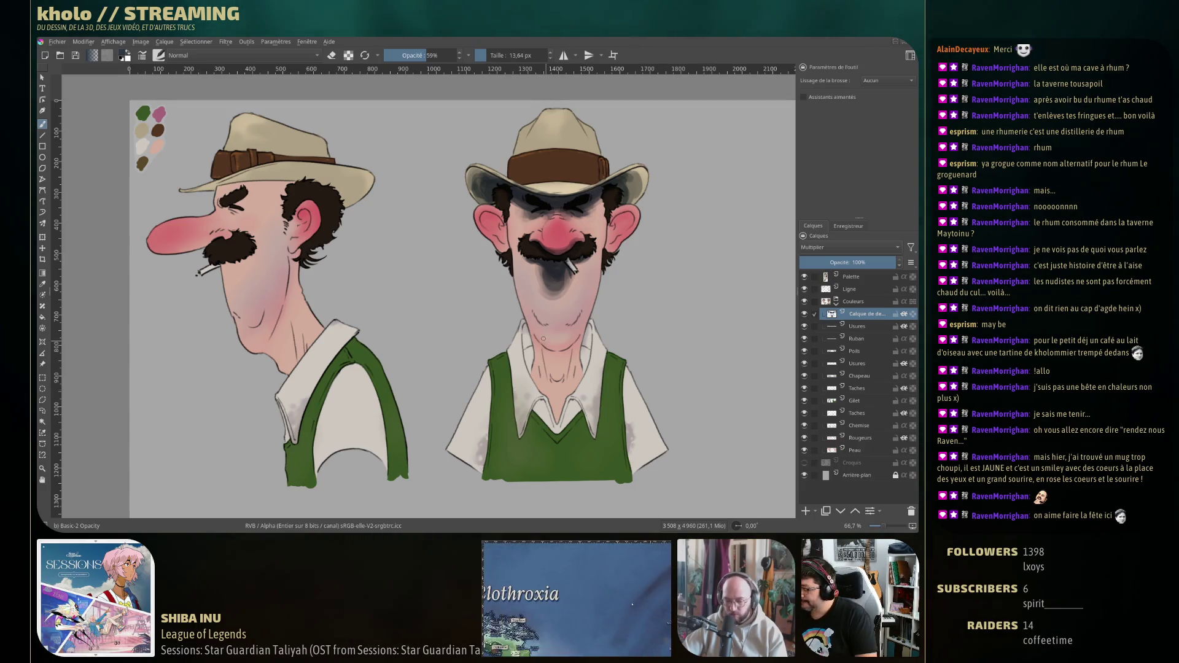
{"action": "mouse_move", "coordinate": [528, 311]}
{"action": "left_mouse_down"}
{"action": "mouse_move", "coordinate": [545, 319]}
{"action": "mouse_move", "coordinate": [595, 279]}
{"action": "left_mouse_up"}
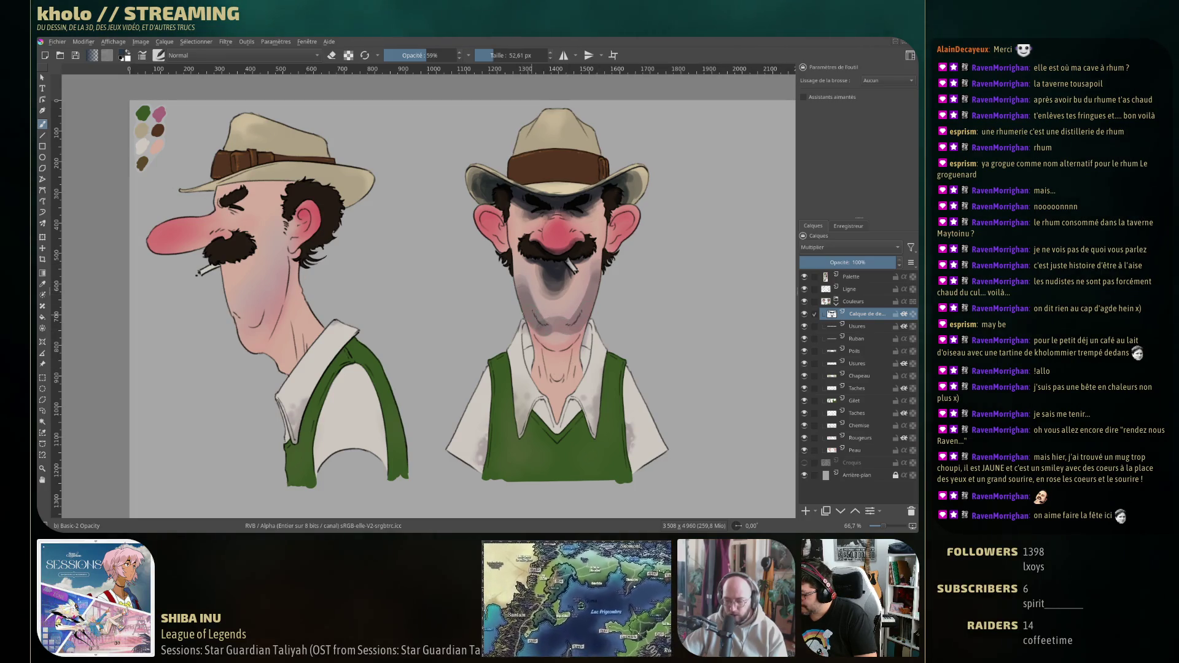
Paint dark shading down the neck and under the chin, extending toward the collar.
{"action": "left_click_drag", "start_coordinate": [539, 334], "coordinate": [554, 396]}
{"action": "mouse_move", "coordinate": [544, 347]}
{"action": "left_mouse_down"}
{"action": "mouse_move", "coordinate": [574, 344]}
{"action": "mouse_move", "coordinate": [544, 353]}
{"action": "left_mouse_up"}
{"action": "left_click_drag", "start_coordinate": [590, 323], "coordinate": [556, 399]}
{"action": "mouse_move", "coordinate": [547, 359]}
{"action": "left_mouse_down"}
{"action": "mouse_move", "coordinate": [562, 424]}
{"action": "mouse_move", "coordinate": [581, 383]}
{"action": "mouse_move", "coordinate": [571, 362]}
{"action": "mouse_move", "coordinate": [540, 387]}
{"action": "mouse_move", "coordinate": [556, 393]}
{"action": "mouse_move", "coordinate": [562, 424]}
{"action": "mouse_move", "coordinate": [577, 412]}
{"action": "left_mouse_up"}
{"action": "left_click_drag", "start_coordinate": [556, 421], "coordinate": [567, 425]}
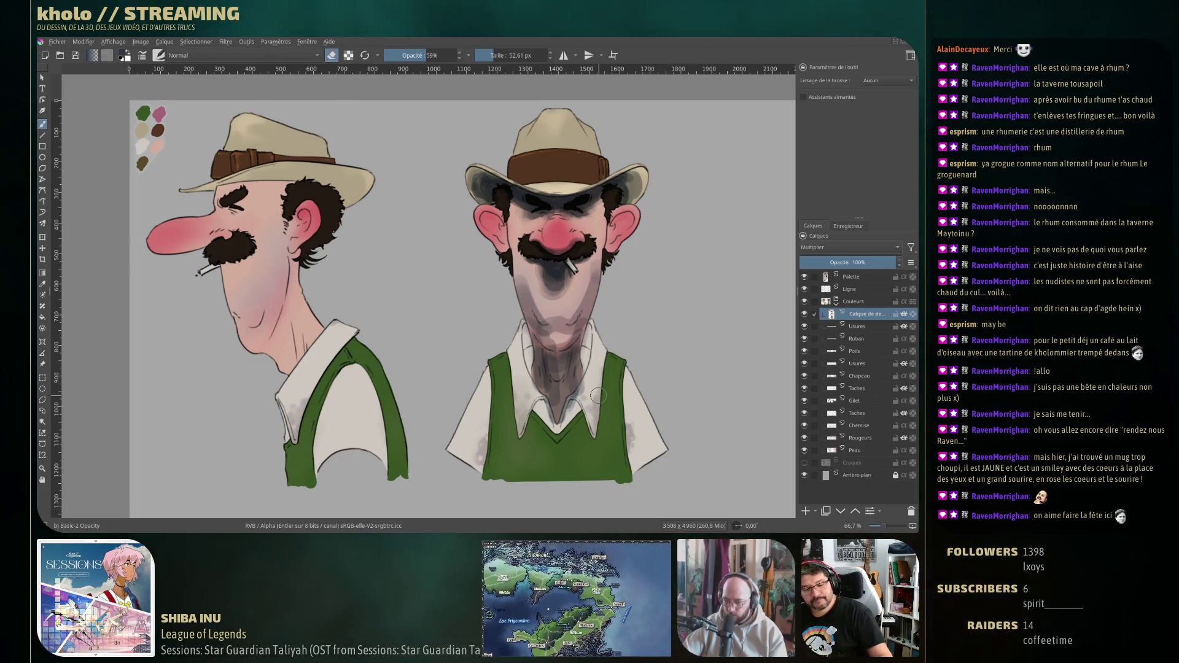
Clear the grey face and neck shading and fill the shading layer.
{"action": "key", "text": "ctrl+z"}
{"action": "key", "text": "f"}
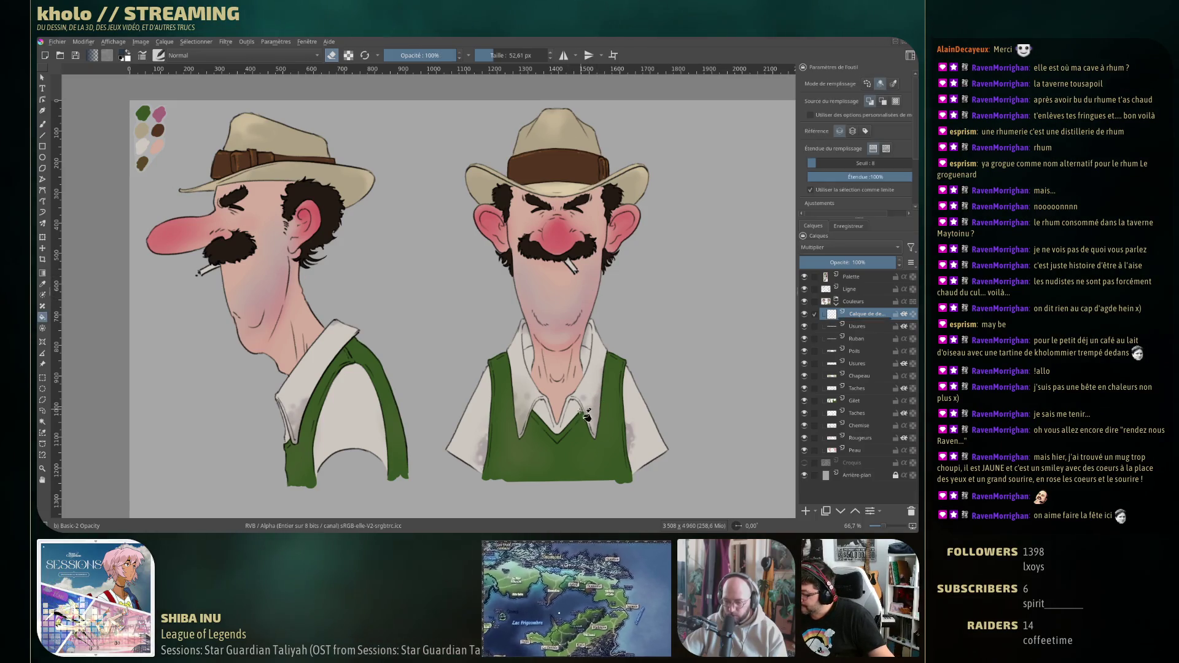
{"action": "left_click", "coordinate": [584, 480]}
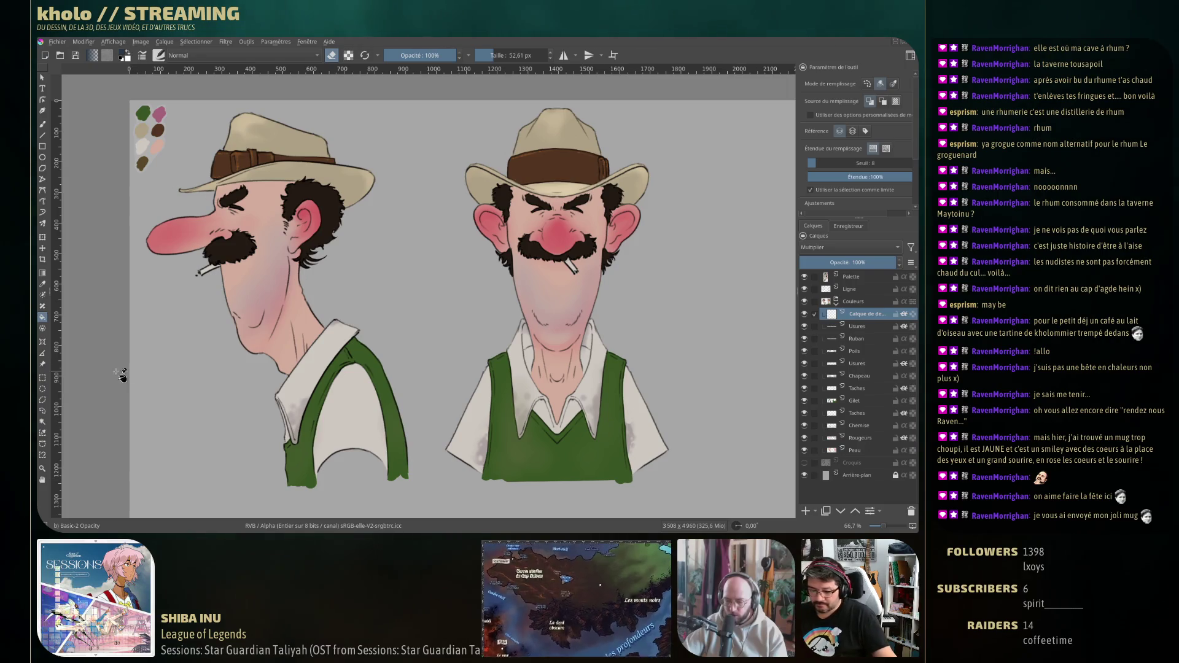
Select a rectangle over both drawings and fill the multiply layer with dark blue-grey.
{"action": "key", "text": "ctrl+r"}
{"action": "left_click_drag", "start_coordinate": [127, 100], "coordinate": [693, 494]}
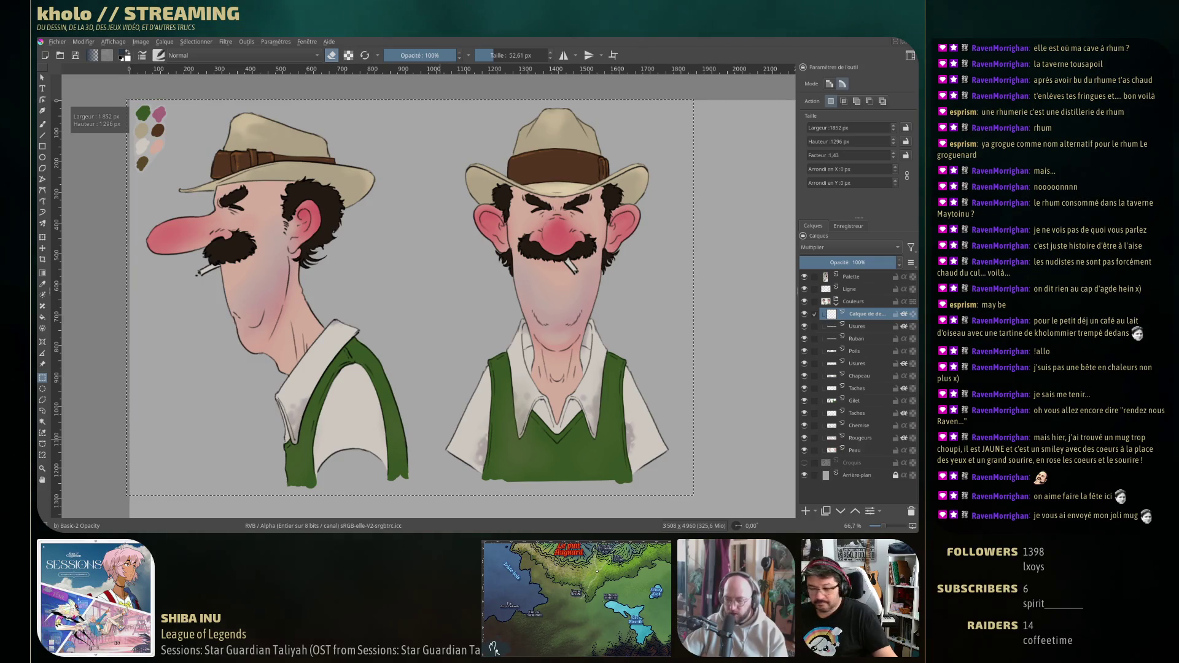
{"action": "key", "text": "f"}
{"action": "key", "text": "e"}
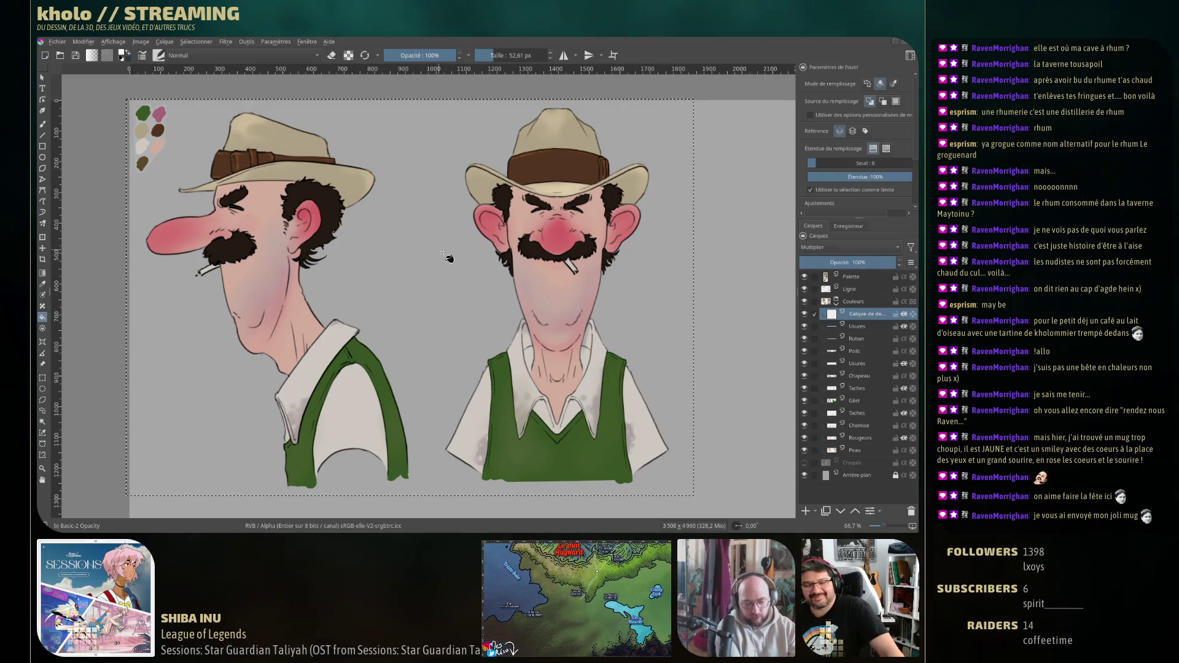
{"action": "left_click", "coordinate": [472, 313]}
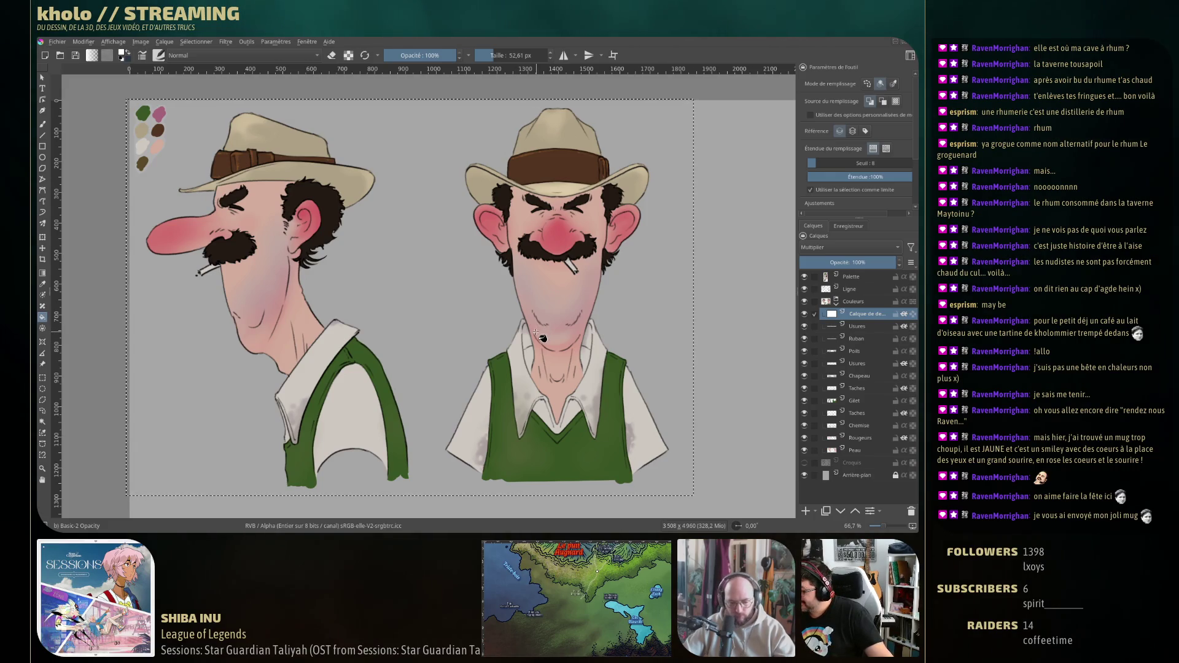
{"action": "left_click", "coordinate": [524, 396]}
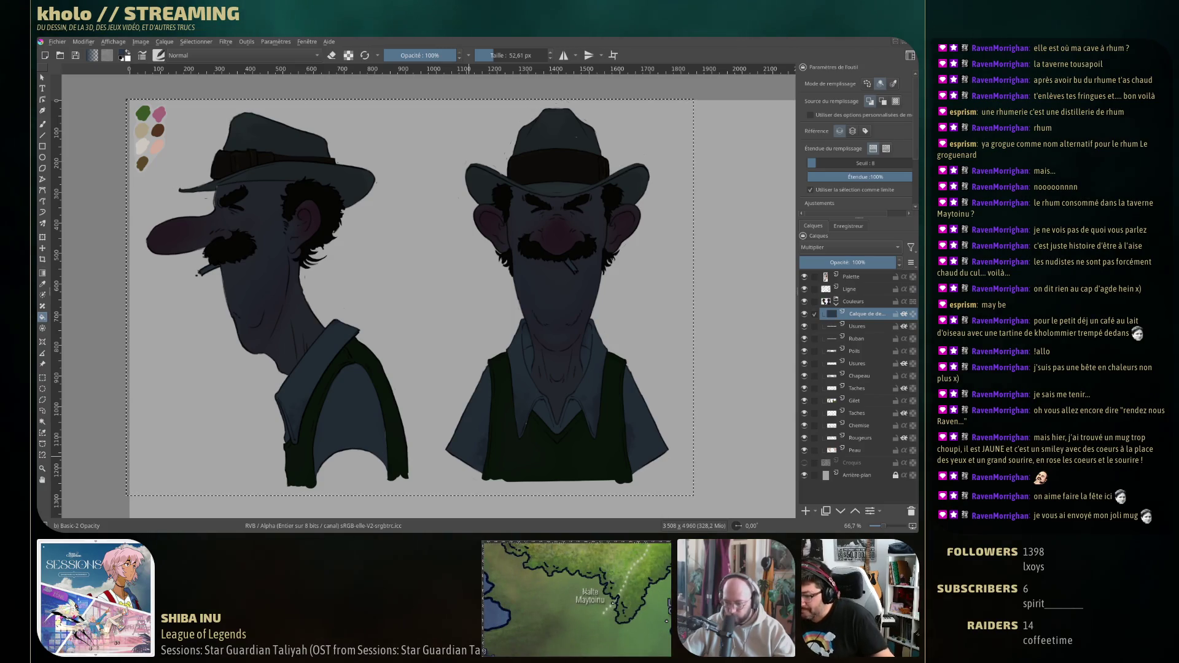
Deselect, then erase the multiply shadow off the front-view nose and left hat crown at 100% opacity.
{"action": "key", "text": "ctrl+shift+a"}
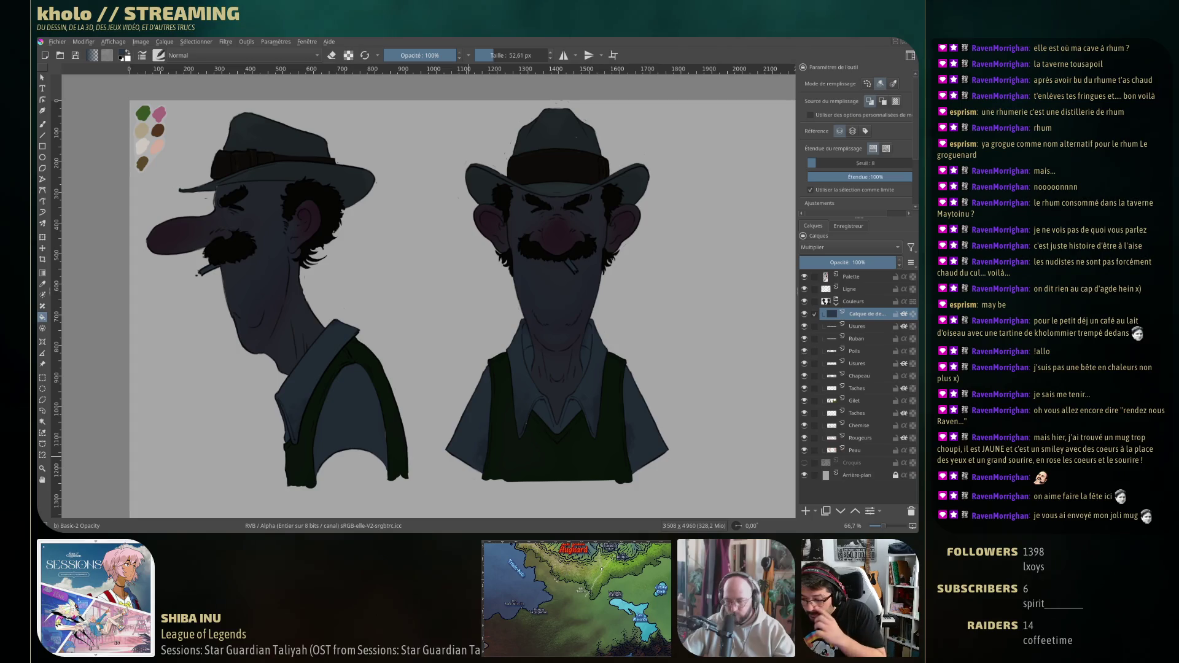
{"action": "left_click", "coordinate": [42, 125]}
{"action": "key", "text": "e"}
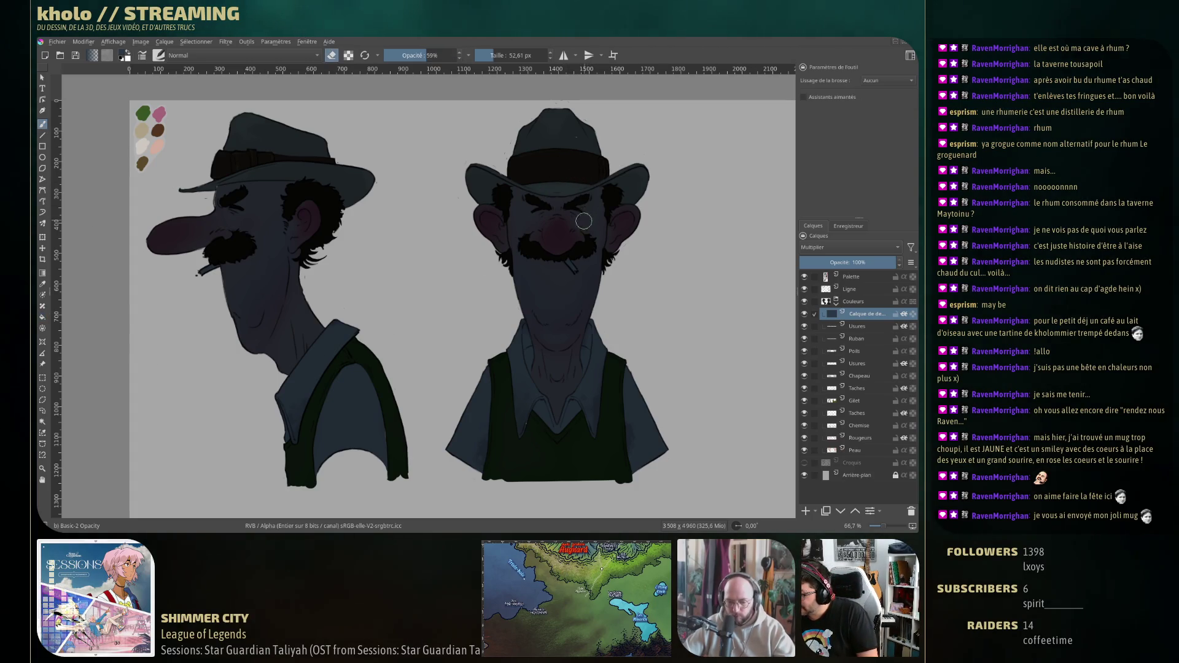
{"action": "left_click_drag", "start_coordinate": [555, 223], "coordinate": [554, 223]}
{"action": "key", "text": "o"}
{"action": "key", "text": "o"}
{"action": "key", "text": "o"}
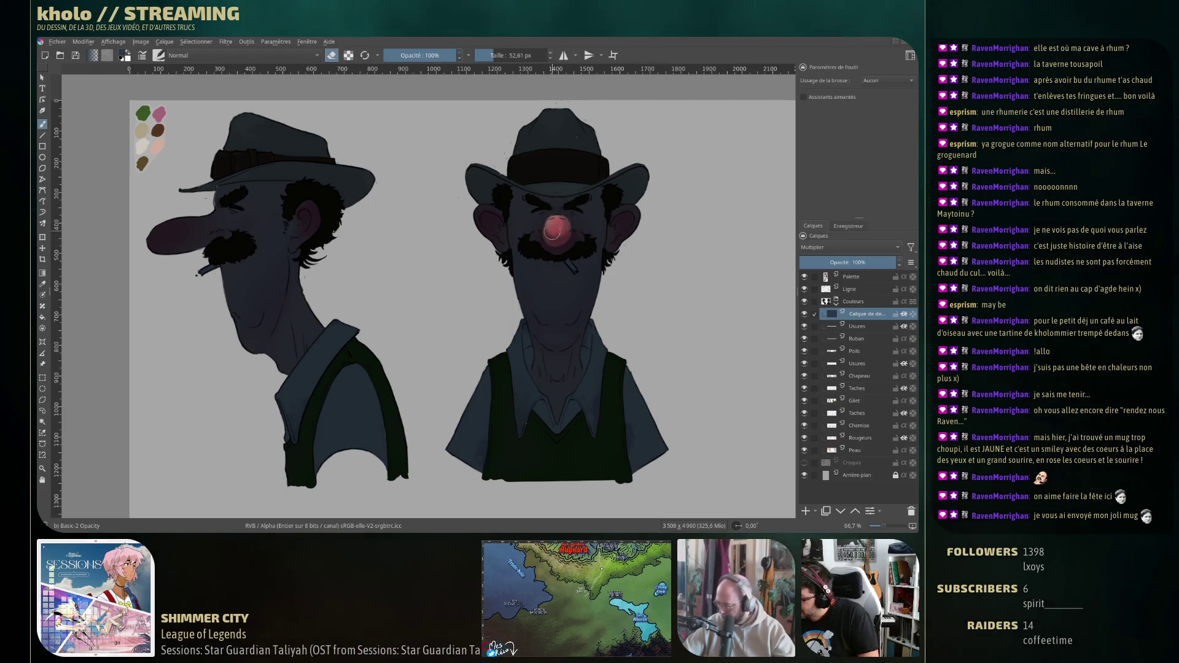
{"action": "left_click_drag", "start_coordinate": [555, 226], "coordinate": [559, 225]}
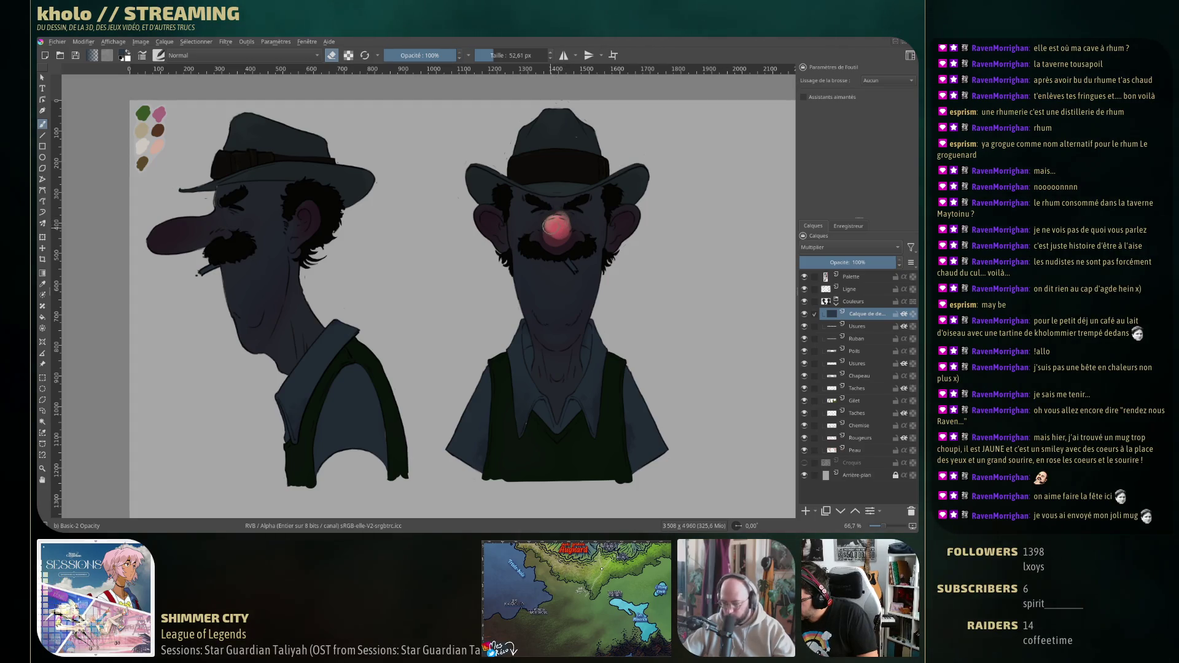
{"action": "left_click_drag", "start_coordinate": [522, 144], "coordinate": [549, 107]}
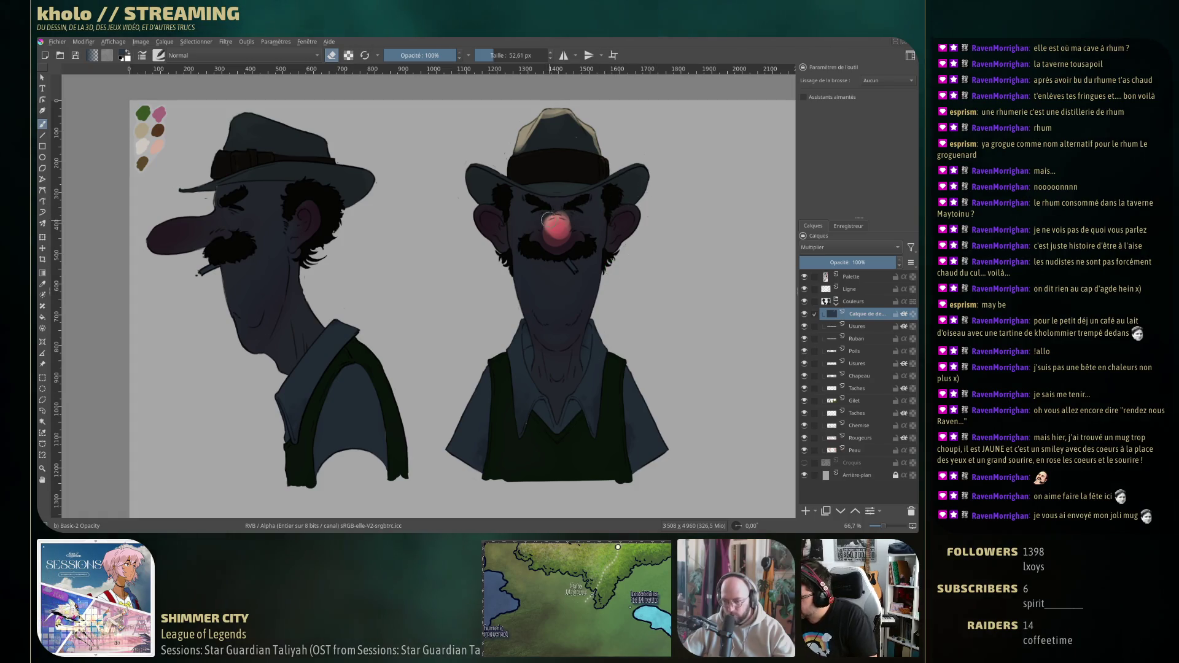
{"action": "key", "text": "bracketleft"}
{"action": "key", "text": "bracketleft"}
{"action": "key", "text": "bracketleft"}
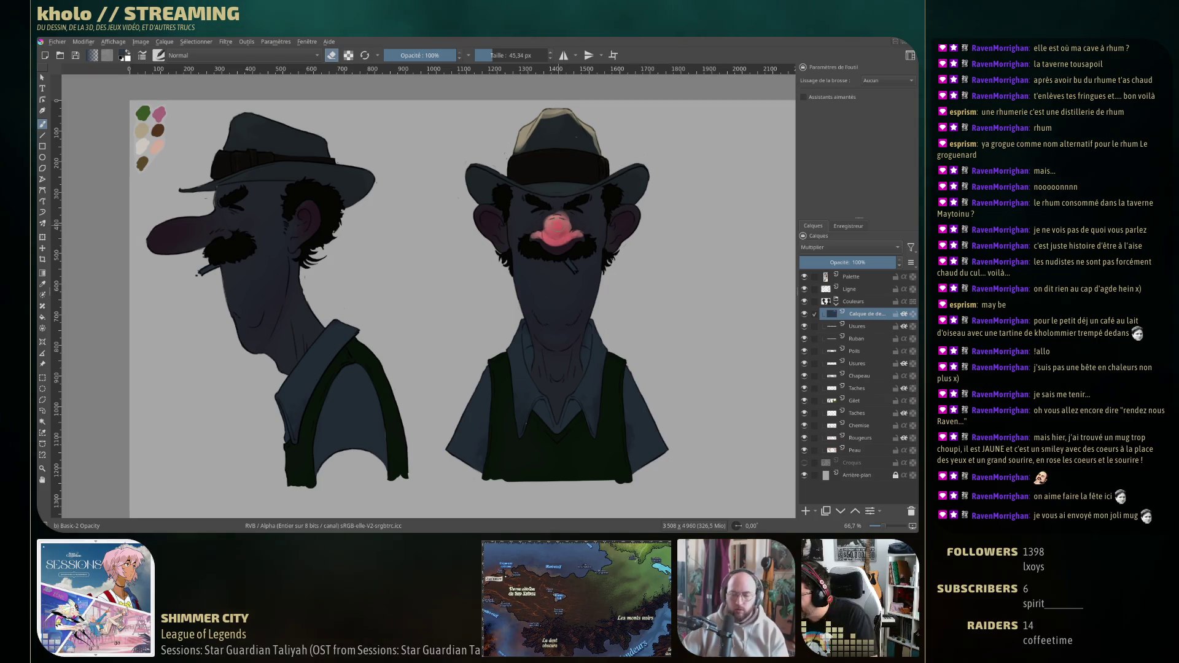
{"action": "key", "text": "bracketright"}
{"action": "key", "text": "bracketright"}
{"action": "key", "text": "bracketright"}
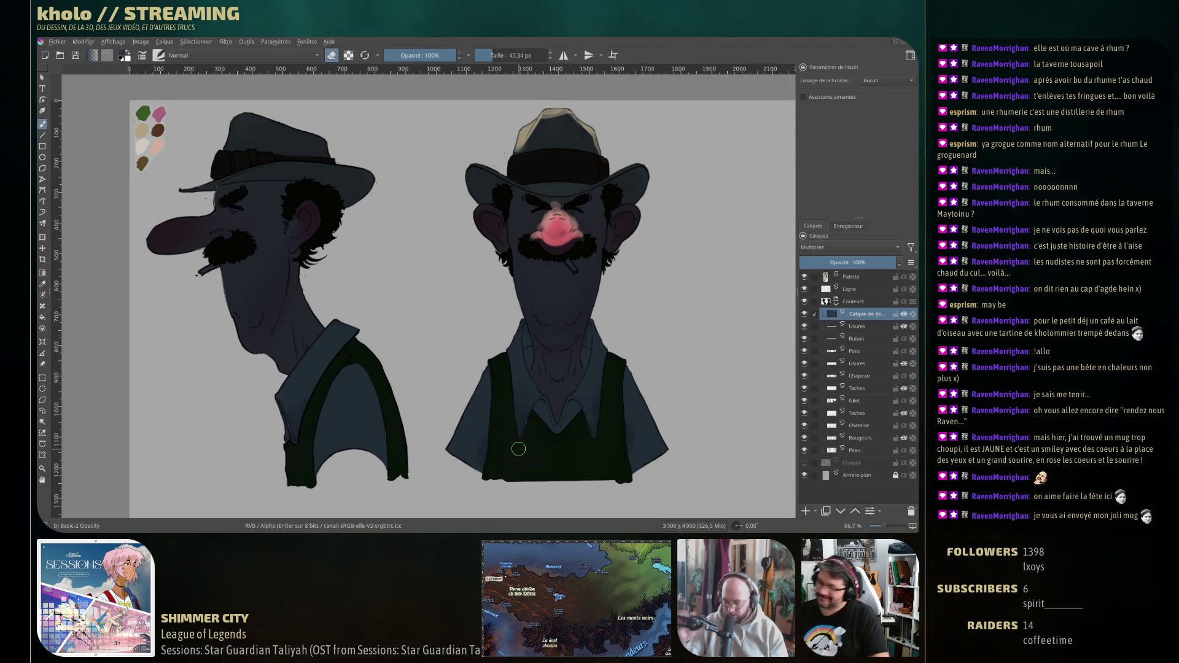
Toggle the window overview and desktop, then bring the Krita drawing back on screen.
{"action": "key", "text": "super+w"}
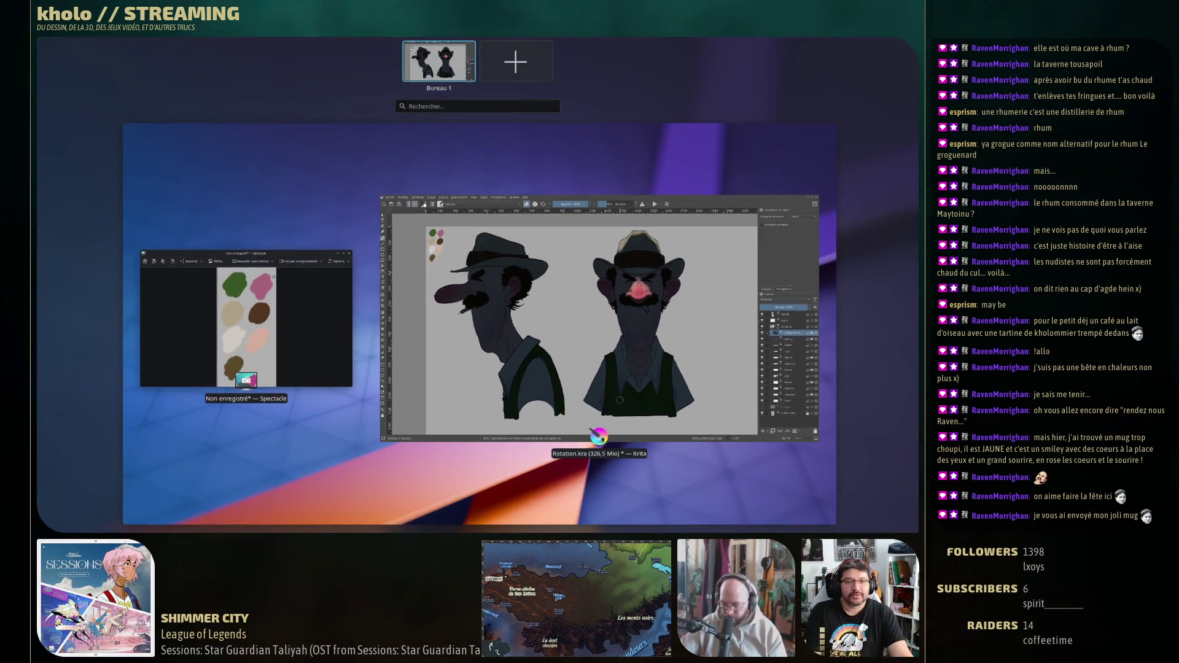
{"action": "key", "text": "super+w"}
{"action": "key", "text": "super+d"}
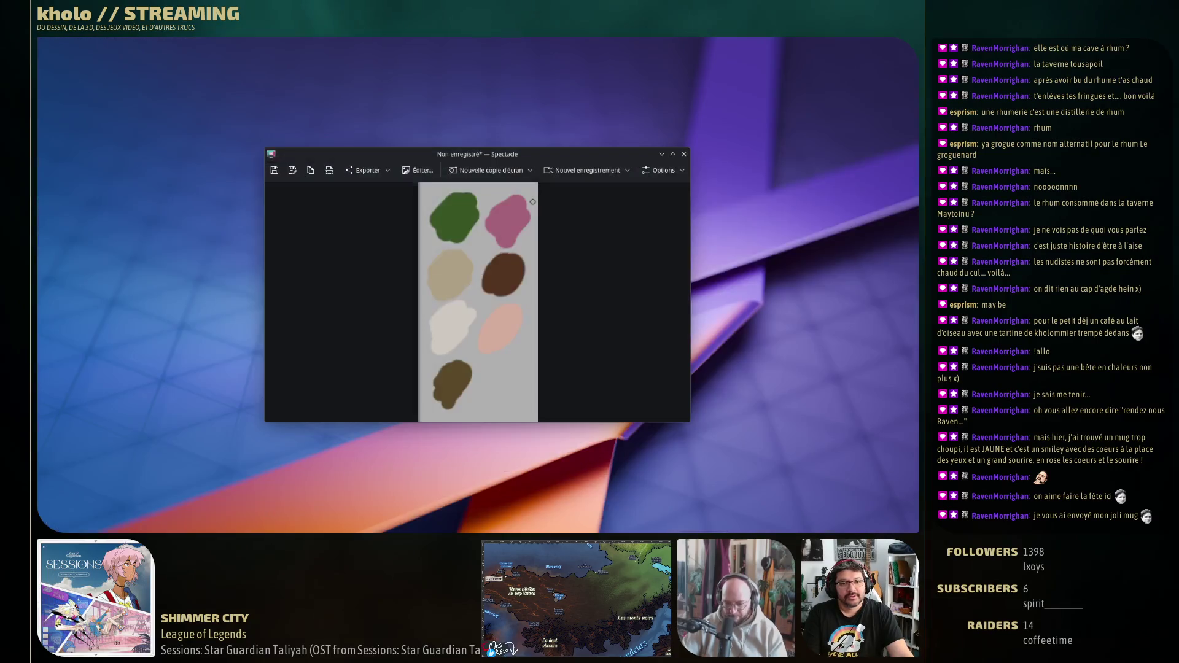
{"action": "key", "text": "Escape"}
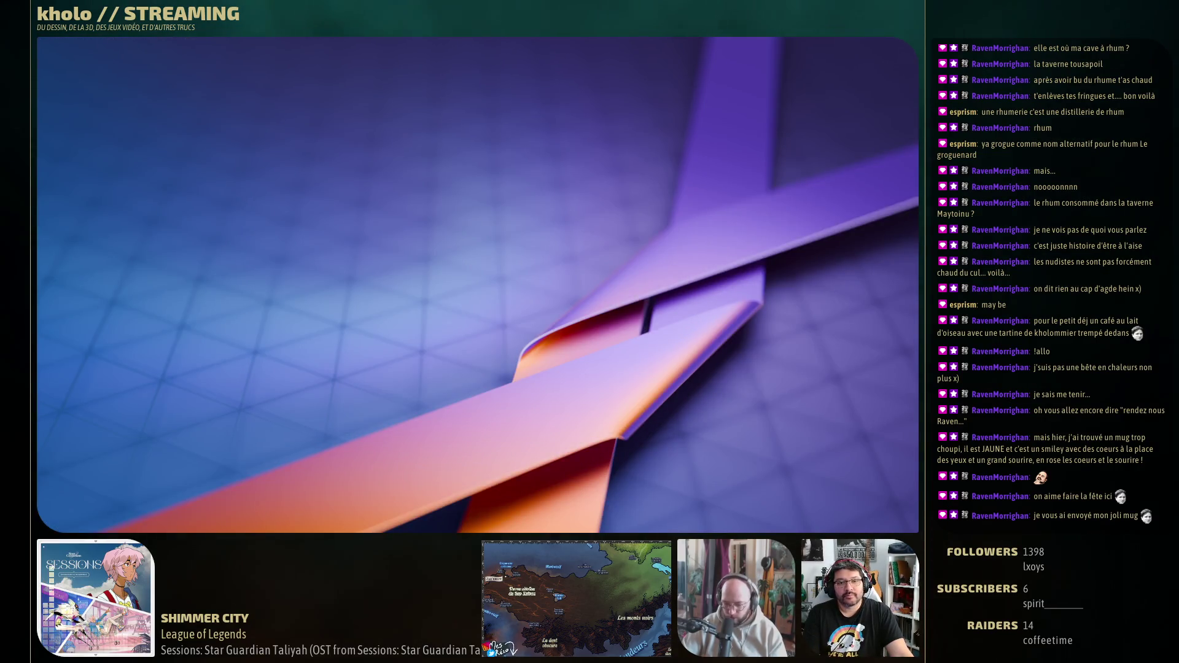
{"action": "key", "text": "super+d"}
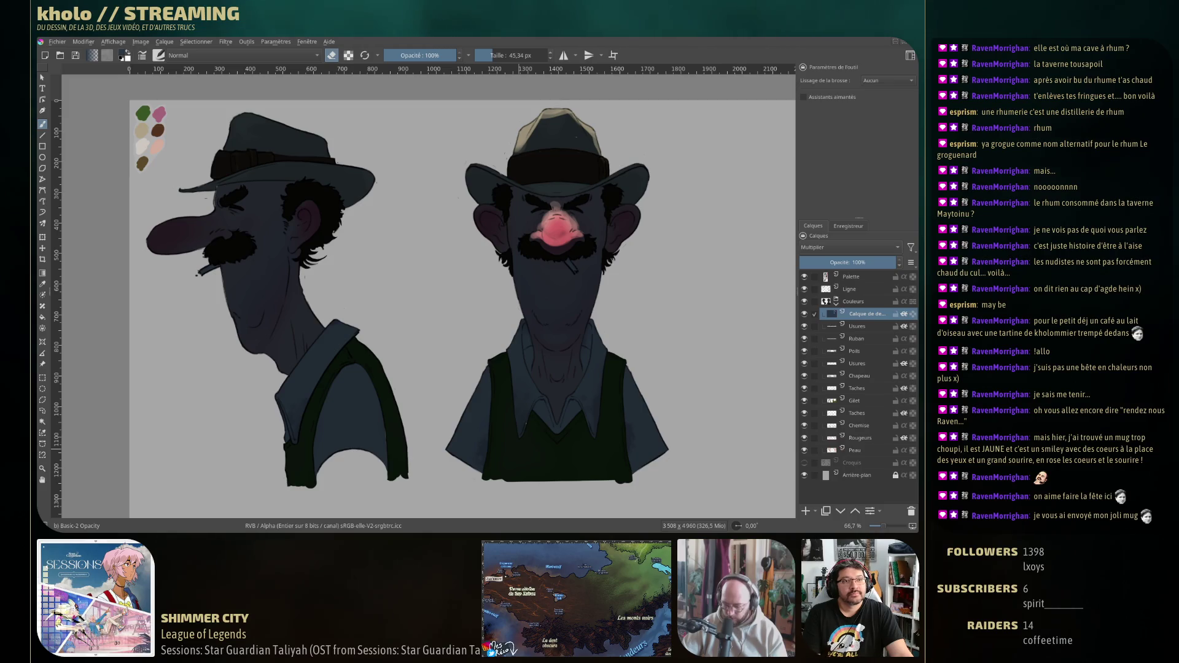
With a smaller brush, lighten the hat brim edge, the hat band and the cheeks beside the nose.
{"action": "key", "text": "bracketleft"}
{"action": "key", "text": "bracketleft"}
{"action": "key", "text": "bracketleft"}
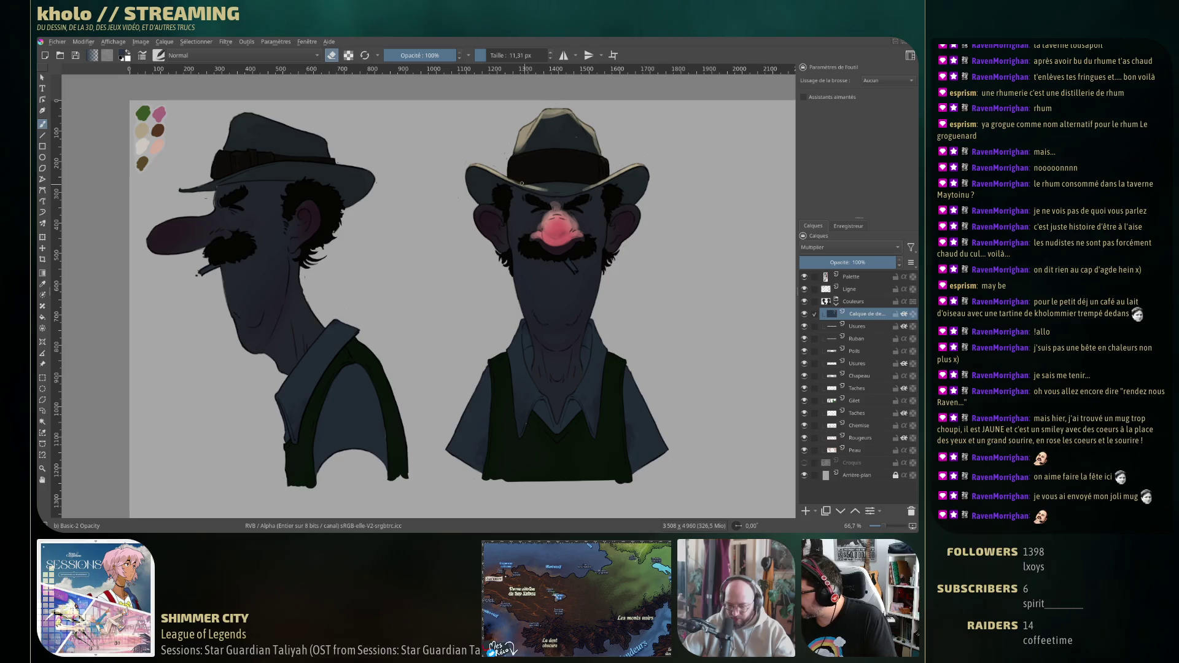
{"action": "mouse_move", "coordinate": [541, 188]}
{"action": "left_mouse_down"}
{"action": "mouse_move", "coordinate": [519, 186]}
{"action": "mouse_move", "coordinate": [545, 190]}
{"action": "left_mouse_up"}
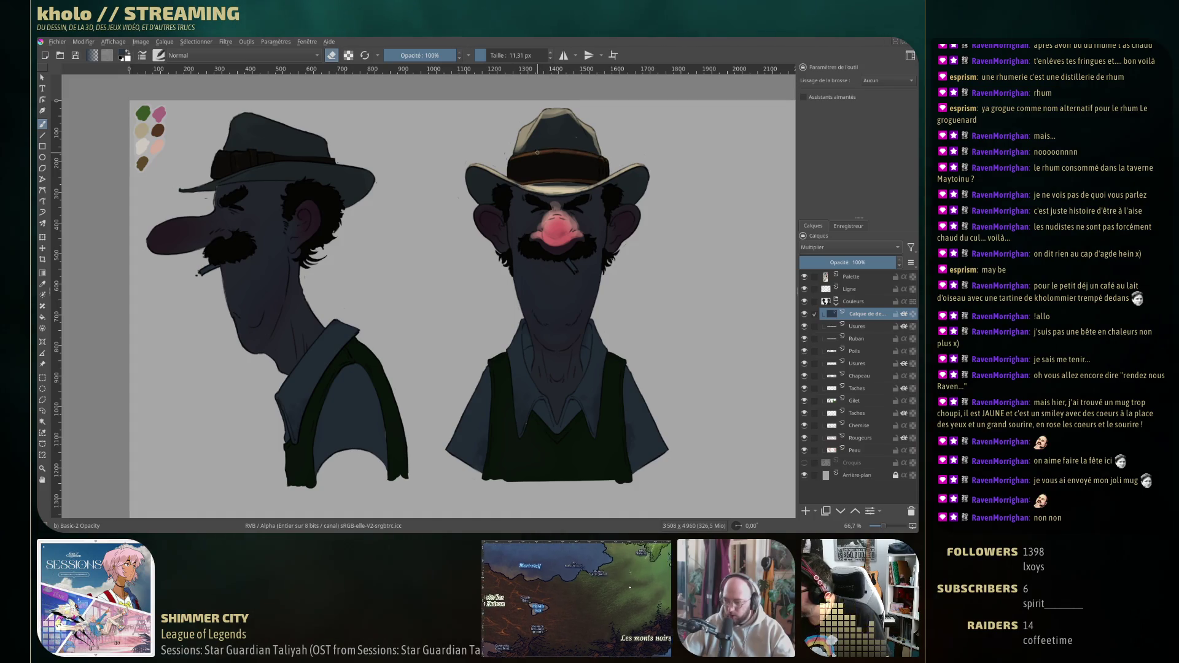
{"action": "left_click_drag", "start_coordinate": [510, 158], "coordinate": [607, 160]}
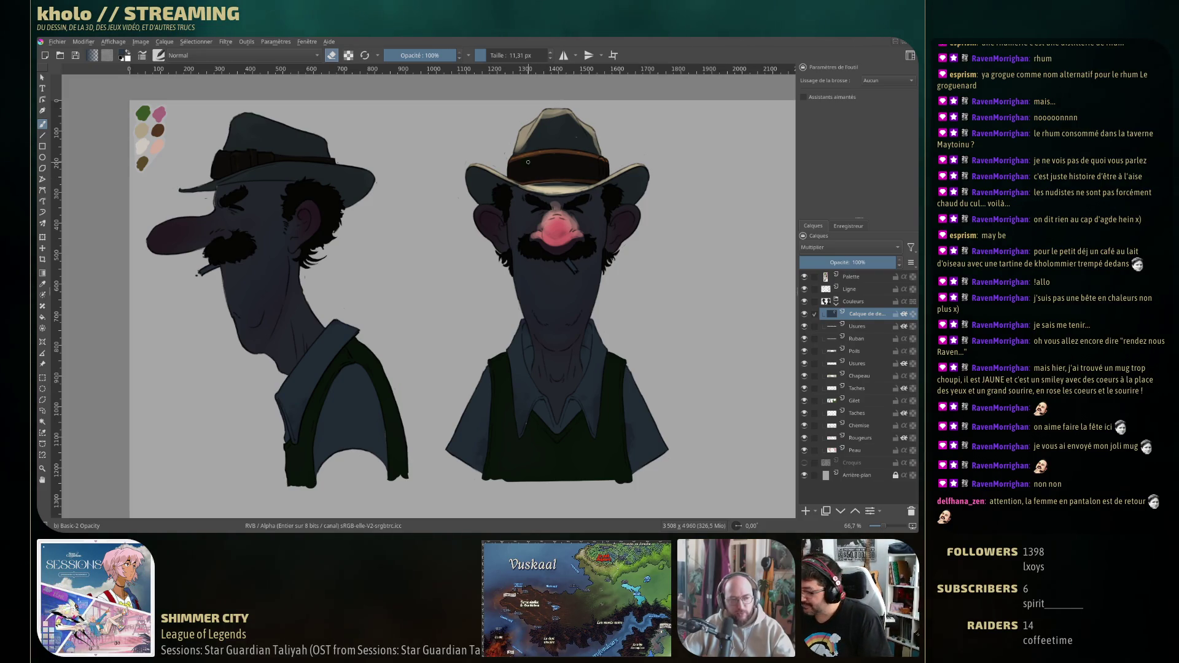
{"action": "mouse_move", "coordinate": [510, 165]}
{"action": "left_mouse_down"}
{"action": "mouse_move", "coordinate": [605, 167]}
{"action": "mouse_move", "coordinate": [521, 163]}
{"action": "left_mouse_up"}
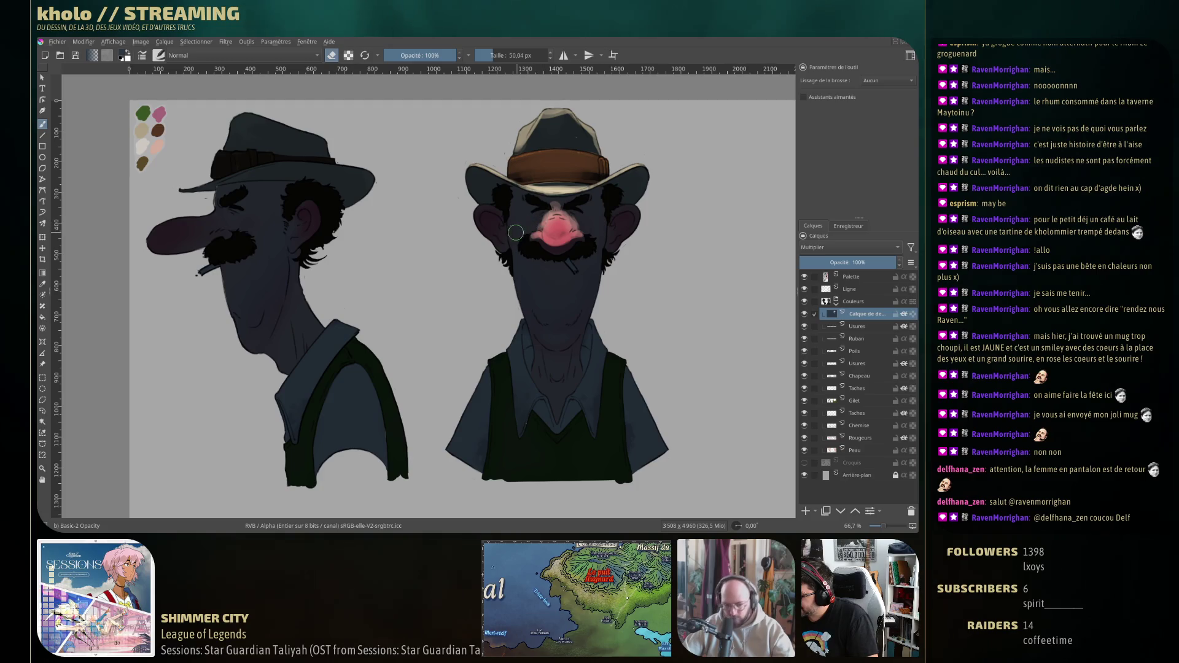
{"action": "mouse_move", "coordinate": [533, 224]}
{"action": "left_mouse_down"}
{"action": "mouse_move", "coordinate": [519, 227]}
{"action": "mouse_move", "coordinate": [594, 221]}
{"action": "left_mouse_up"}
Lighten the blush beside the nose and add pale strokes down the chin.
{"action": "left_click_drag", "start_coordinate": [514, 220], "coordinate": [543, 221]}
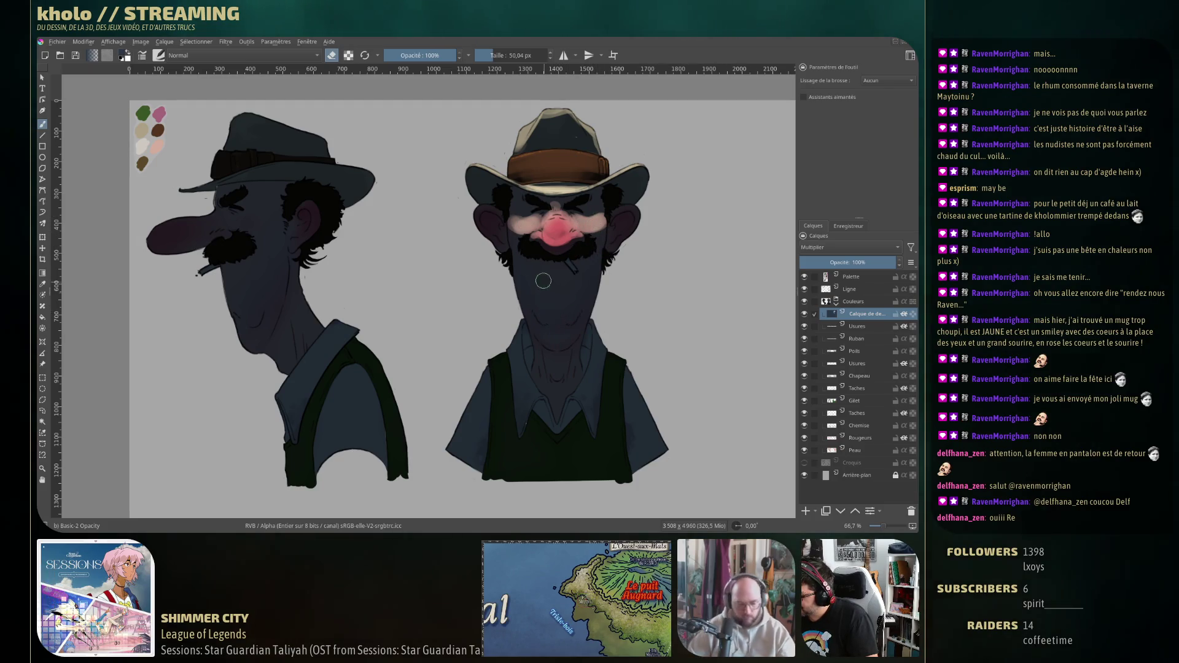
{"action": "mouse_move", "coordinate": [530, 279]}
{"action": "left_mouse_down"}
{"action": "mouse_move", "coordinate": [548, 310]}
{"action": "mouse_move", "coordinate": [583, 287]}
{"action": "left_mouse_up"}
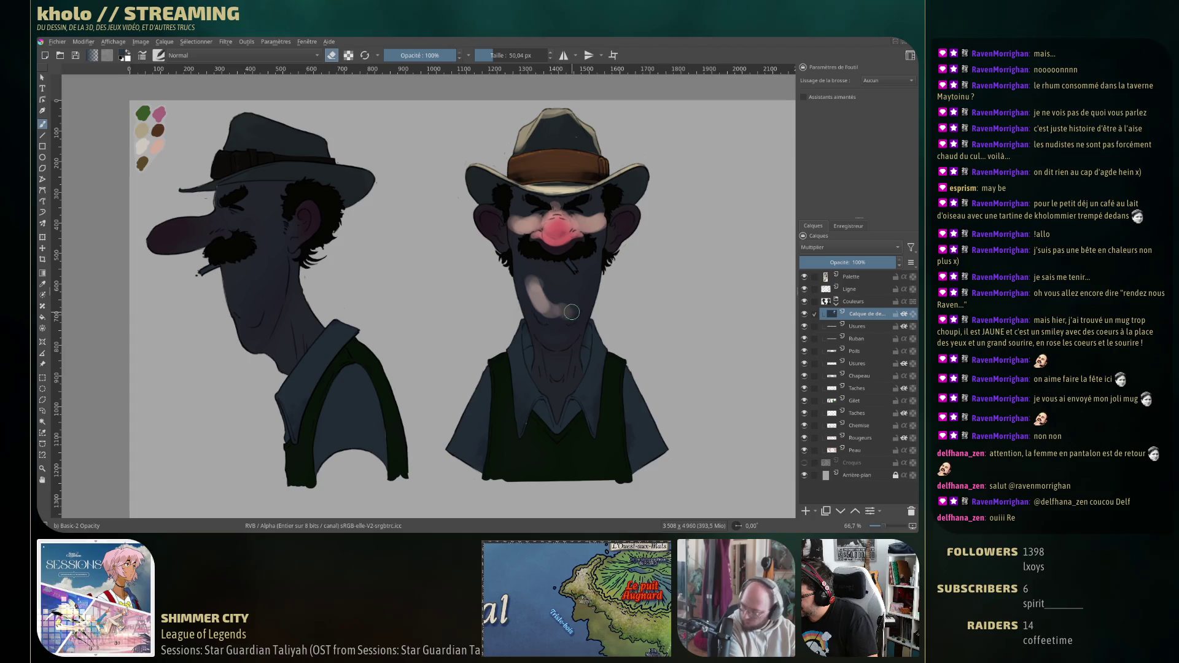
{"action": "left_click_drag", "start_coordinate": [557, 333], "coordinate": [558, 333]}
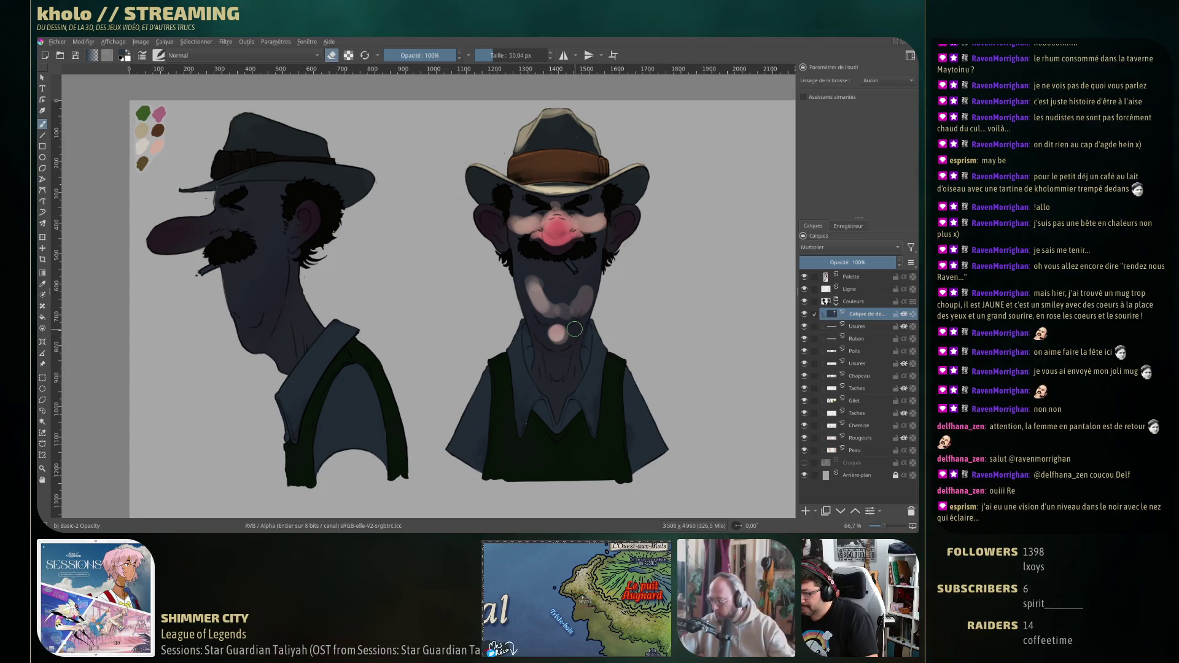
{"action": "key", "text": "e"}
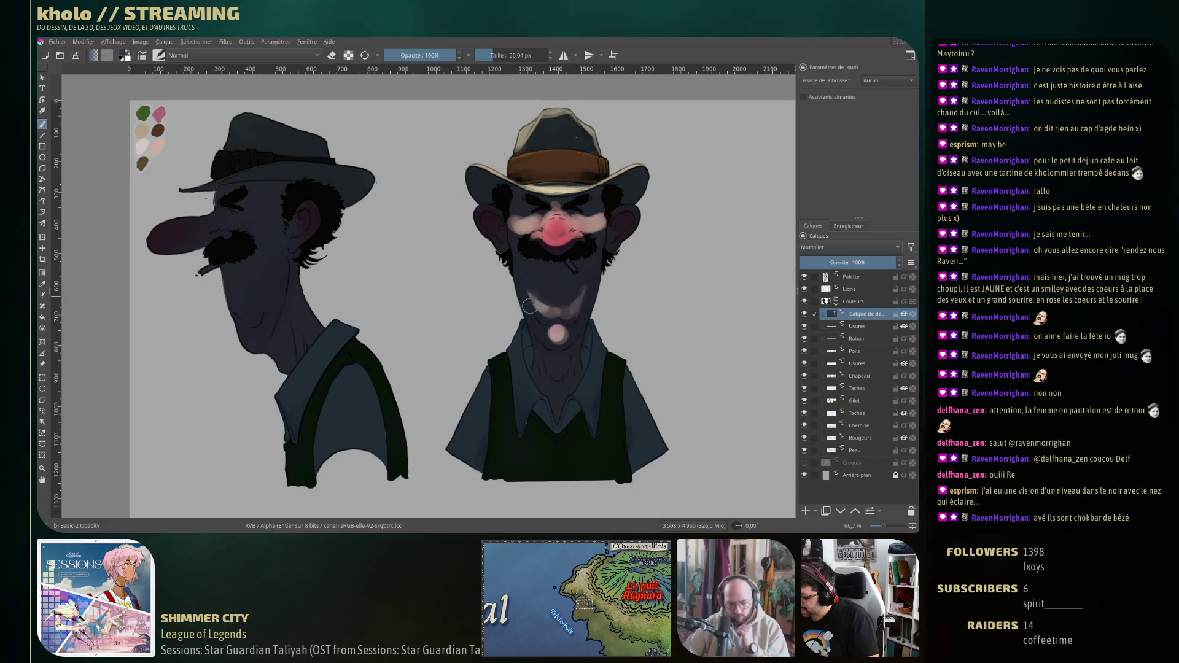
Lighten the area around and below the mouth, then highlight the left side of the neck and collar.
{"action": "left_click_drag", "start_coordinate": [581, 298], "coordinate": [527, 284]}
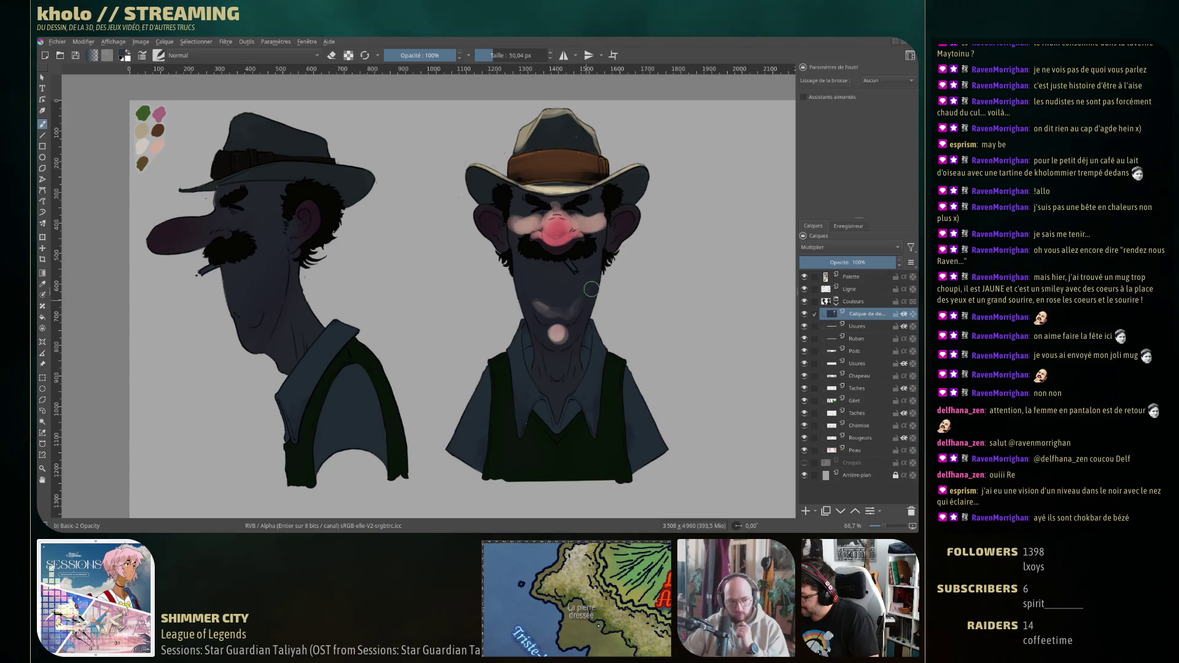
{"action": "left_click_drag", "start_coordinate": [539, 302], "coordinate": [569, 317]}
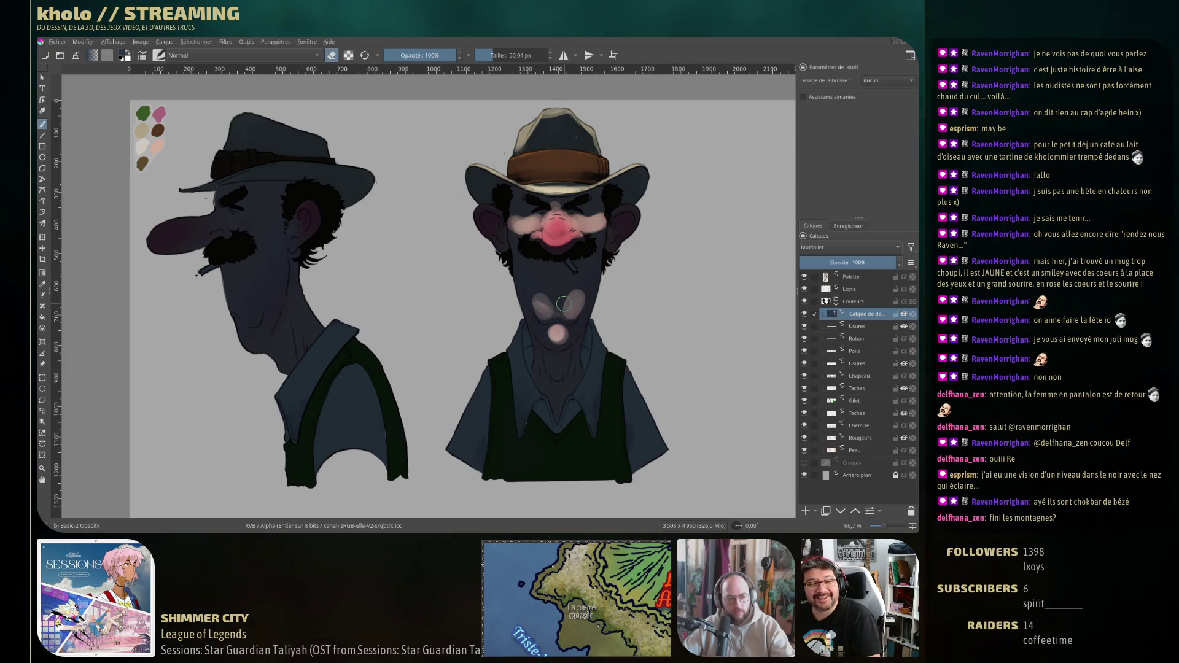
{"action": "left_click_drag", "start_coordinate": [536, 289], "coordinate": [559, 308]}
{"action": "left_click_drag", "start_coordinate": [562, 301], "coordinate": [571, 310]}
{"action": "key", "text": "e"}
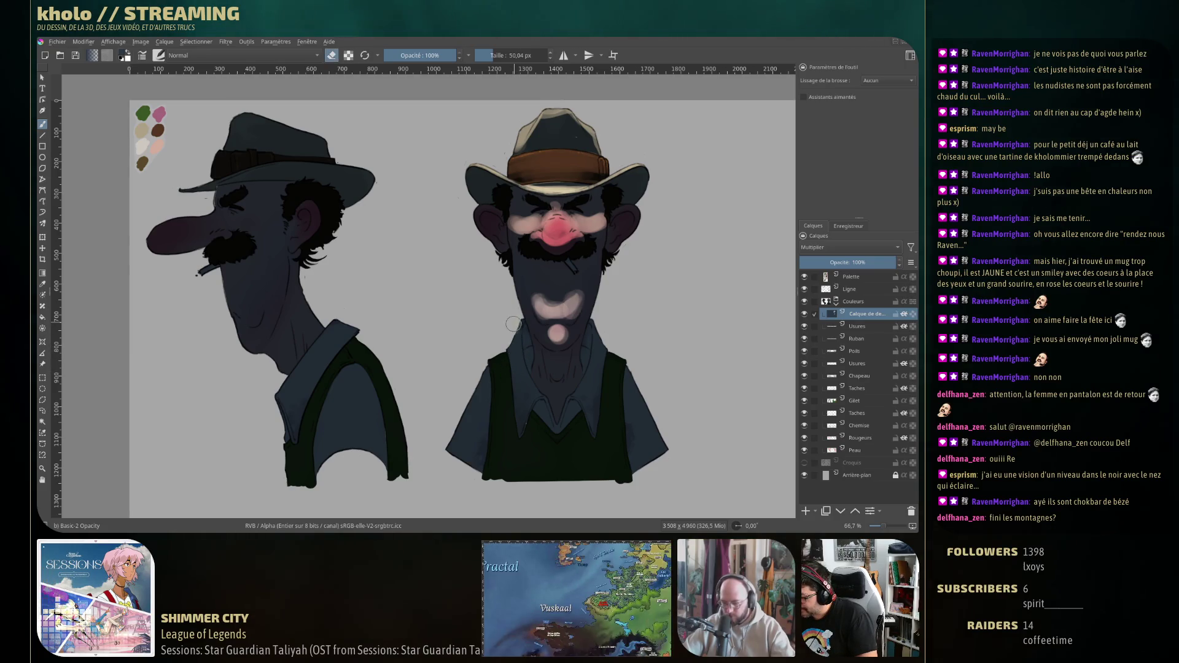
{"action": "left_click_drag", "start_coordinate": [514, 320], "coordinate": [499, 414]}
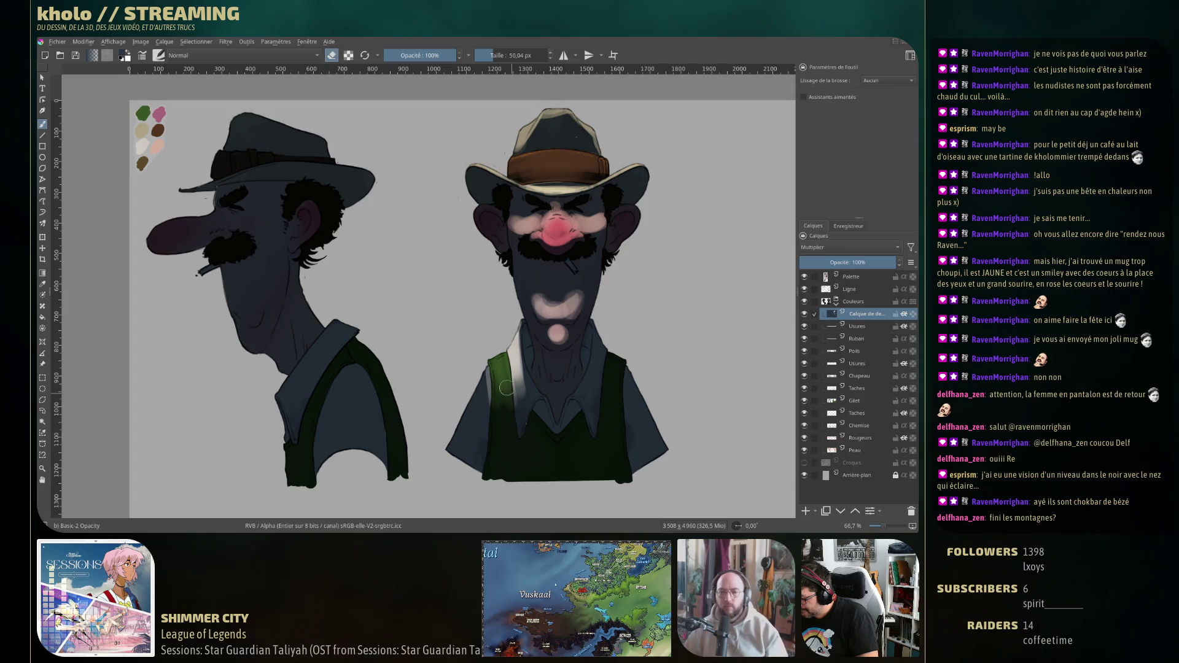
Highlight the front view's left sleeve, right green strap and right side of collar and neck.
{"action": "left_click_drag", "start_coordinate": [483, 371], "coordinate": [447, 454]}
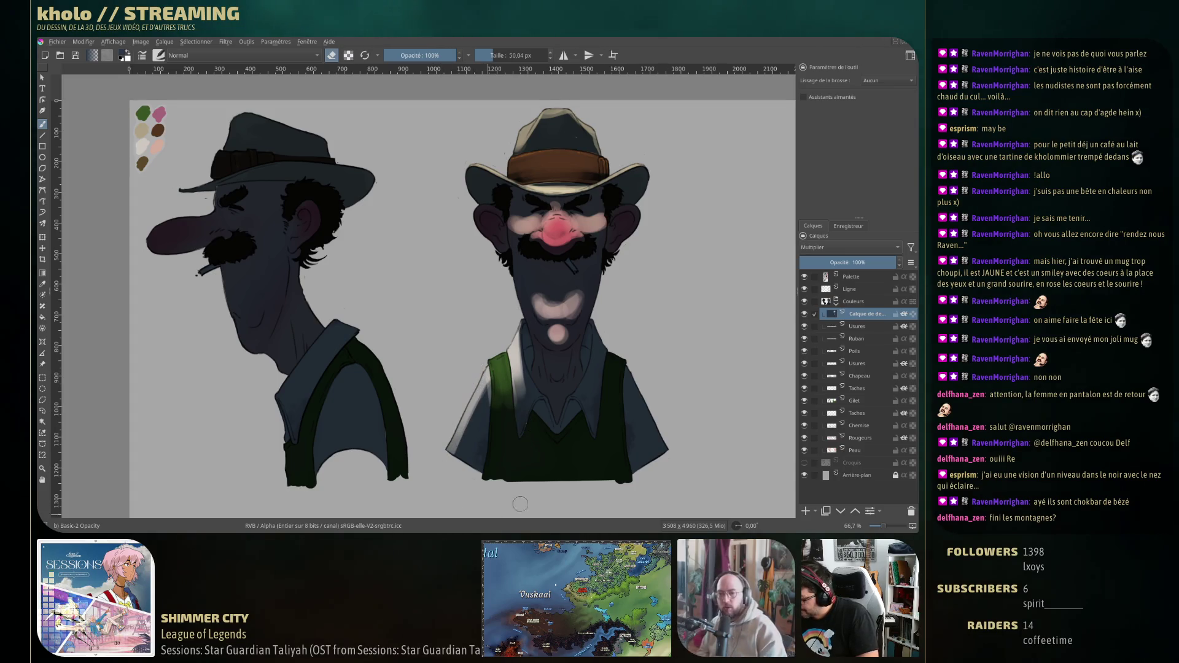
{"action": "left_click_drag", "start_coordinate": [613, 366], "coordinate": [614, 393]}
{"action": "mouse_move", "coordinate": [598, 317]}
{"action": "left_mouse_down"}
{"action": "mouse_move", "coordinate": [590, 392]}
{"action": "mouse_move", "coordinate": [596, 360]}
{"action": "mouse_move", "coordinate": [616, 404]}
{"action": "mouse_move", "coordinate": [600, 403]}
{"action": "mouse_move", "coordinate": [614, 374]}
{"action": "mouse_move", "coordinate": [641, 424]}
{"action": "left_mouse_up"}
{"action": "left_click_drag", "start_coordinate": [632, 377], "coordinate": [640, 391]}
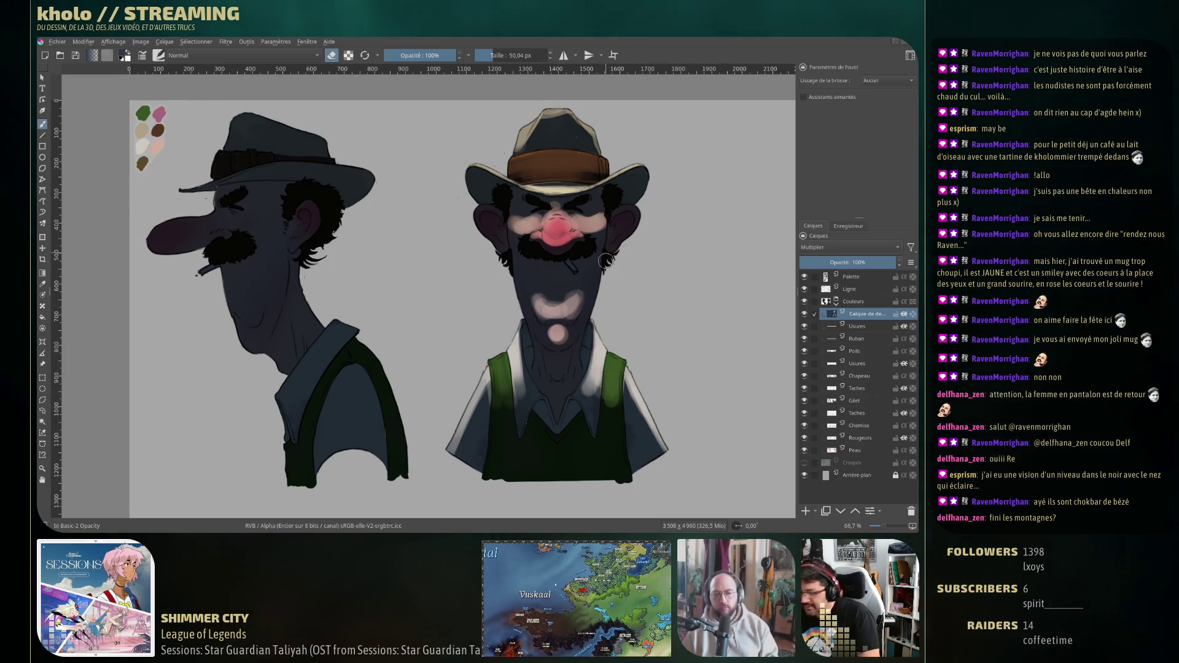
With a smaller brush, erase shadow from both shirt collars and the right vest panel.
{"action": "key", "text": "["}
{"action": "key", "text": "["}
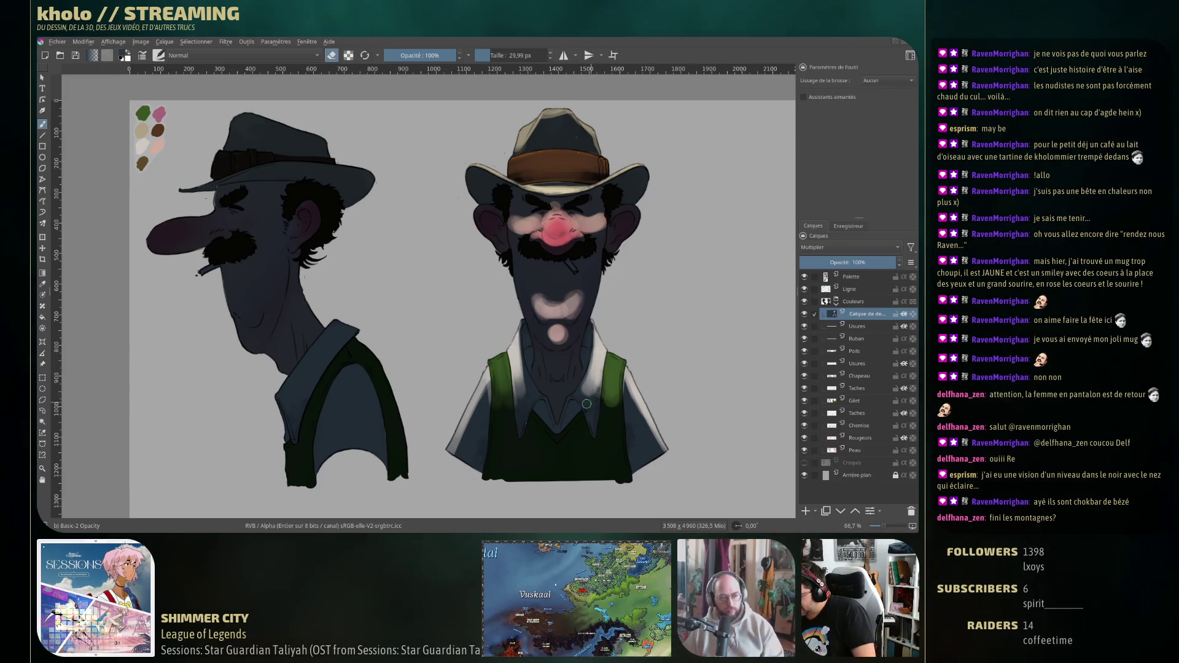
{"action": "key", "text": "bracketleft"}
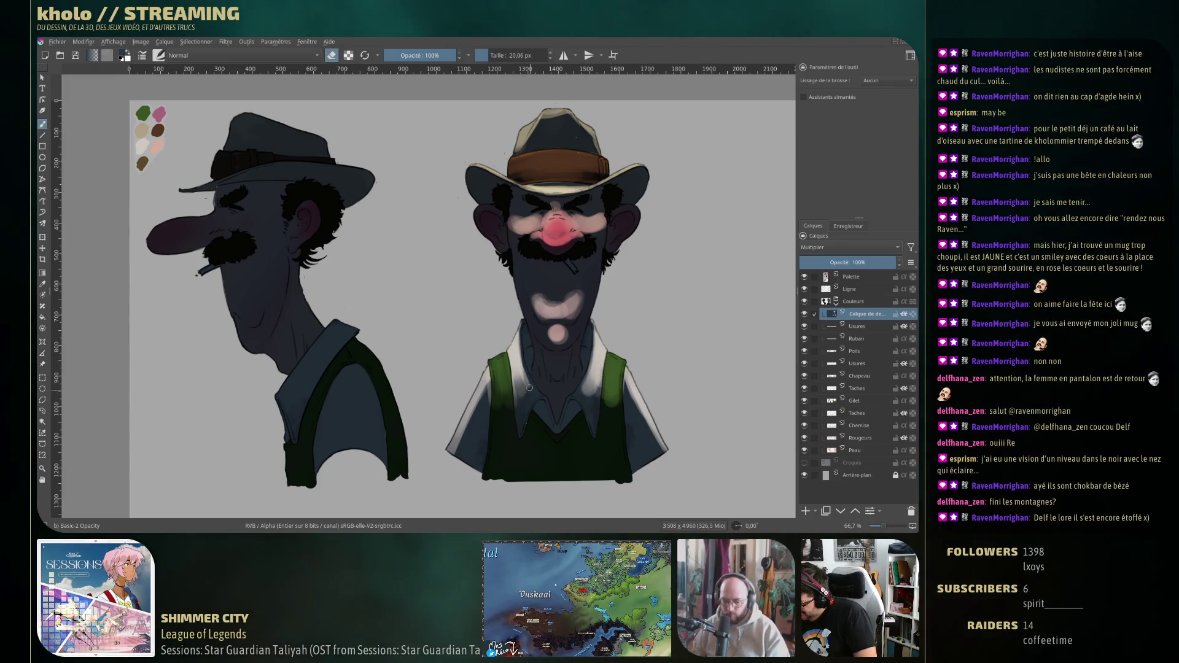
{"action": "left_click_drag", "start_coordinate": [518, 352], "coordinate": [517, 424]}
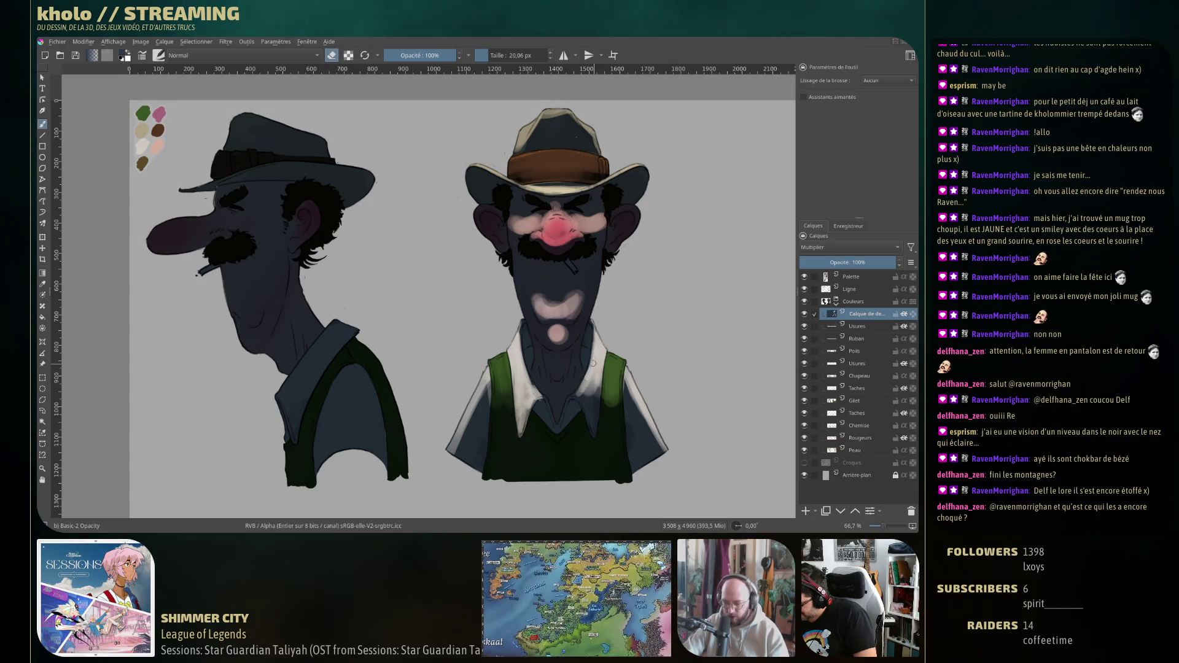
{"action": "left_click_drag", "start_coordinate": [584, 396], "coordinate": [595, 426]}
{"action": "left_click_drag", "start_coordinate": [591, 383], "coordinate": [599, 404]}
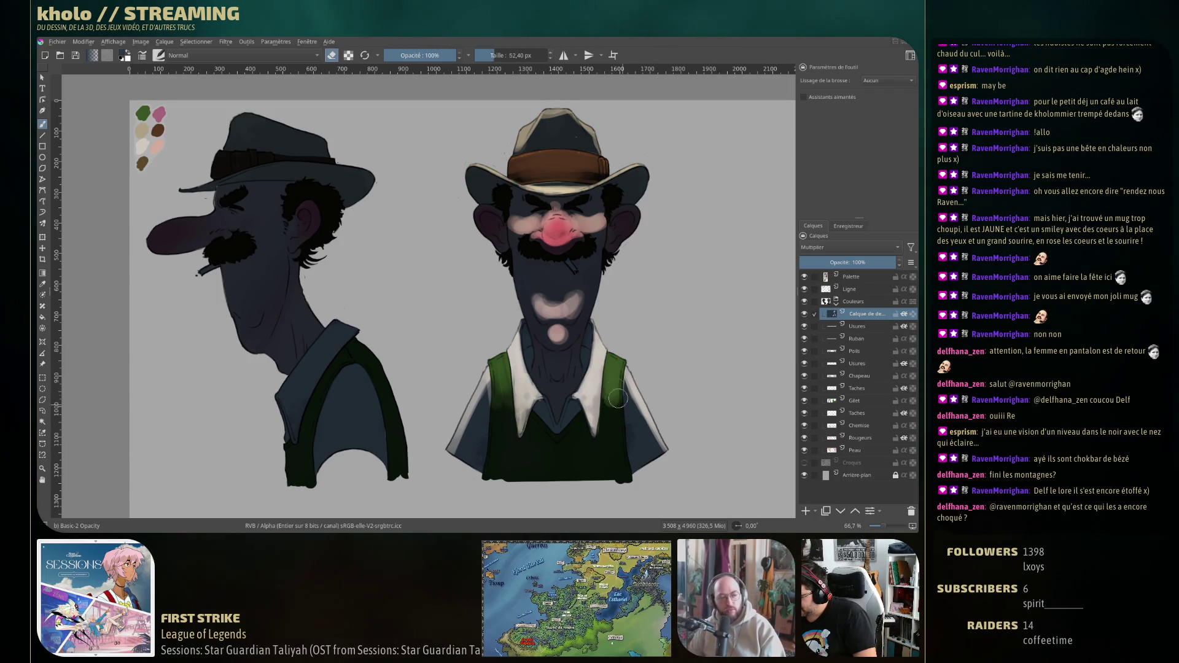
{"action": "left_click_drag", "start_coordinate": [612, 375], "coordinate": [616, 441]}
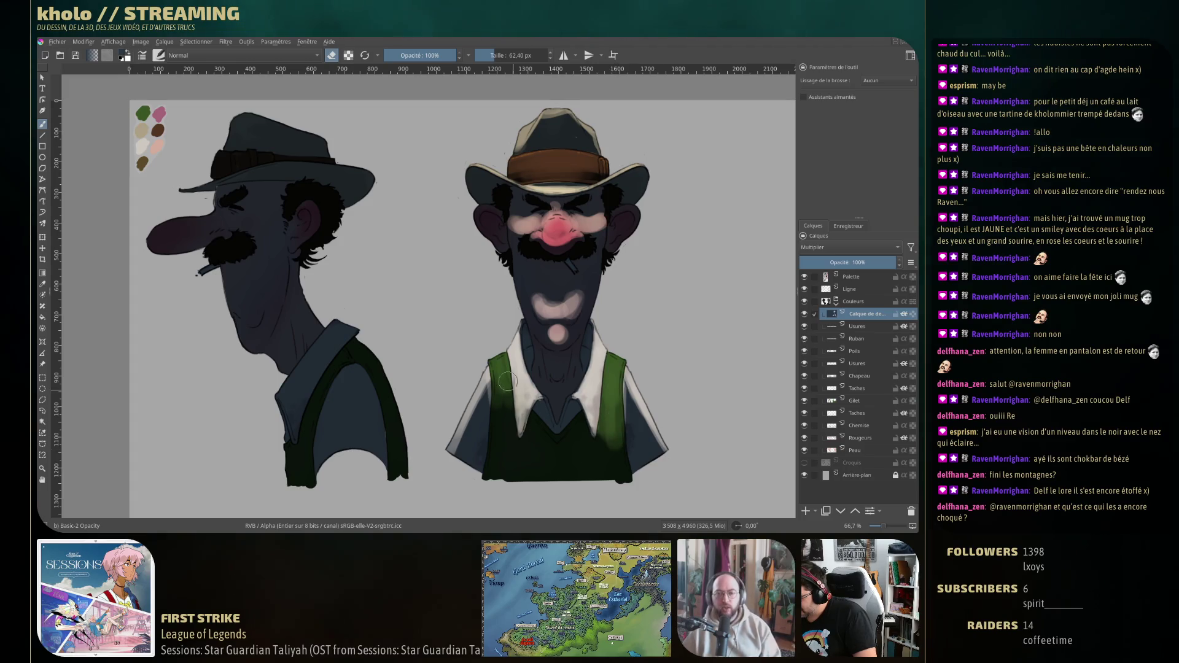
Lighten the shadow along the left and right edges of the shirt and vest.
{"action": "left_click_drag", "start_coordinate": [503, 393], "coordinate": [501, 440]}
{"action": "mouse_move", "coordinate": [485, 384]}
{"action": "left_mouse_down"}
{"action": "mouse_move", "coordinate": [474, 419]}
{"action": "mouse_move", "coordinate": [471, 399]}
{"action": "left_mouse_up"}
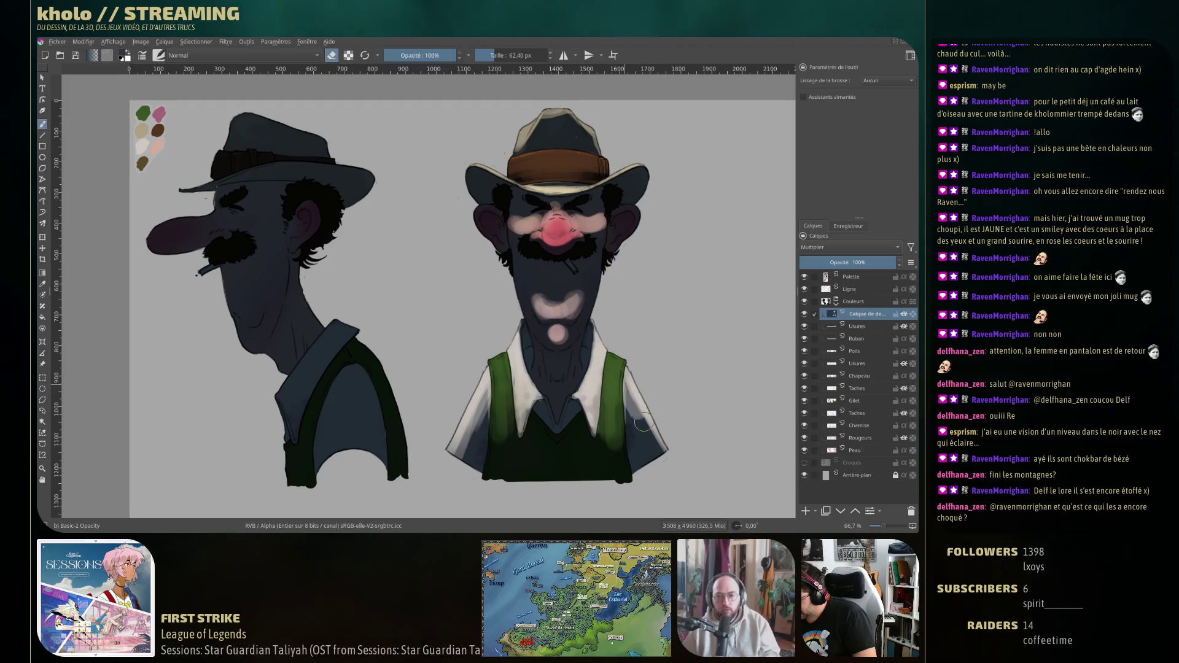
{"action": "left_click_drag", "start_coordinate": [630, 377], "coordinate": [660, 458]}
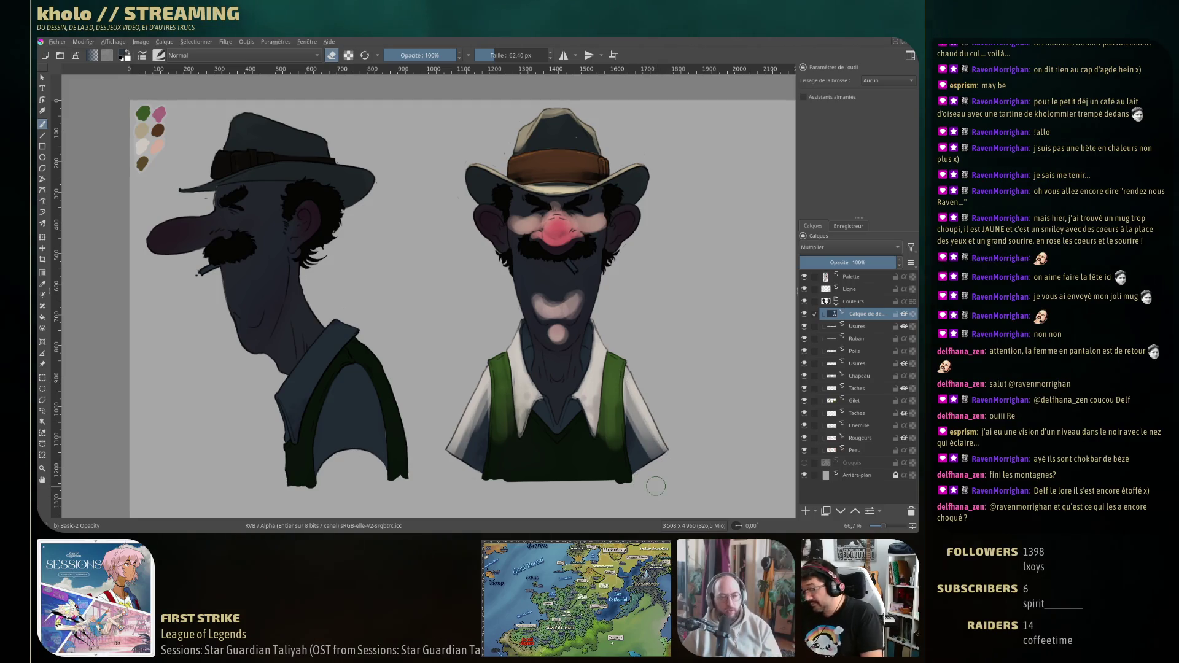
{"action": "left_click_drag", "start_coordinate": [489, 393], "coordinate": [459, 439]}
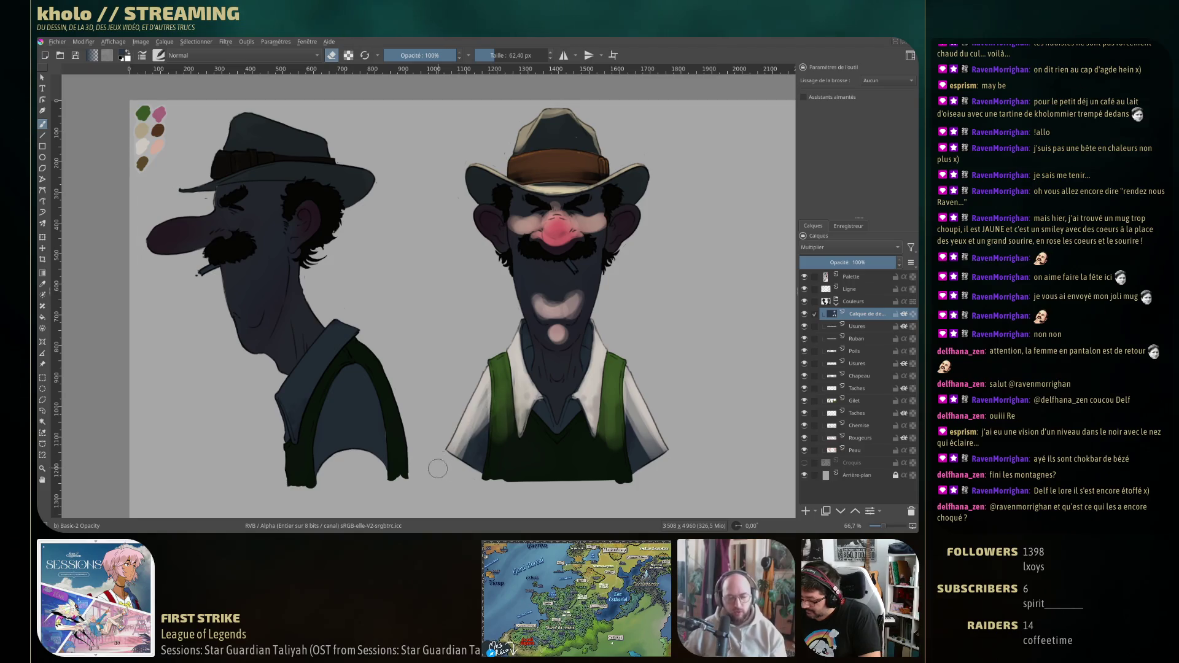
{"action": "left_click_drag", "start_coordinate": [633, 400], "coordinate": [651, 442]}
{"action": "left_click_drag", "start_coordinate": [627, 380], "coordinate": [663, 457]}
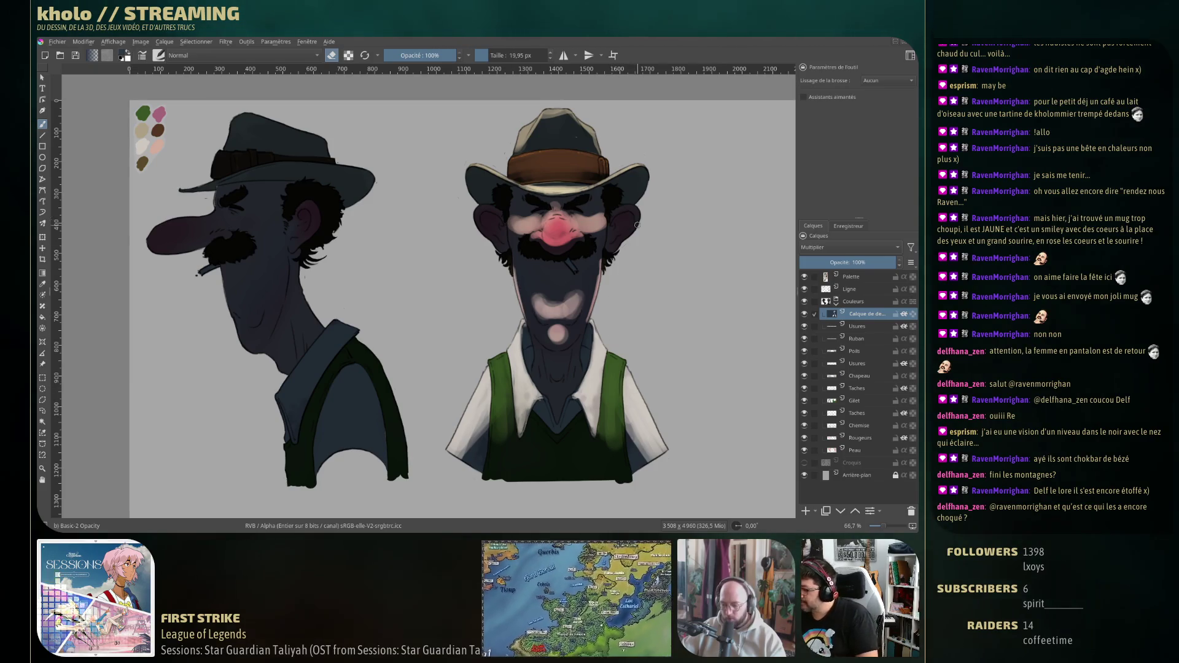
Resize the brush and lighten the front view's ears to pink.
{"action": "mouse_move", "coordinate": [635, 223]}
{"action": "left_mouse_down"}
{"action": "mouse_move", "coordinate": [688, 223]}
{"action": "mouse_move", "coordinate": [637, 253]}
{"action": "left_mouse_up"}
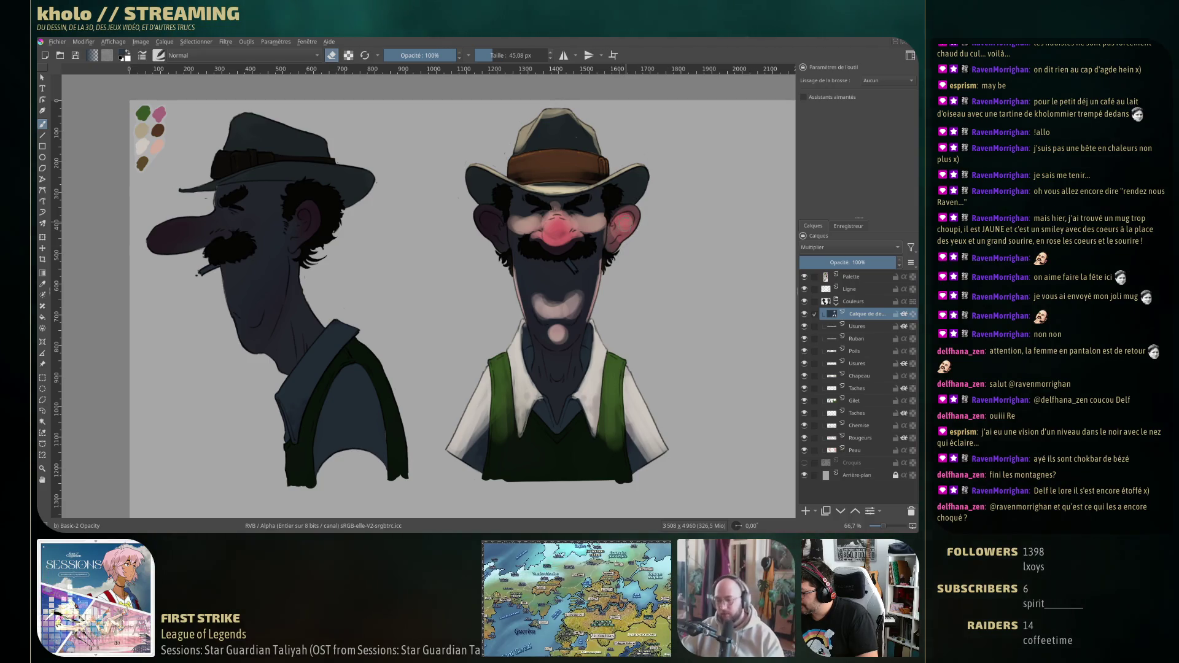
{"action": "left_click_drag", "start_coordinate": [494, 217], "coordinate": [492, 224]}
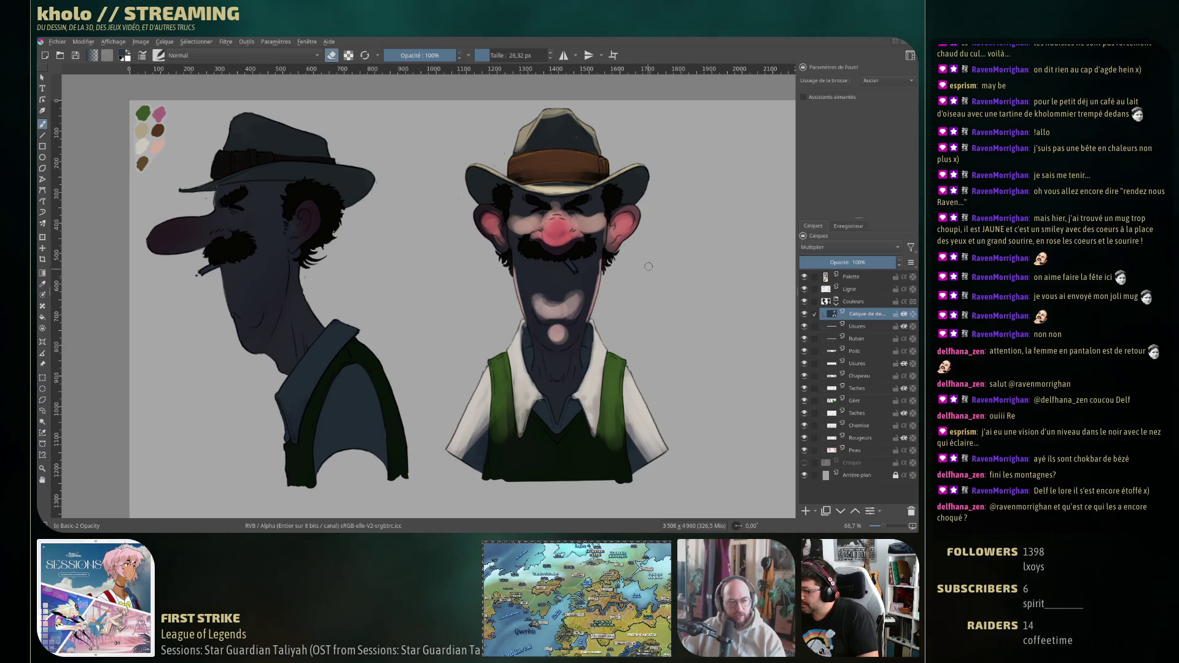
{"action": "mouse_move", "coordinate": [484, 213]}
{"action": "left_mouse_down"}
{"action": "mouse_move", "coordinate": [510, 213]}
{"action": "mouse_move", "coordinate": [490, 245]}
{"action": "left_mouse_up"}
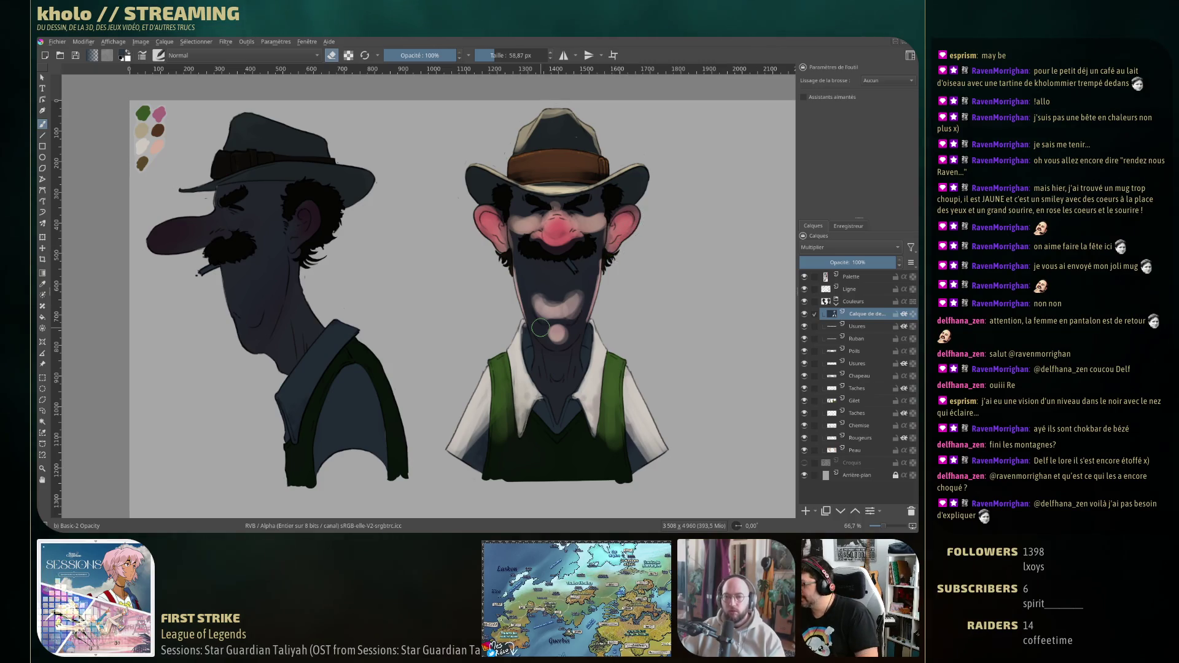
{"action": "key", "text": "bracketleft"}
{"action": "key", "text": "bracketleft"}
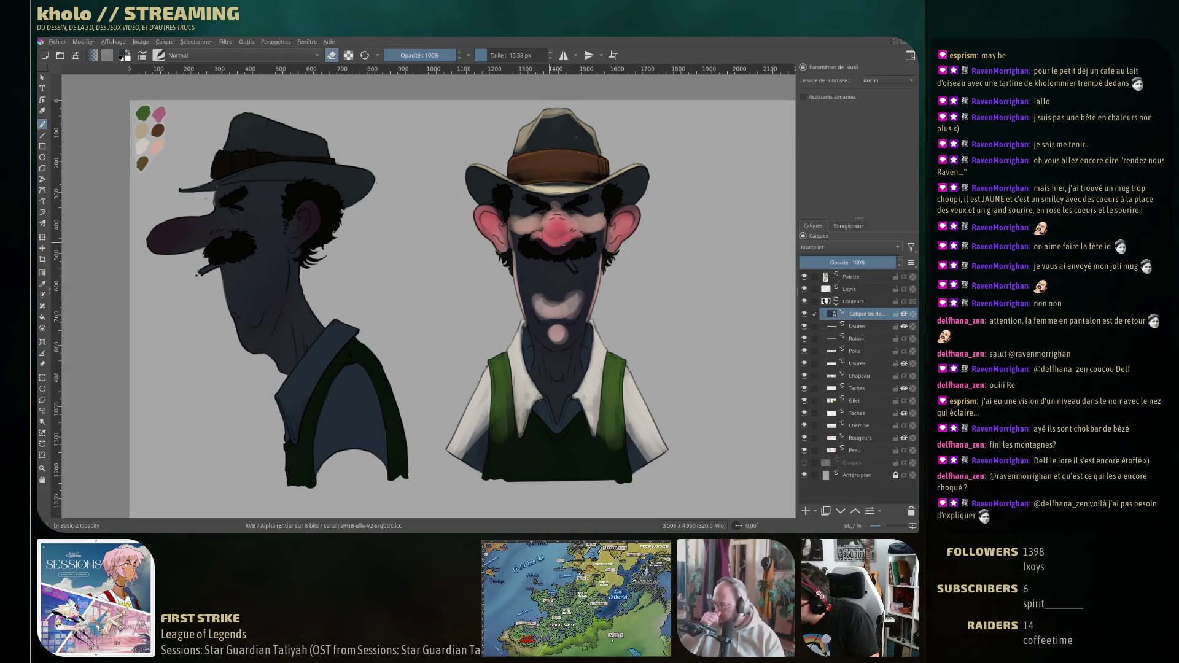
Whiten the cigarette, then blush the side view's nose tip pink with a larger brush.
{"action": "left_click_drag", "start_coordinate": [569, 262], "coordinate": [576, 272]}
{"action": "key", "text": "e"}
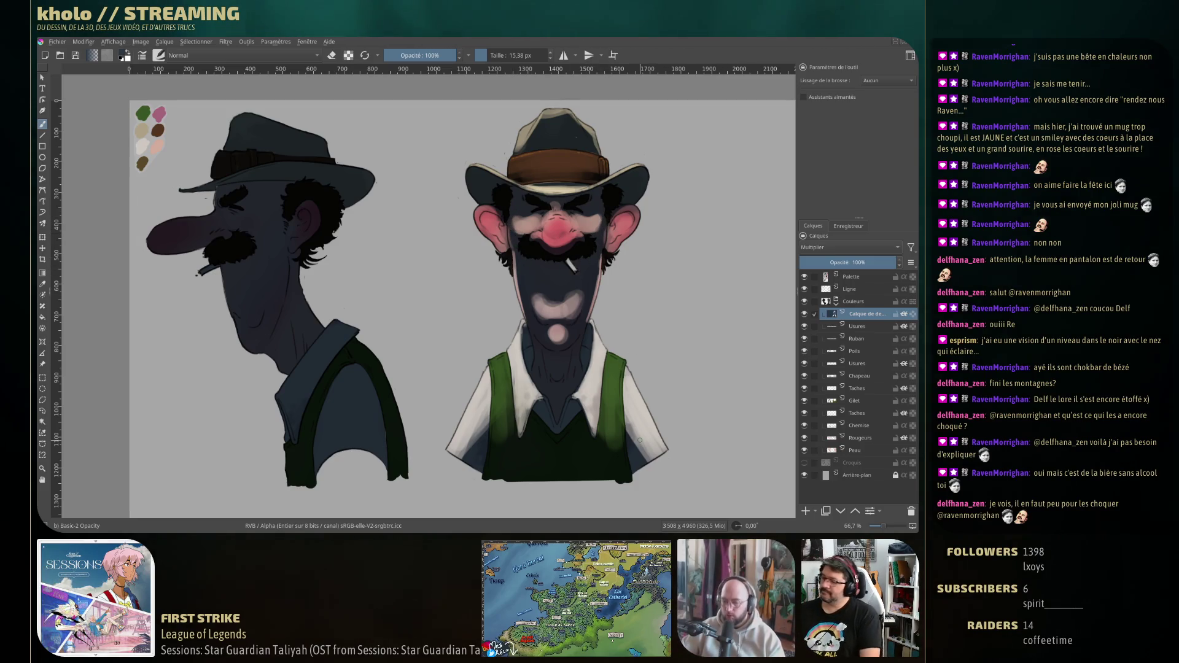
{"action": "key", "text": "e"}
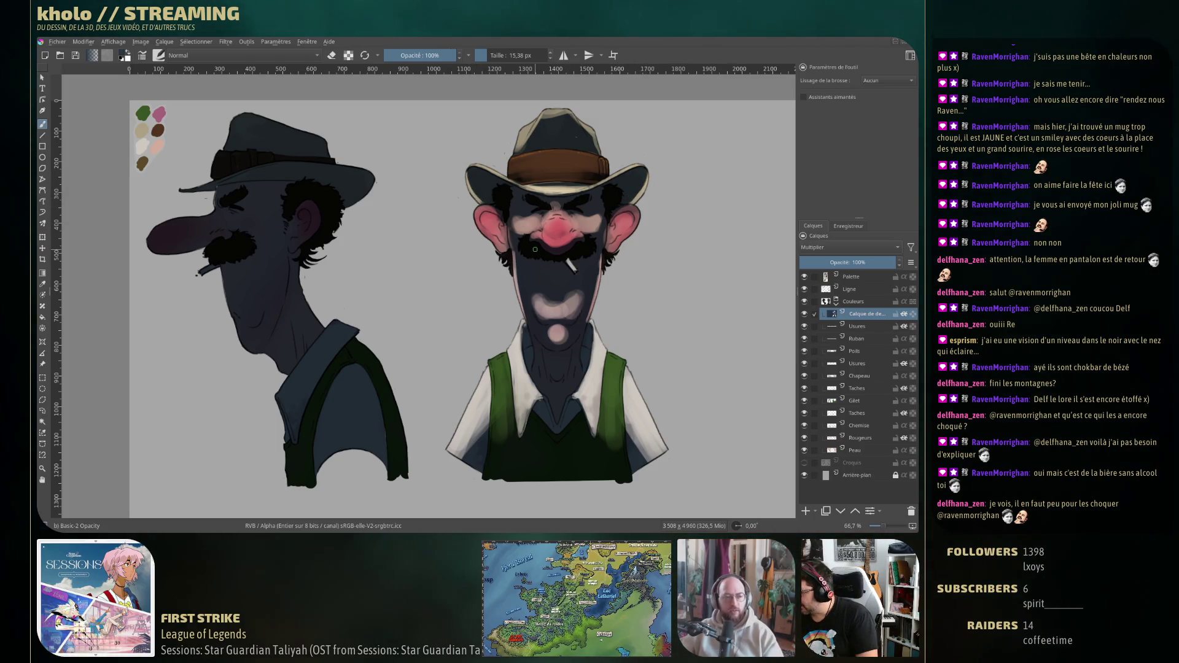
{"action": "key", "text": "e"}
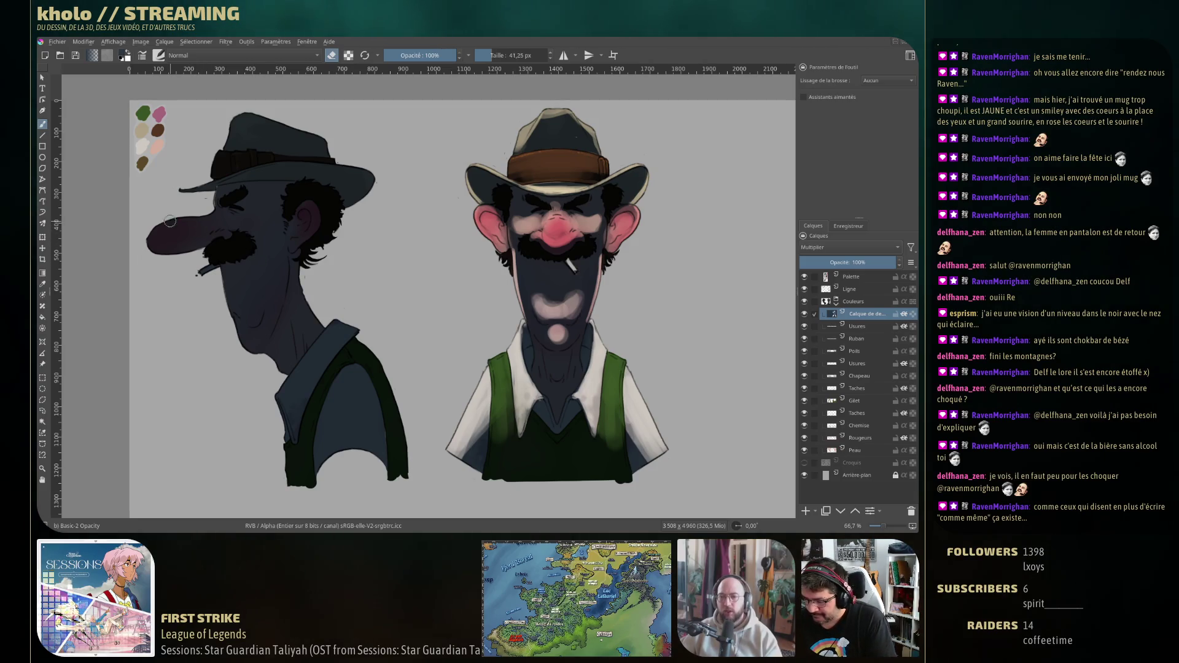
{"action": "key", "text": "bracketright"}
{"action": "key", "text": "bracketright"}
{"action": "key", "text": "bracketright"}
{"action": "mouse_move", "coordinate": [172, 215]}
{"action": "left_mouse_down"}
{"action": "mouse_move", "coordinate": [175, 231]}
{"action": "mouse_move", "coordinate": [158, 221]}
{"action": "mouse_move", "coordinate": [172, 238]}
{"action": "left_mouse_up"}
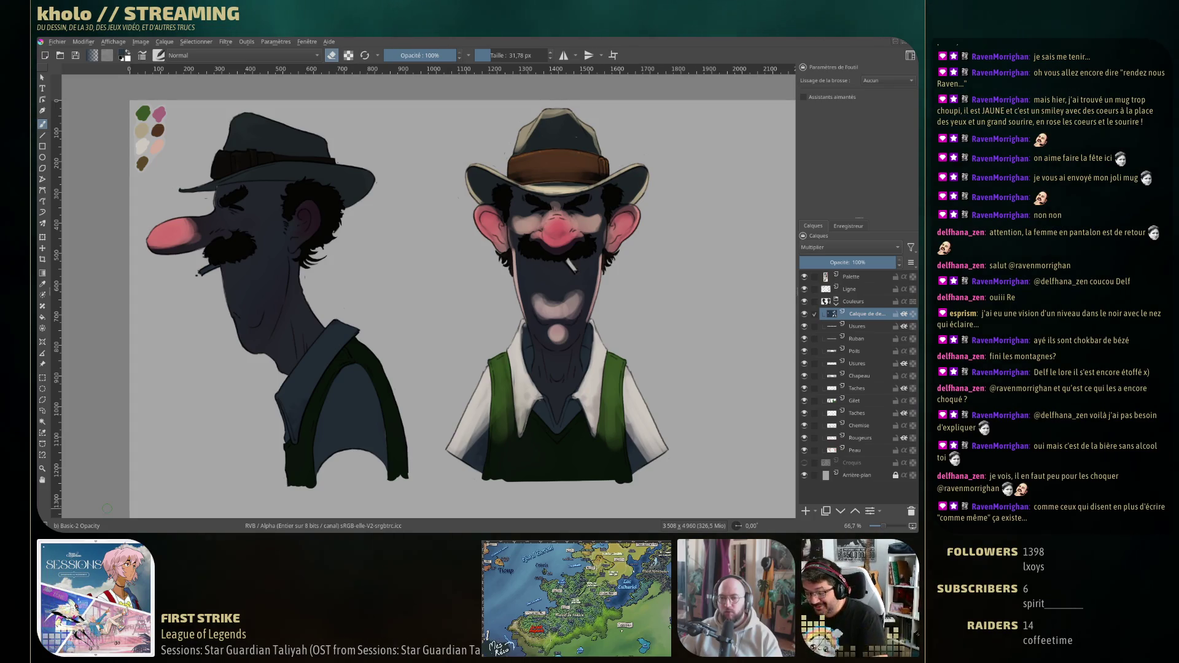
Resize the brush and lighten the side-view collar and green vest strap.
{"action": "left_click_drag", "start_coordinate": [282, 198], "coordinate": [338, 129]}
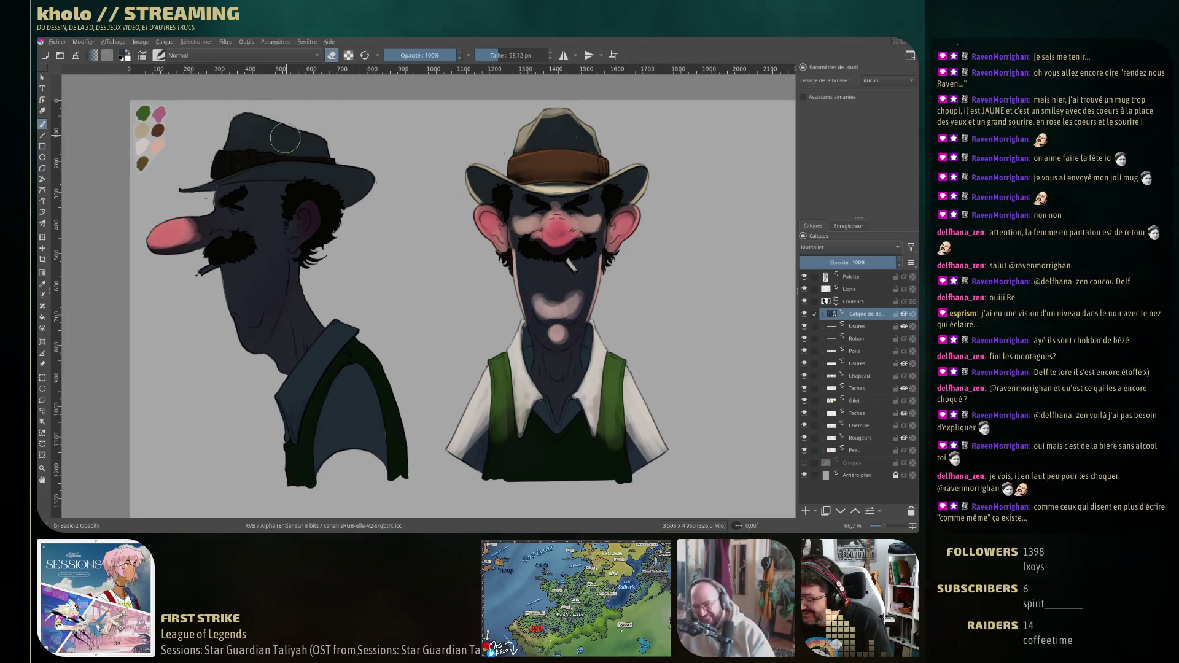
{"action": "left_click_drag", "start_coordinate": [463, 258], "coordinate": [186, 188]}
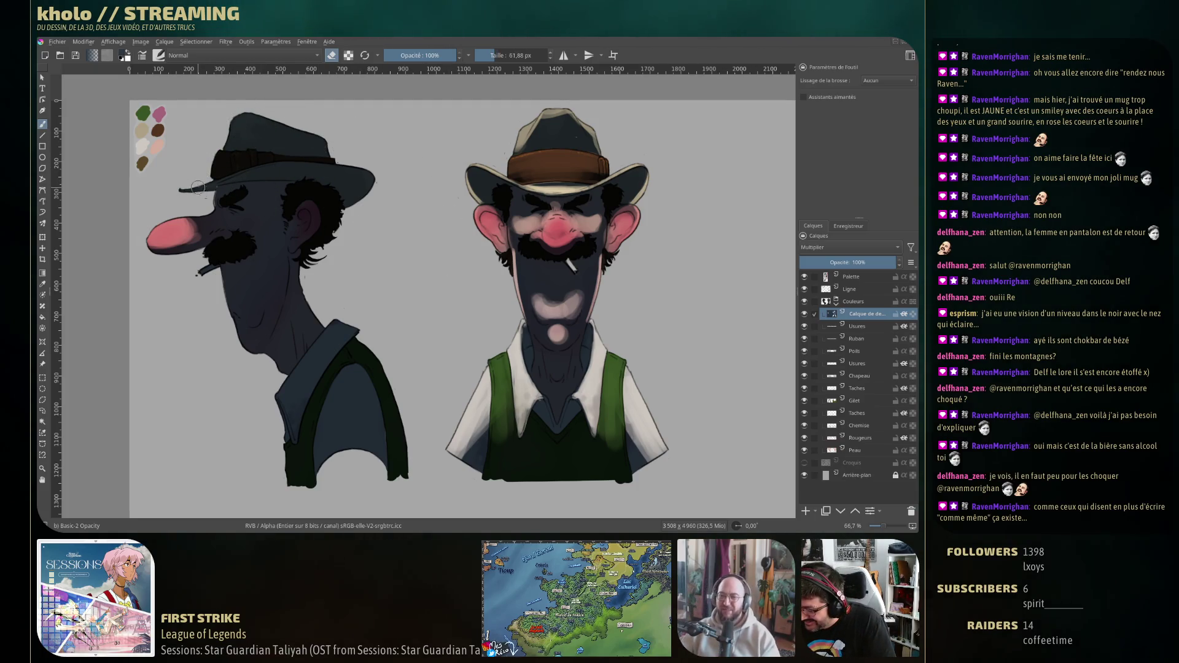
{"action": "mouse_move", "coordinate": [199, 186]}
{"action": "left_mouse_down"}
{"action": "mouse_move", "coordinate": [205, 143]}
{"action": "mouse_move", "coordinate": [227, 118]}
{"action": "left_mouse_up"}
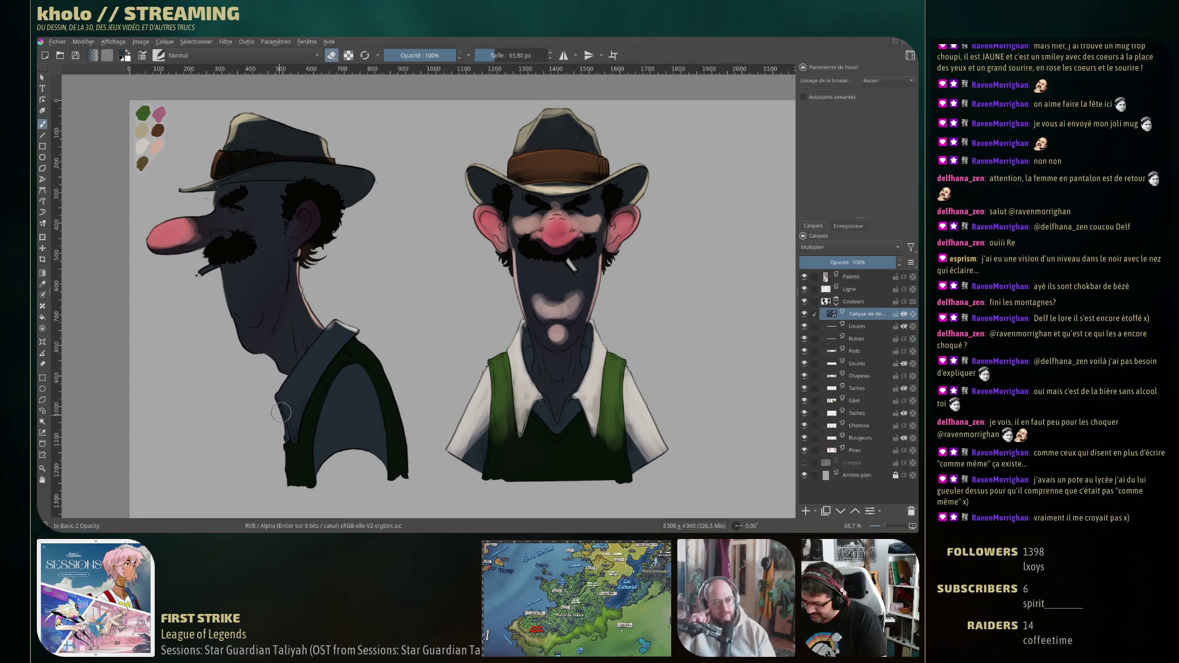
{"action": "mouse_move", "coordinate": [271, 398]}
{"action": "left_mouse_down"}
{"action": "mouse_move", "coordinate": [283, 440]}
{"action": "mouse_move", "coordinate": [344, 359]}
{"action": "left_mouse_up"}
{"action": "left_click_drag", "start_coordinate": [310, 421], "coordinate": [341, 350]}
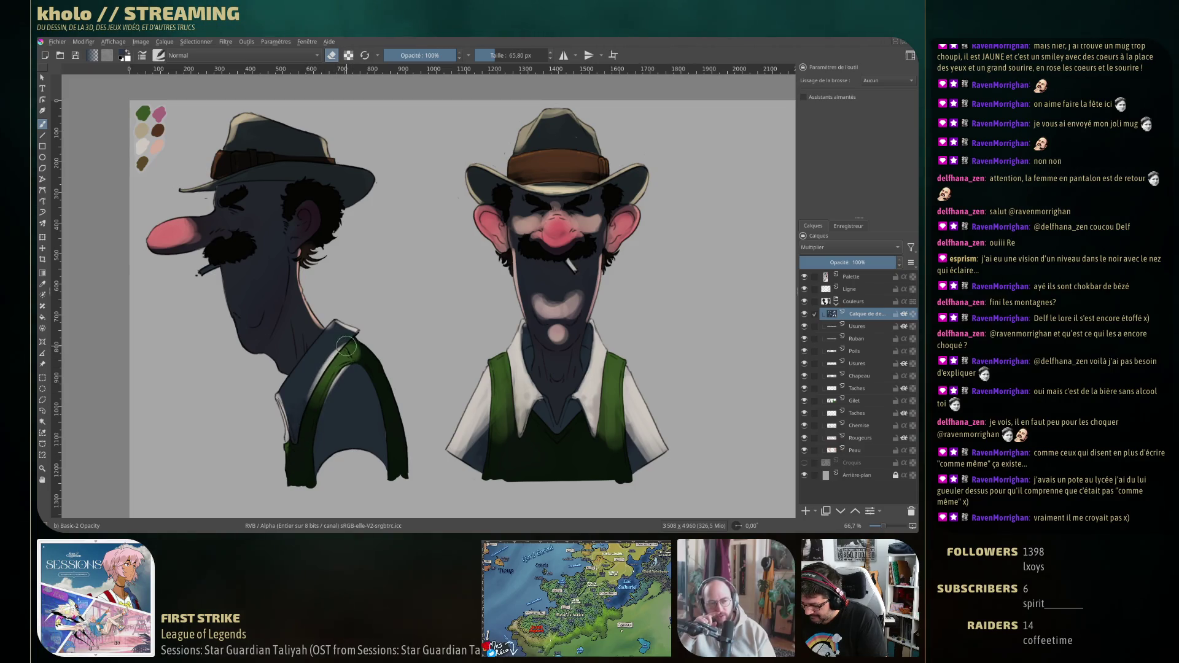
Lighten the side-view shirt down to the vest, then hide the dark multiply layer.
{"action": "left_click_drag", "start_coordinate": [308, 387], "coordinate": [340, 334]}
{"action": "mouse_move", "coordinate": [291, 405]}
{"action": "left_mouse_down"}
{"action": "mouse_move", "coordinate": [344, 329]}
{"action": "mouse_move", "coordinate": [313, 357]}
{"action": "left_mouse_up"}
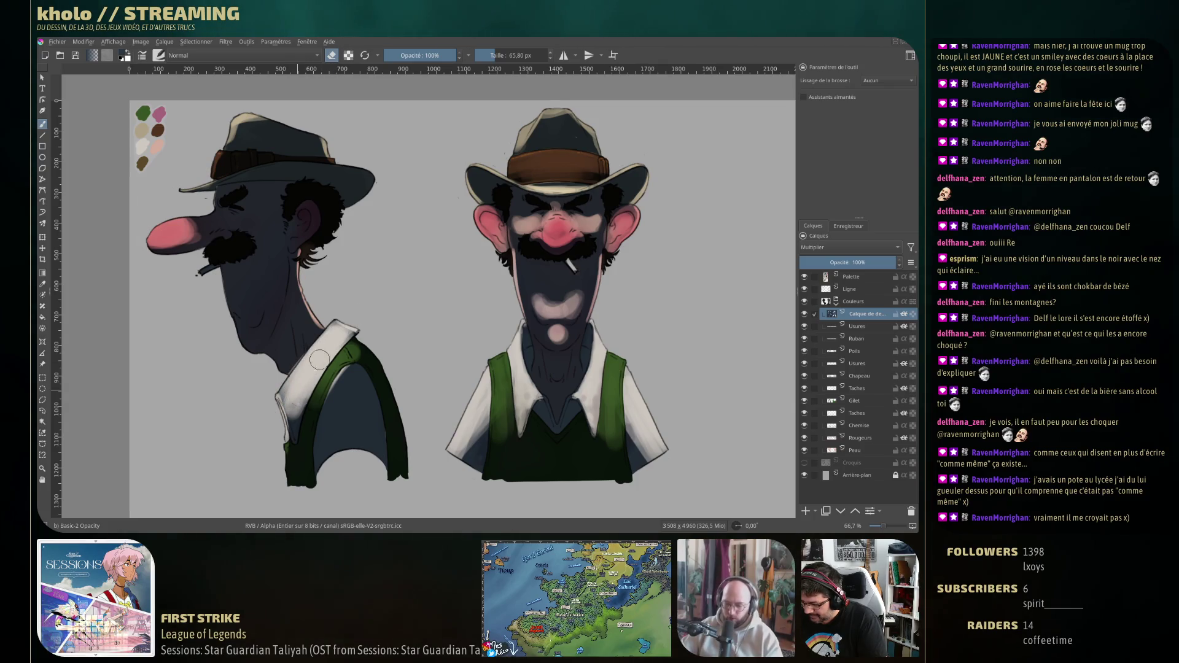
{"action": "left_click_drag", "start_coordinate": [316, 412], "coordinate": [369, 363]}
{"action": "mouse_move", "coordinate": [337, 406]}
{"action": "left_mouse_down"}
{"action": "mouse_move", "coordinate": [347, 384]}
{"action": "mouse_move", "coordinate": [328, 430]}
{"action": "left_mouse_up"}
{"action": "mouse_move", "coordinate": [344, 387]}
{"action": "left_mouse_down"}
{"action": "mouse_move", "coordinate": [313, 485]}
{"action": "mouse_move", "coordinate": [359, 405]}
{"action": "mouse_move", "coordinate": [362, 467]}
{"action": "mouse_move", "coordinate": [335, 448]}
{"action": "left_mouse_up"}
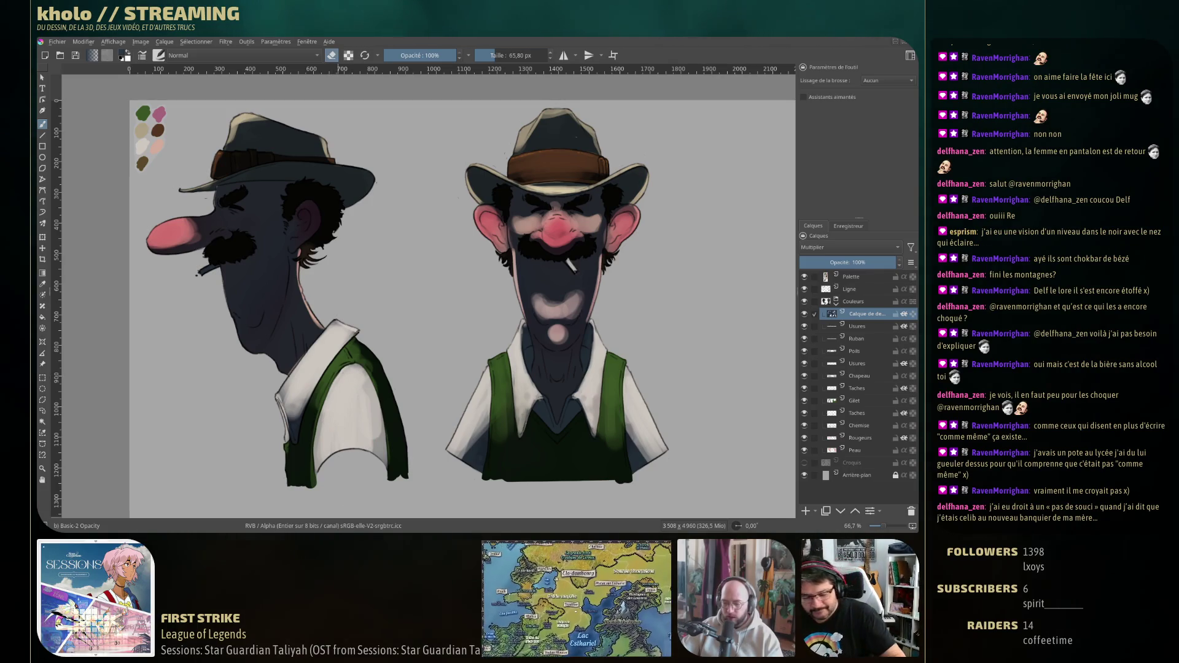
{"action": "key", "text": "Delete"}
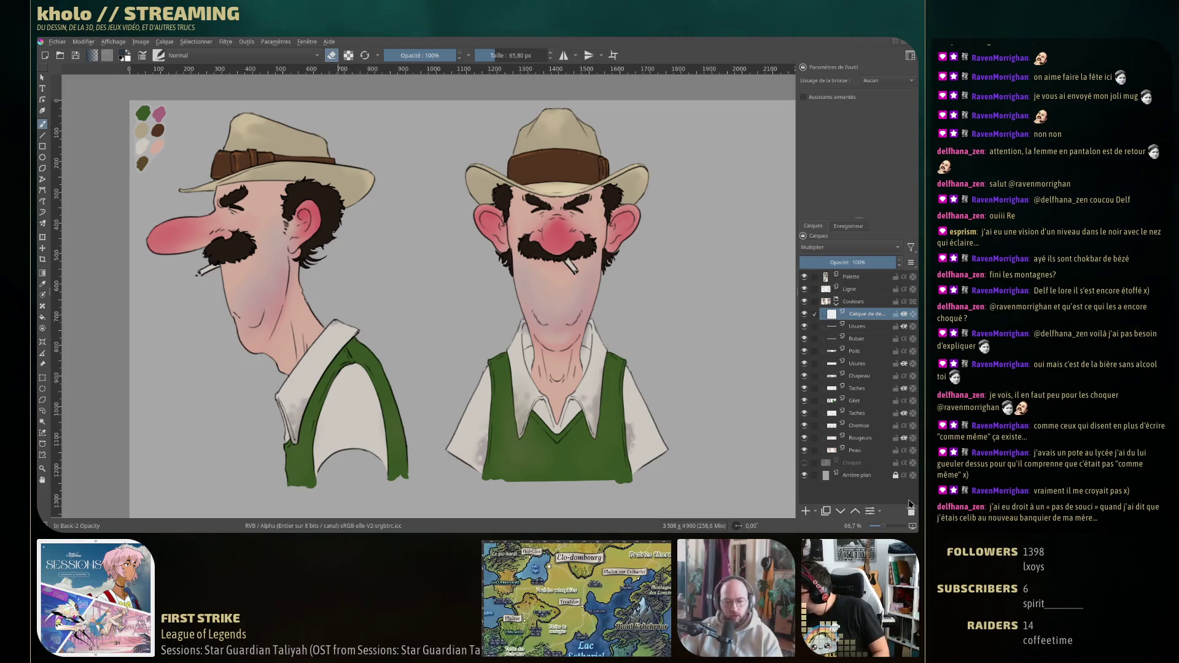
Remove the dark shadow layer and insert a new empty paint layer above Usures.
{"action": "left_click", "coordinate": [911, 512]}
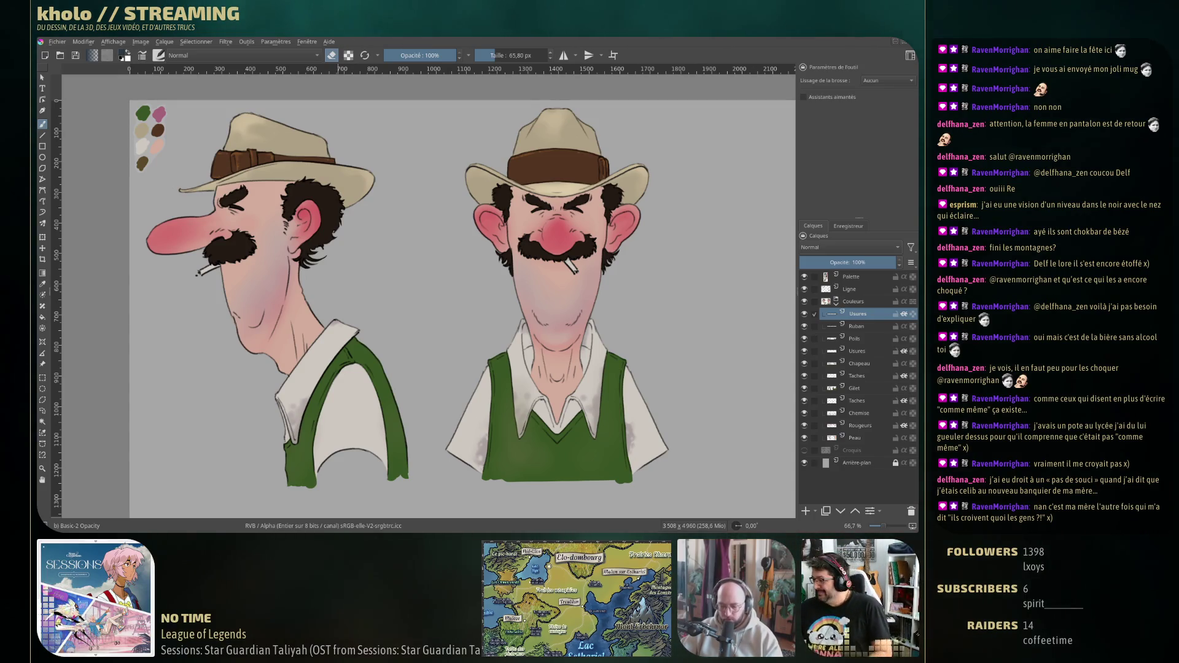
{"action": "key", "text": "Insert"}
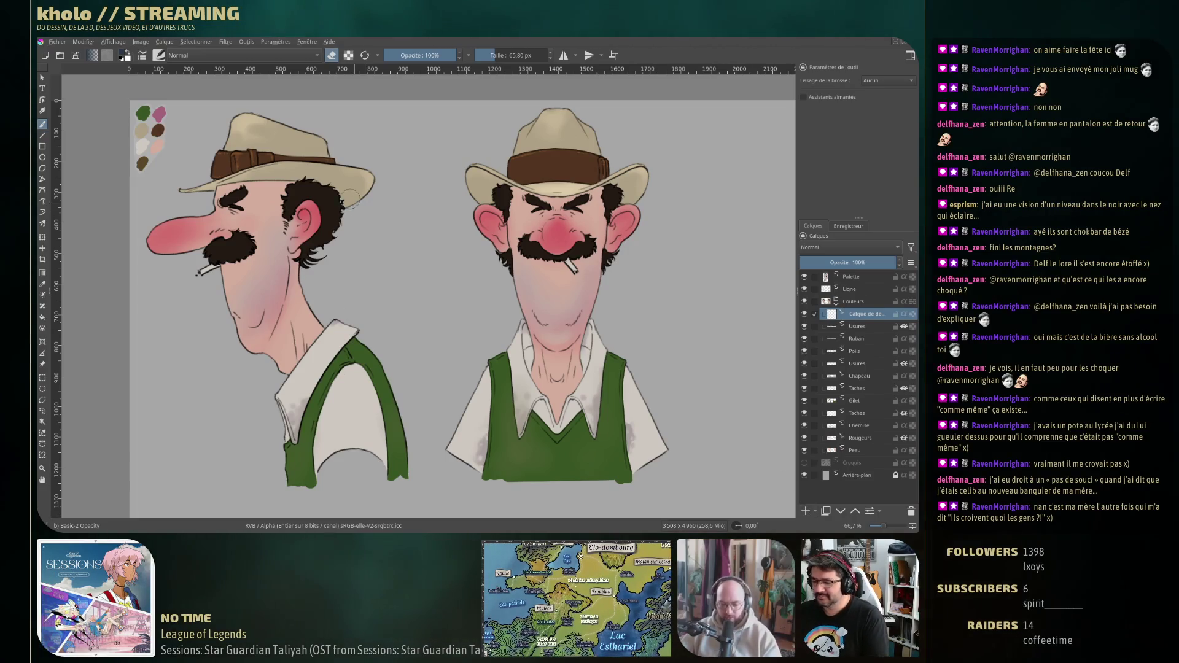
{"action": "key", "text": "e"}
{"action": "right_click", "coordinate": [422, 218]}
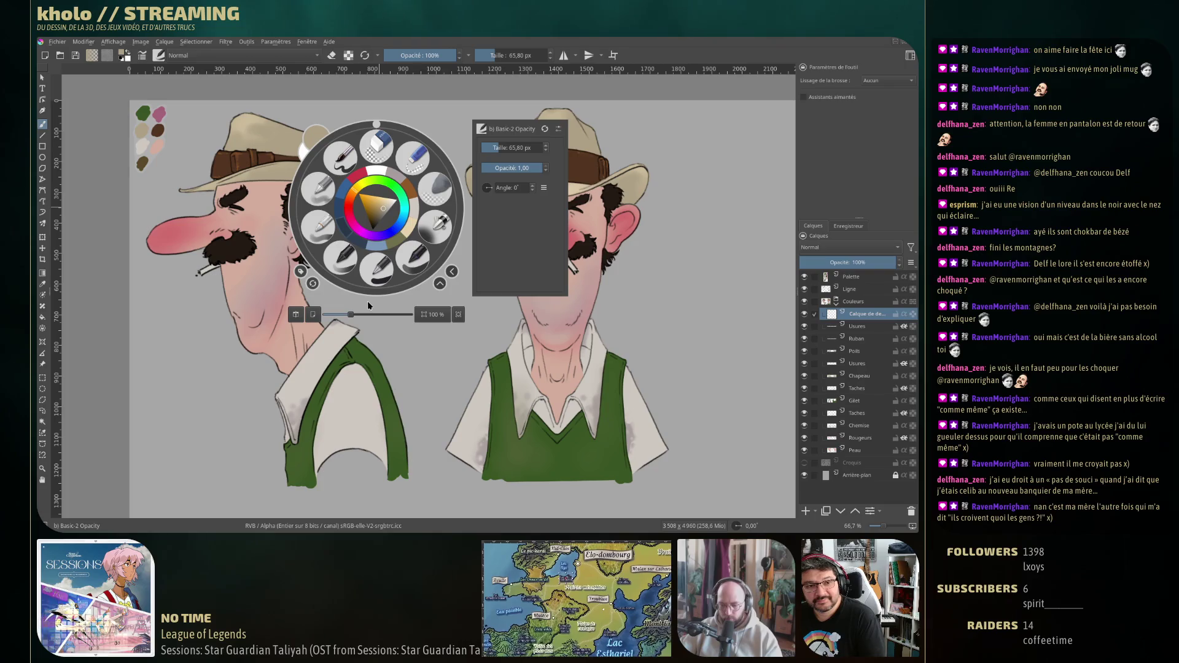
Set the new layer's blending mode to Multiply and pick a dark brush from the palette.
{"action": "left_click", "coordinate": [678, 196]}
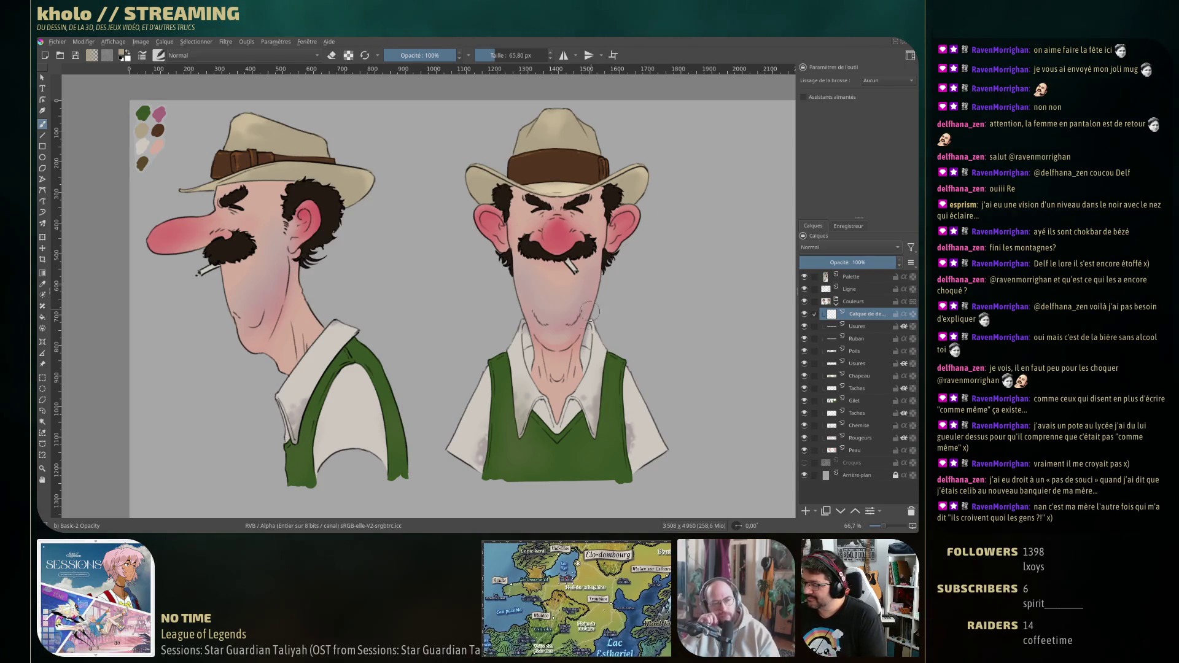
{"action": "left_click", "coordinate": [847, 248]}
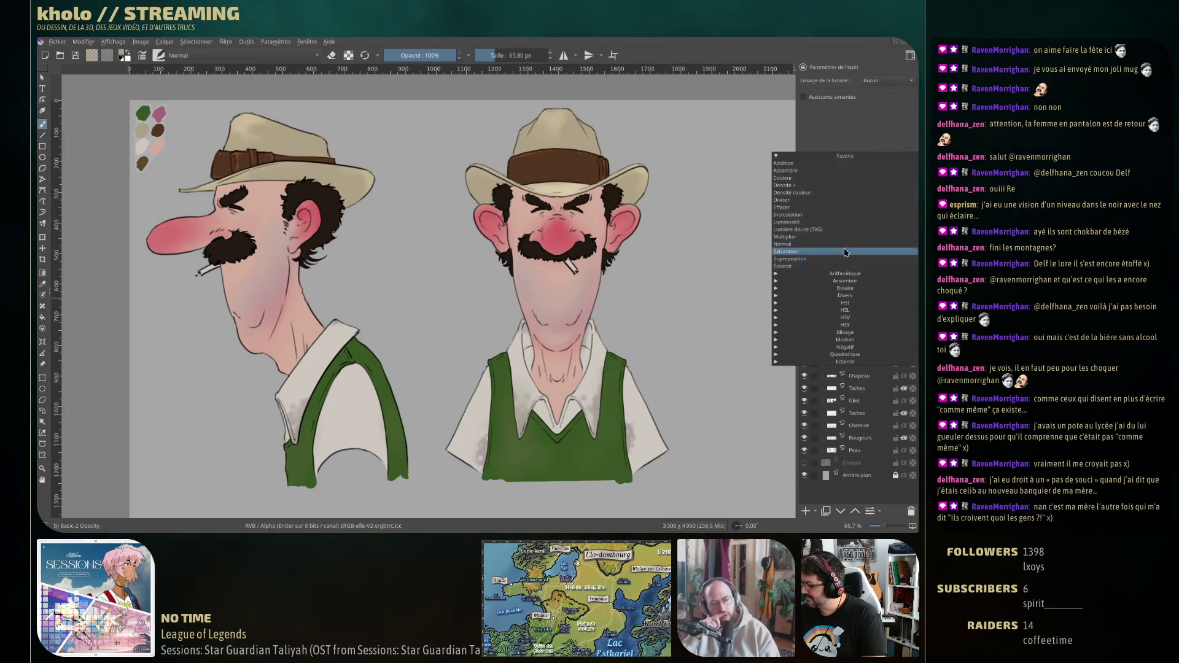
{"action": "left_click", "coordinate": [811, 237]}
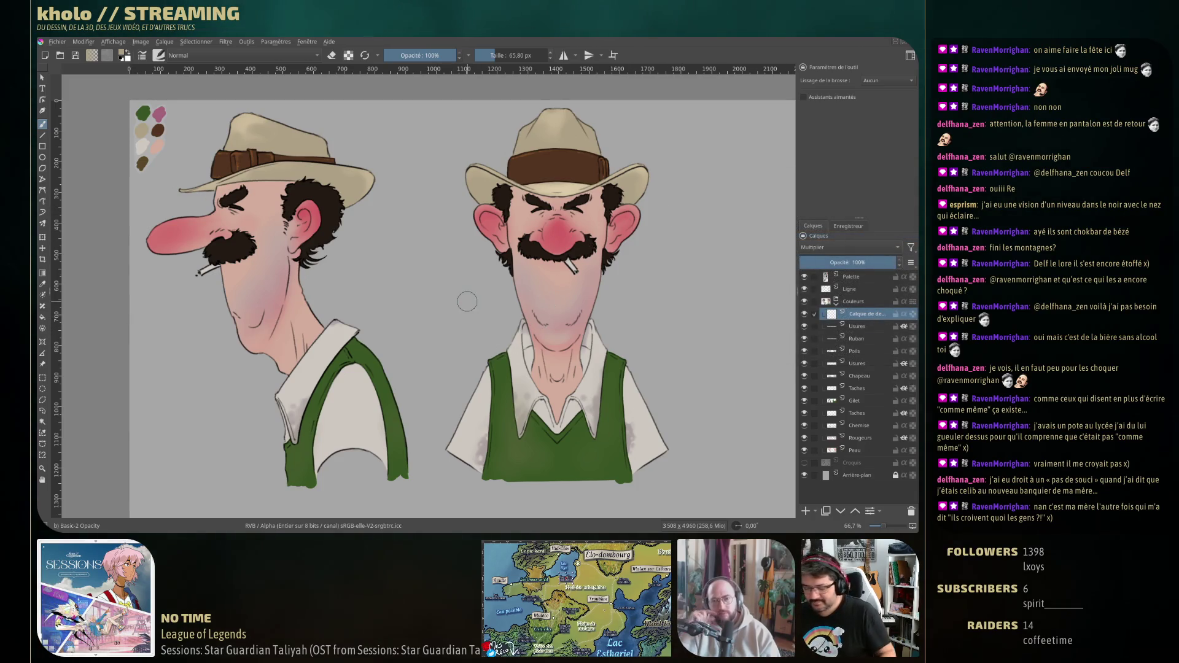
{"action": "right_click", "coordinate": [451, 292]}
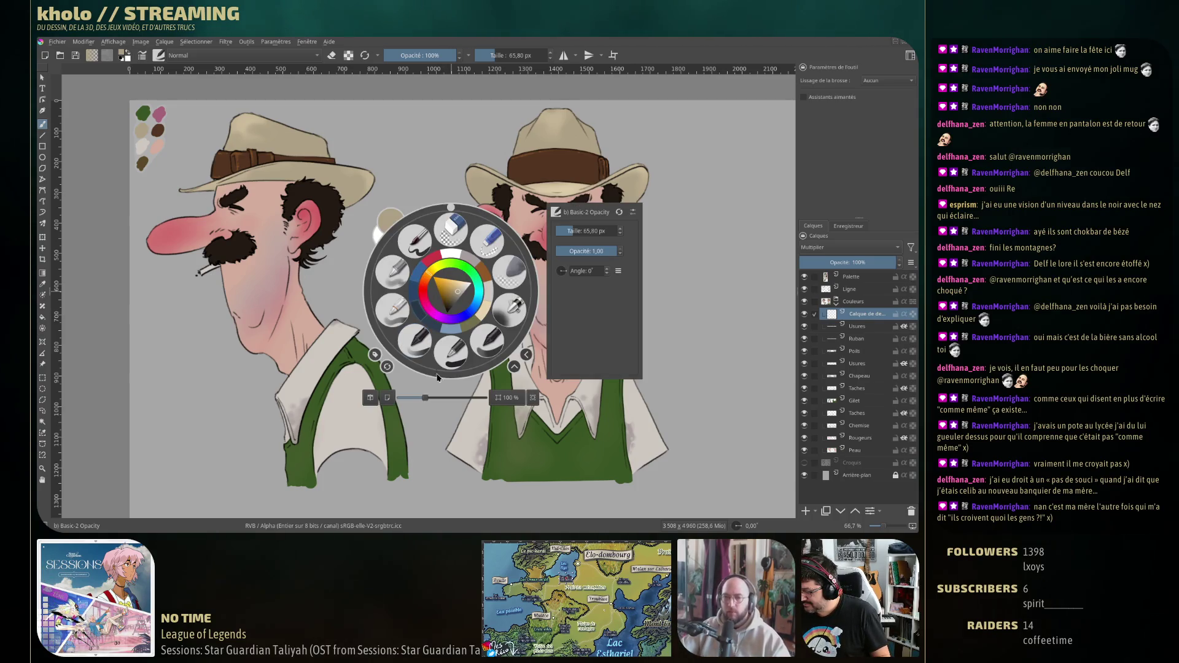
{"action": "right_click", "coordinate": [419, 314]}
Paint a dark shadow down the front figure's right half to the bottom of the bust.
{"action": "mouse_move", "coordinate": [574, 182]}
{"action": "left_mouse_down"}
{"action": "mouse_move", "coordinate": [575, 331]}
{"action": "mouse_move", "coordinate": [594, 310]}
{"action": "left_mouse_up"}
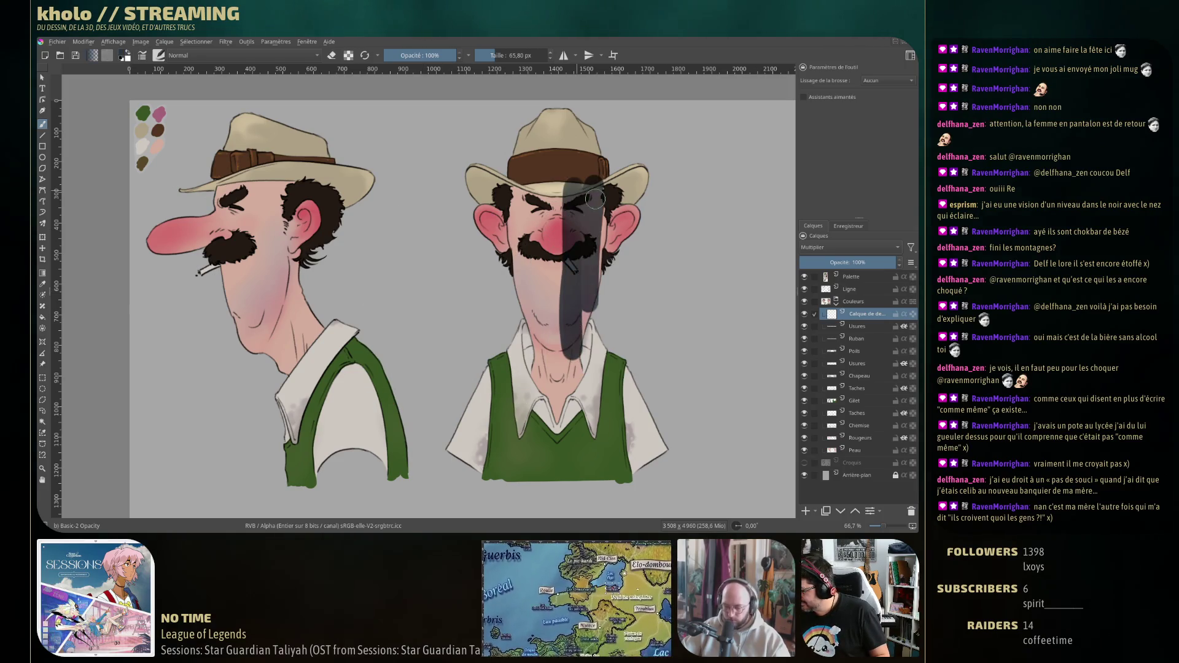
{"action": "left_click_drag", "start_coordinate": [605, 192], "coordinate": [590, 339]}
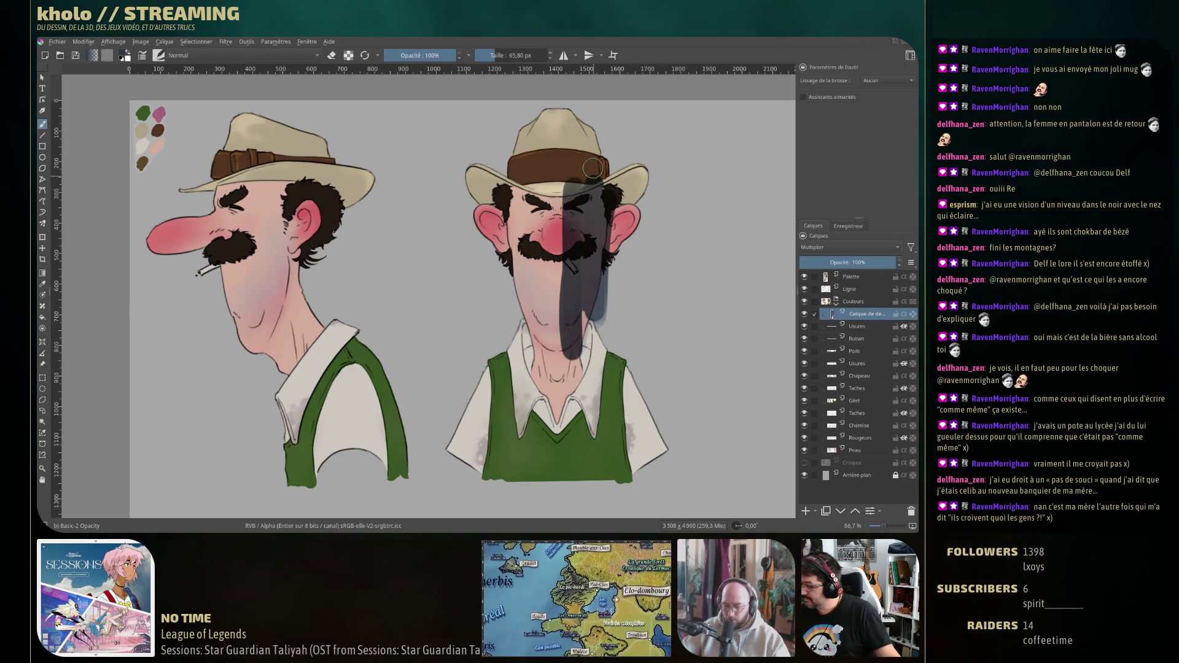
{"action": "key", "text": "ctrl+z"}
{"action": "key", "text": "ctrl+z"}
{"action": "key", "text": "ctrl+z"}
{"action": "mouse_move", "coordinate": [573, 125]}
{"action": "left_mouse_down"}
{"action": "mouse_move", "coordinate": [571, 399]}
{"action": "mouse_move", "coordinate": [584, 335]}
{"action": "left_mouse_up"}
{"action": "mouse_move", "coordinate": [598, 138]}
{"action": "left_mouse_down"}
{"action": "mouse_move", "coordinate": [605, 344]}
{"action": "mouse_move", "coordinate": [593, 448]}
{"action": "left_mouse_up"}
{"action": "left_click_drag", "start_coordinate": [587, 335], "coordinate": [581, 489]}
{"action": "left_click_drag", "start_coordinate": [605, 311], "coordinate": [608, 424]}
{"action": "left_click_drag", "start_coordinate": [620, 338], "coordinate": [614, 479]}
{"action": "left_click_drag", "start_coordinate": [590, 110], "coordinate": [592, 501]}
Widen the shadow over the right shoulder and vest, darken face and neck, add a layer.
{"action": "mouse_move", "coordinate": [621, 374]}
{"action": "left_mouse_down"}
{"action": "mouse_move", "coordinate": [623, 445]}
{"action": "mouse_move", "coordinate": [641, 485]}
{"action": "left_mouse_up"}
{"action": "left_click_drag", "start_coordinate": [654, 381], "coordinate": [667, 482]}
{"action": "left_click_drag", "start_coordinate": [575, 356], "coordinate": [575, 424]}
{"action": "left_click_drag", "start_coordinate": [580, 154], "coordinate": [584, 430]}
{"action": "left_click_drag", "start_coordinate": [566, 184], "coordinate": [564, 393]}
{"action": "left_click_drag", "start_coordinate": [593, 184], "coordinate": [599, 319]}
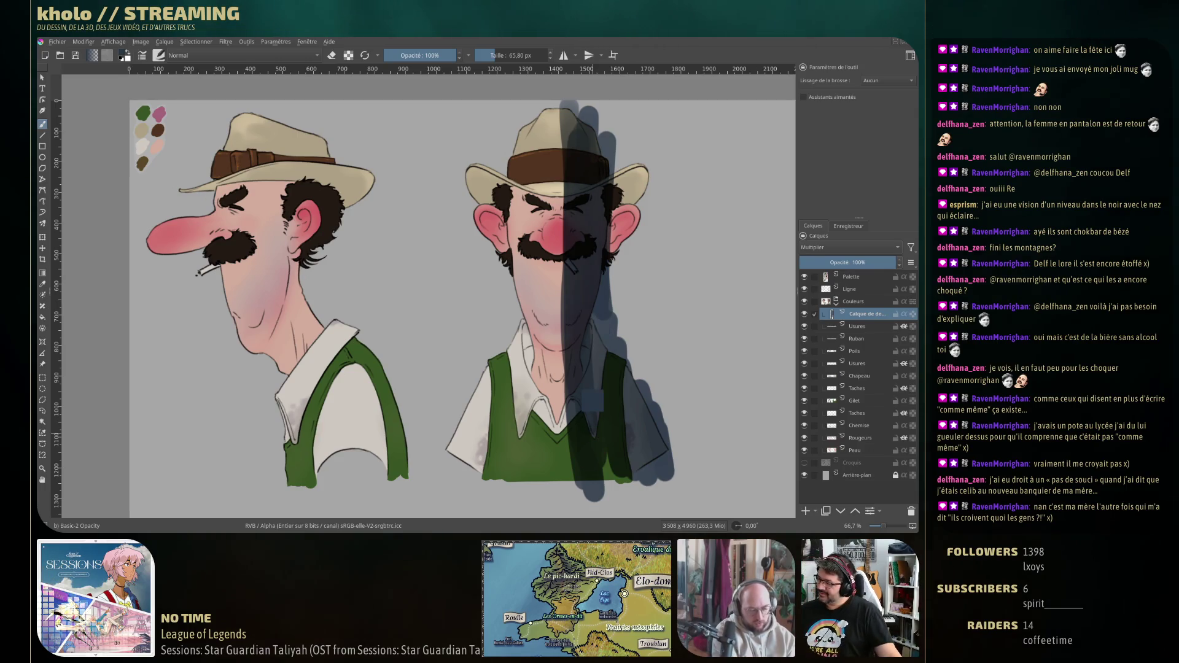
{"action": "key", "text": "ctrl+z"}
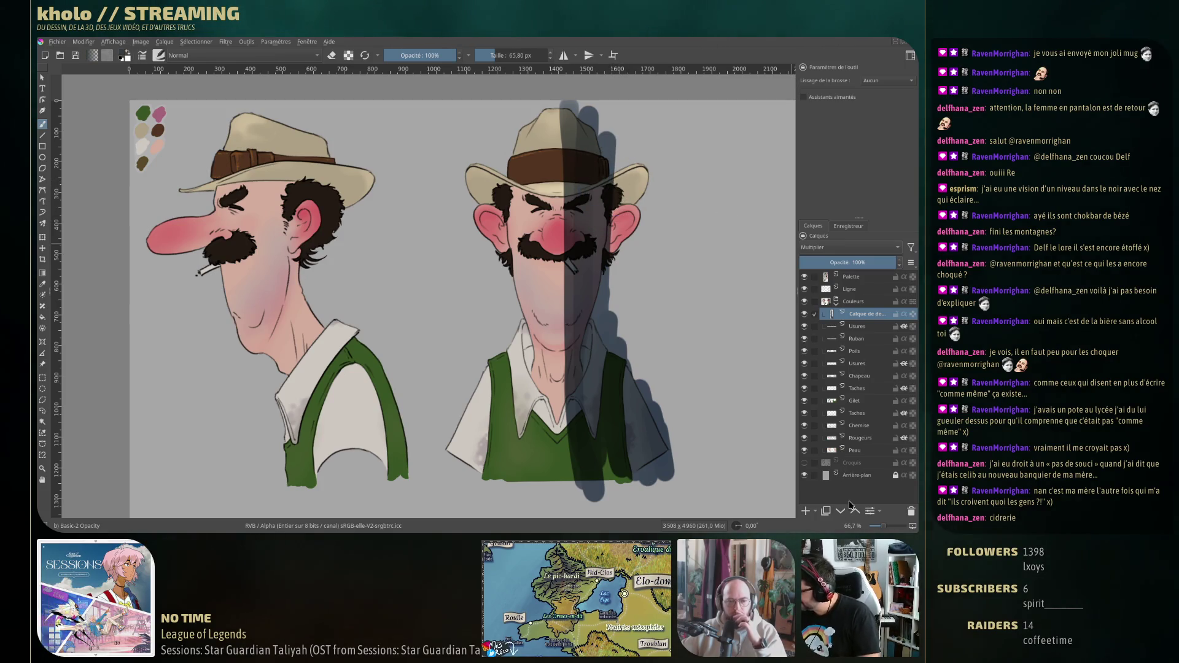
{"action": "left_click", "coordinate": [805, 511]}
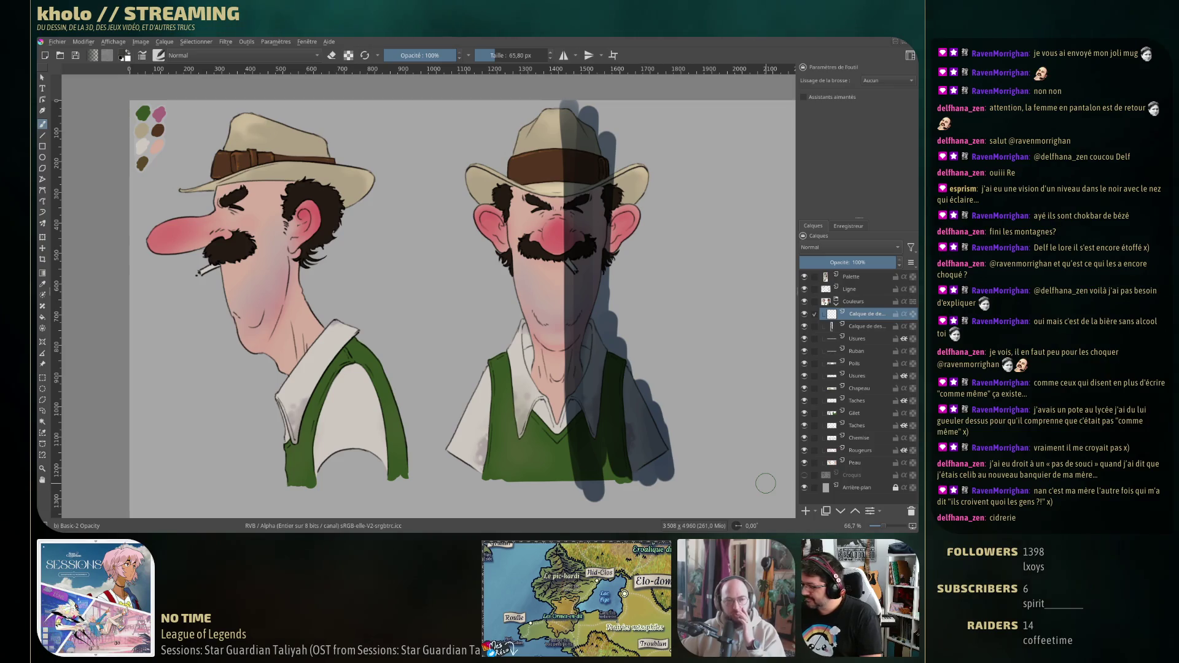
Shade the side-view hat band and brim in grey with a smaller brush.
{"action": "key", "text": "bracketleft"}
{"action": "key", "text": "bracketleft"}
{"action": "key", "text": "bracketleft"}
{"action": "left_click_drag", "start_coordinate": [263, 174], "coordinate": [271, 170]}
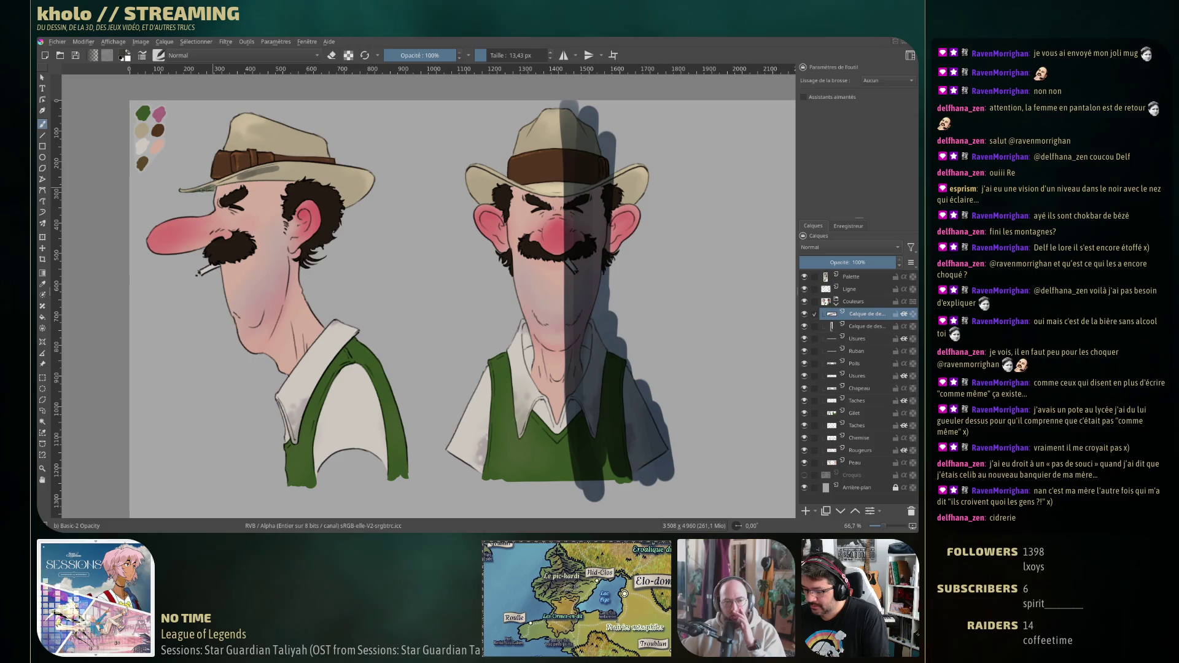
{"action": "mouse_move", "coordinate": [224, 182]}
{"action": "left_mouse_down"}
{"action": "mouse_move", "coordinate": [305, 171]}
{"action": "mouse_move", "coordinate": [364, 187]}
{"action": "mouse_move", "coordinate": [289, 192]}
{"action": "mouse_move", "coordinate": [301, 191]}
{"action": "left_mouse_up"}
{"action": "key", "text": "e"}
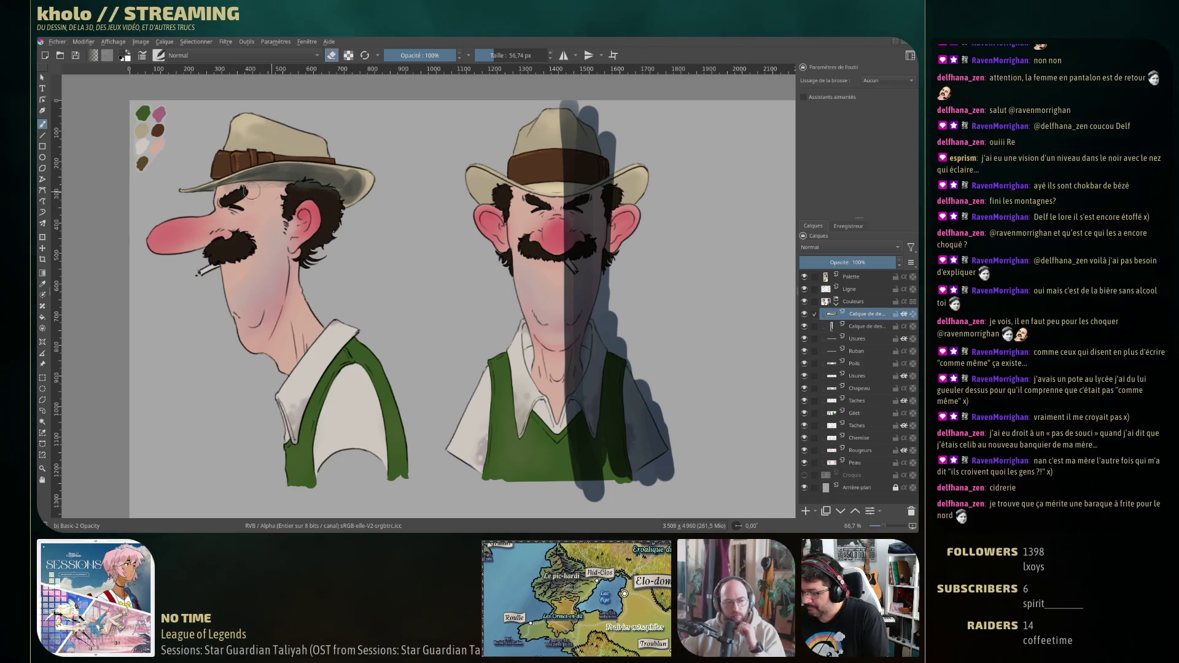
{"action": "key", "text": "e"}
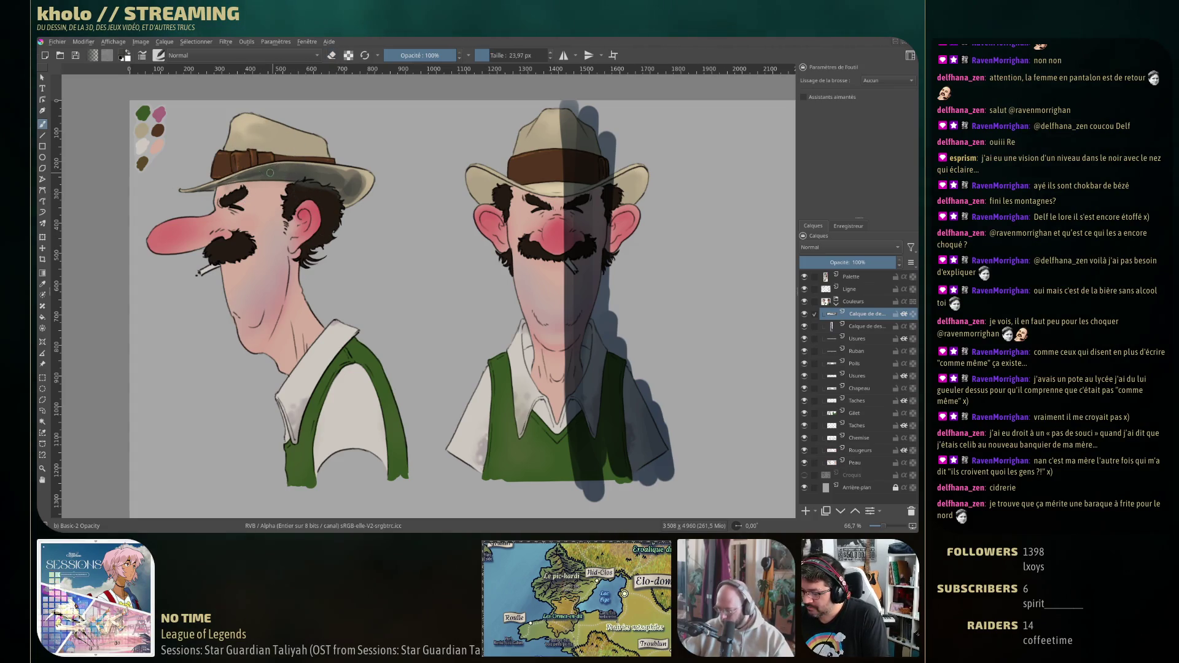
{"action": "left_click_drag", "start_coordinate": [258, 184], "coordinate": [212, 189]}
Sample the hat shading colour and dab more shading onto the side-view hat.
{"action": "mouse_move", "coordinate": [311, 172]}
{"action": "left_mouse_down", "text": "shift"}
{"action": "mouse_move", "coordinate": [341, 193]}
{"action": "mouse_move", "coordinate": [355, 169]}
{"action": "left_mouse_up", "text": "shift"}
{"action": "left_click", "coordinate": [323, 172], "text": "ctrl"}
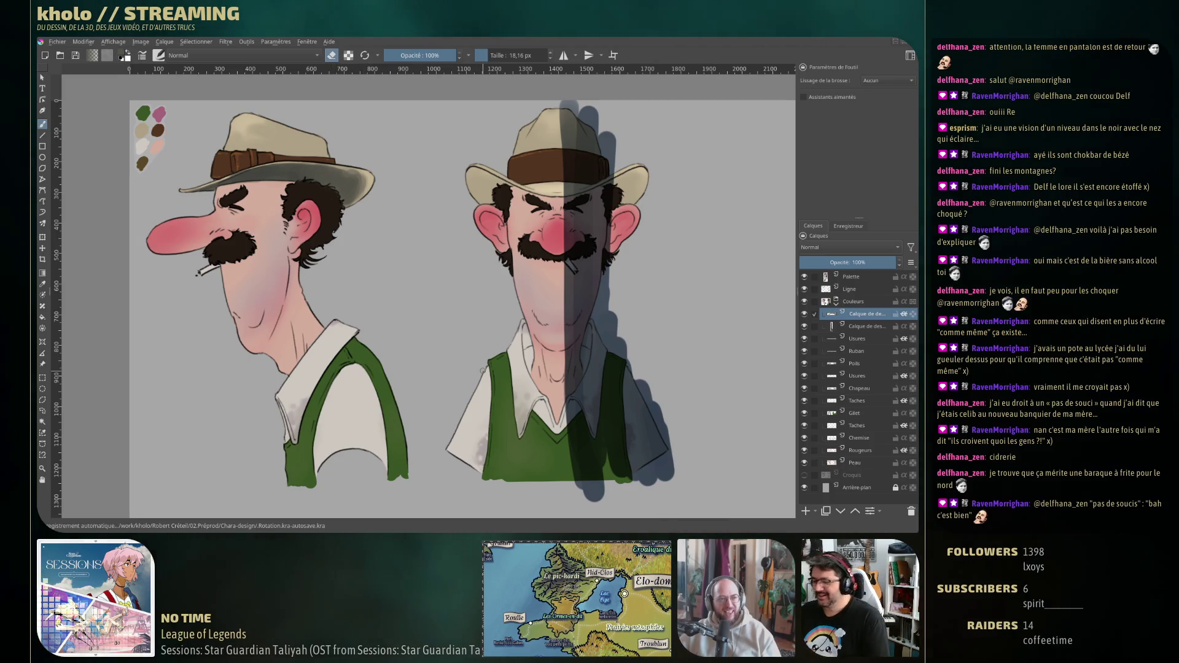
{"action": "key", "text": "e"}
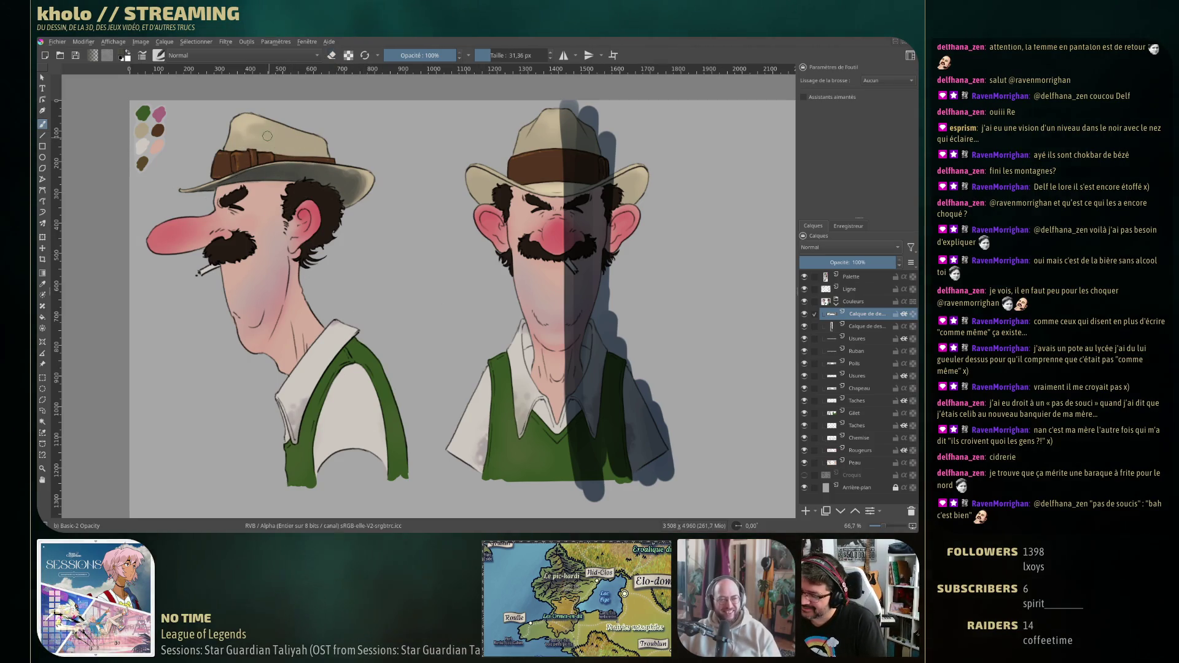
{"action": "mouse_move", "coordinate": [270, 140]}
{"action": "left_mouse_down"}
{"action": "mouse_move", "coordinate": [283, 133]}
{"action": "mouse_move", "coordinate": [304, 153]}
{"action": "left_mouse_up"}
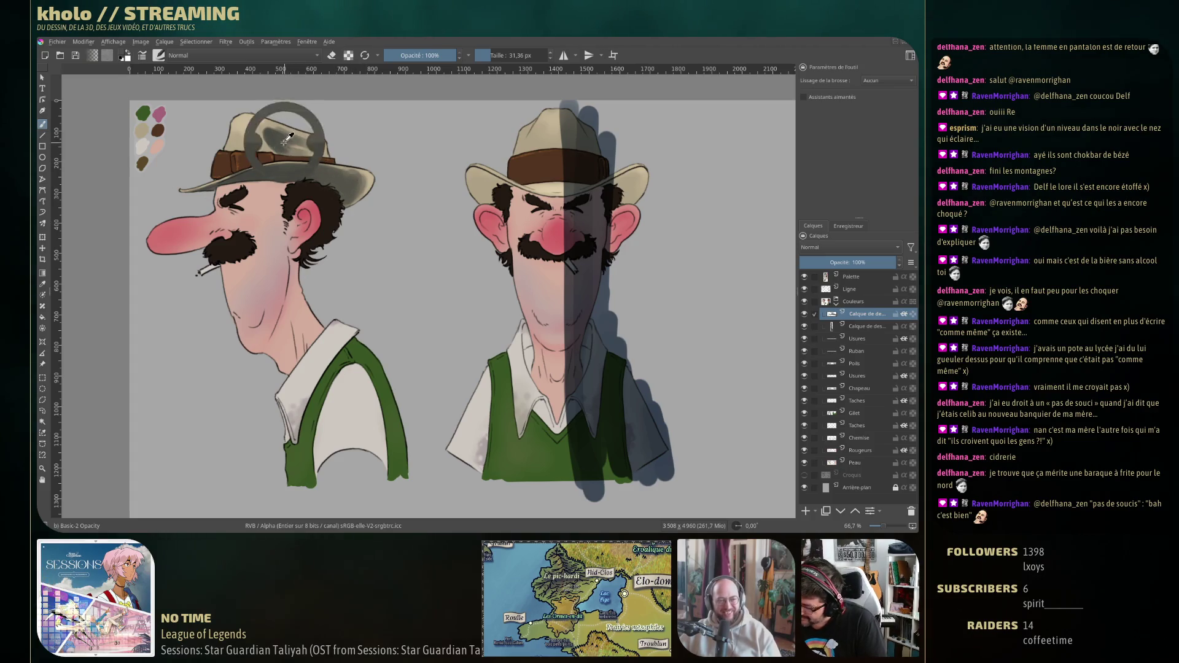
{"action": "mouse_move", "coordinate": [290, 138]}
{"action": "left_mouse_down"}
{"action": "mouse_move", "coordinate": [307, 138]}
{"action": "mouse_move", "coordinate": [292, 152]}
{"action": "mouse_move", "coordinate": [313, 146]}
{"action": "left_mouse_up"}
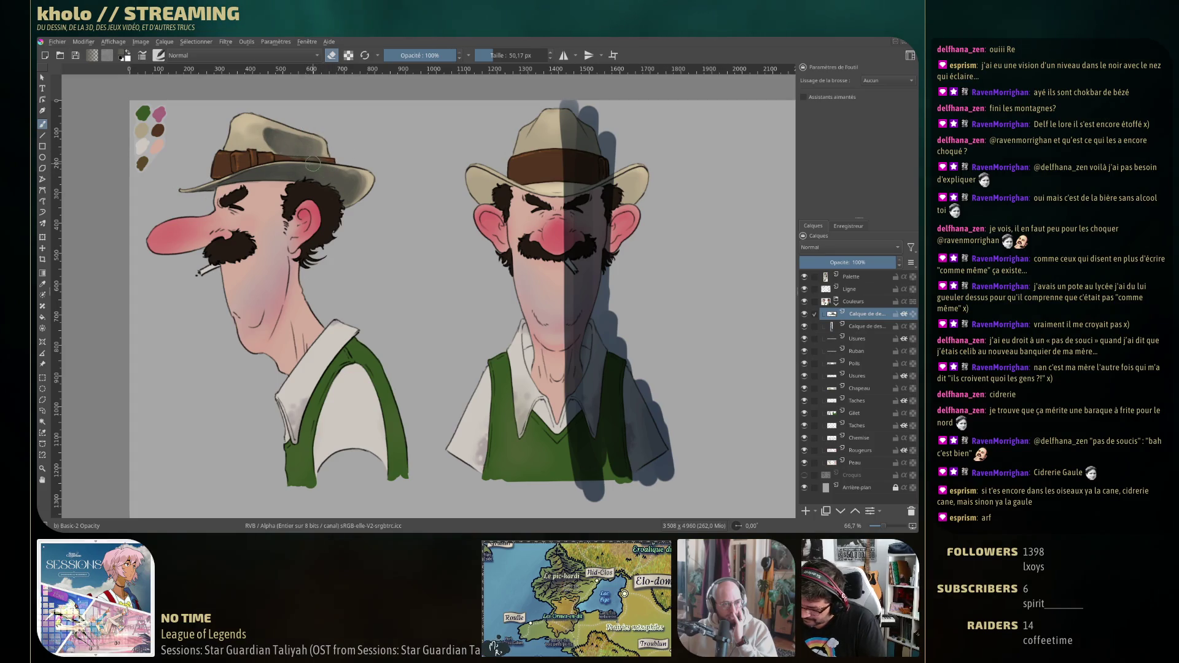
{"action": "left_click_drag", "start_coordinate": [306, 160], "coordinate": [303, 159]}
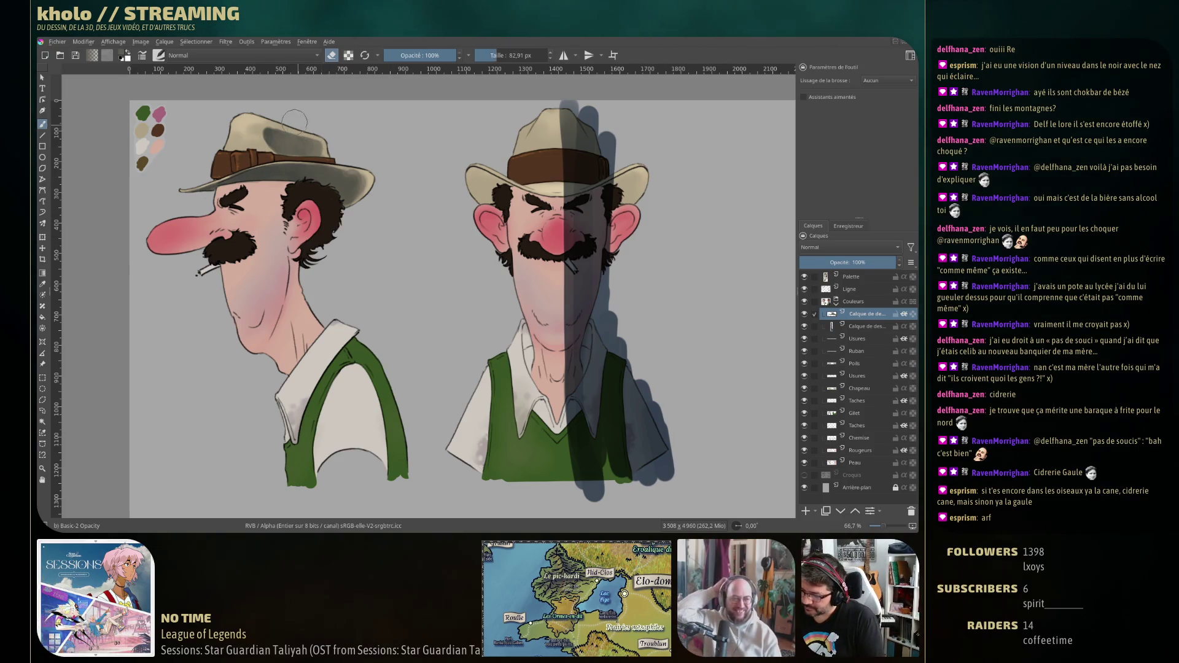
Resize the brush down to a fine size and return to painting mode.
{"action": "key", "text": "bracketright"}
{"action": "key", "text": "bracketright"}
{"action": "key", "text": "bracketright"}
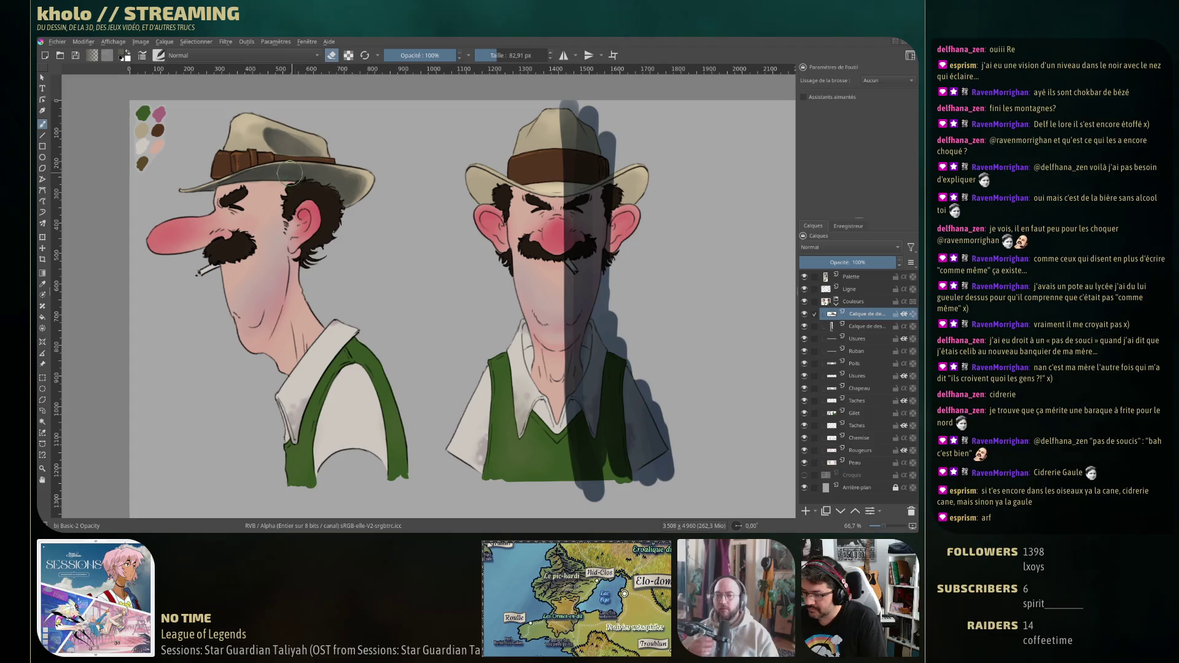
{"action": "left_click_drag", "start_coordinate": [252, 185], "coordinate": [215, 184]}
{"action": "key", "text": "bracketleft"}
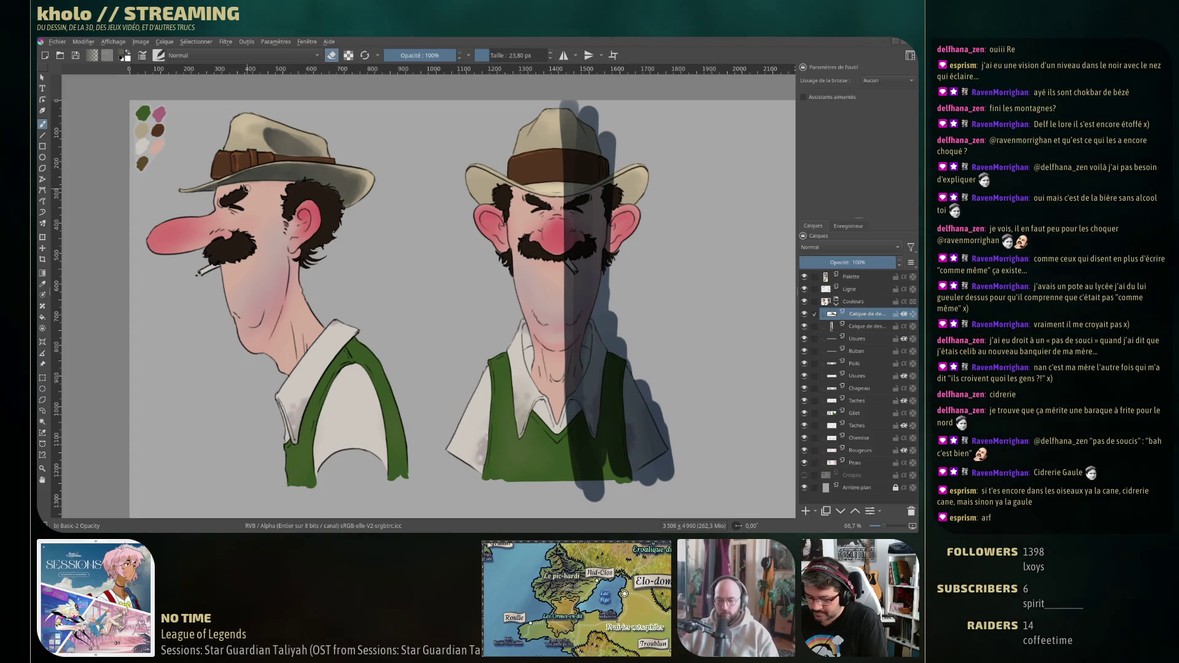
{"action": "key", "text": "e"}
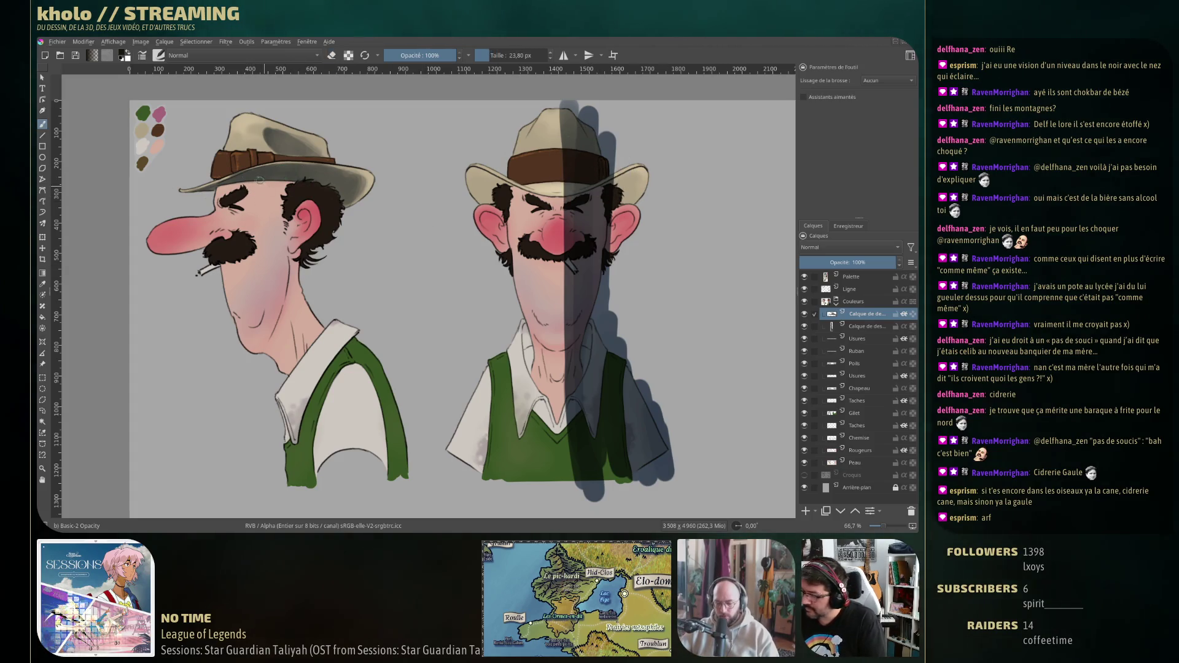
{"action": "left_click_drag", "start_coordinate": [234, 158], "coordinate": [221, 163]}
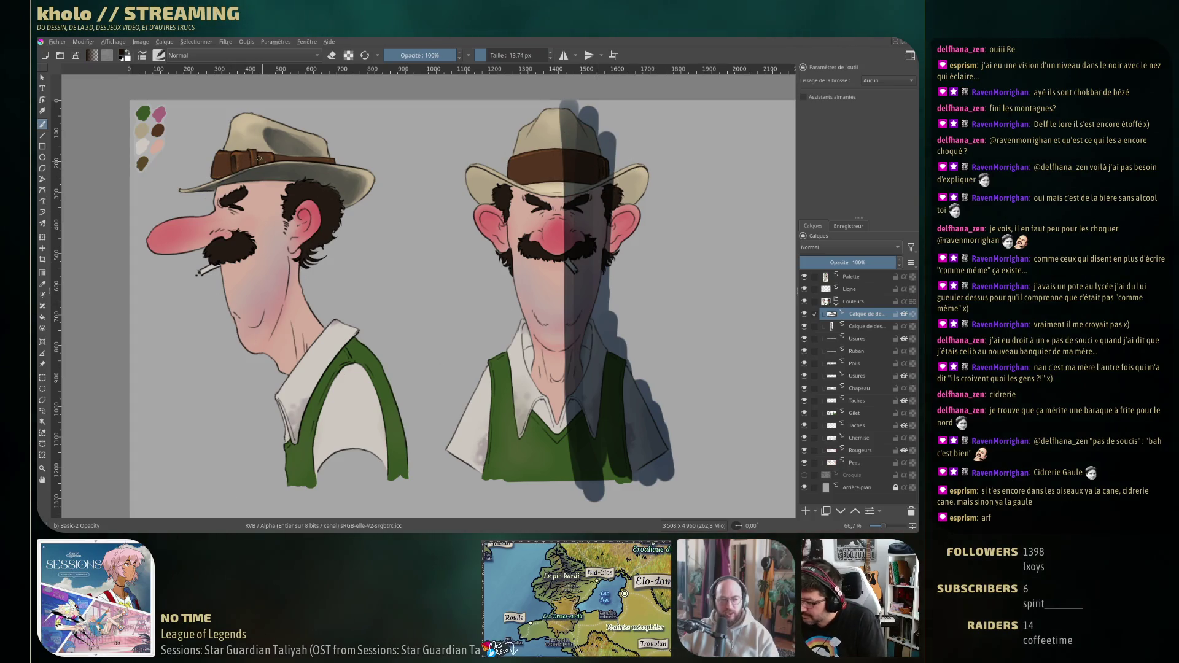
{"action": "left_click_drag", "start_coordinate": [258, 154], "coordinate": [245, 157]}
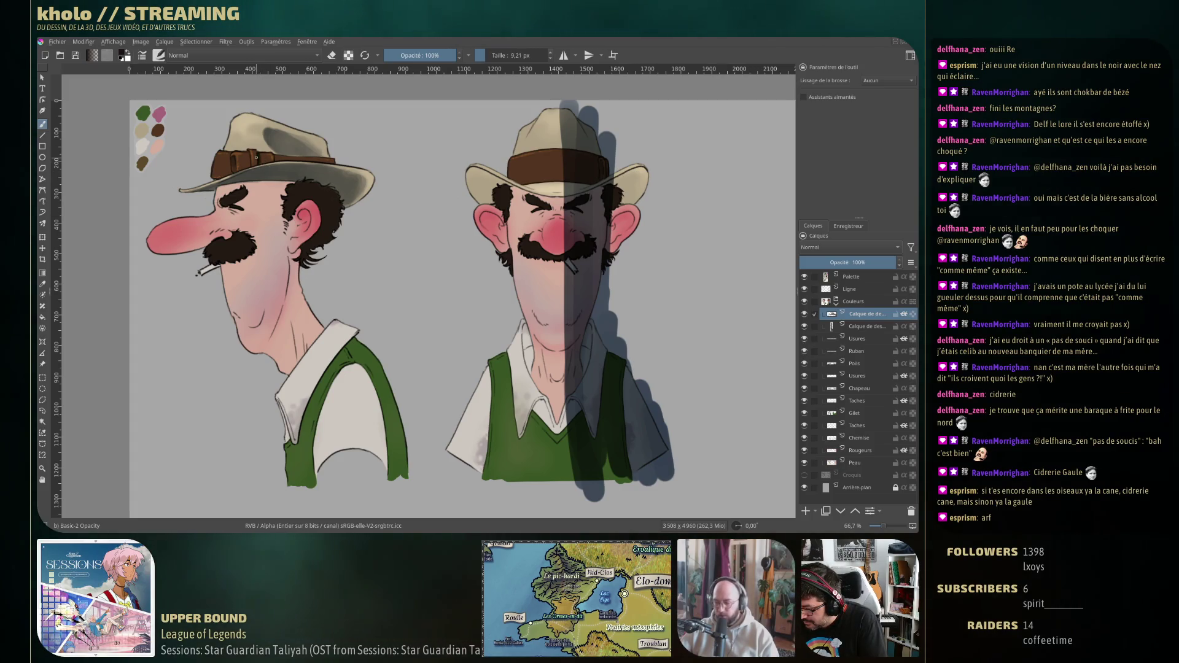
{"action": "left_click_drag", "start_coordinate": [276, 156], "coordinate": [341, 176]}
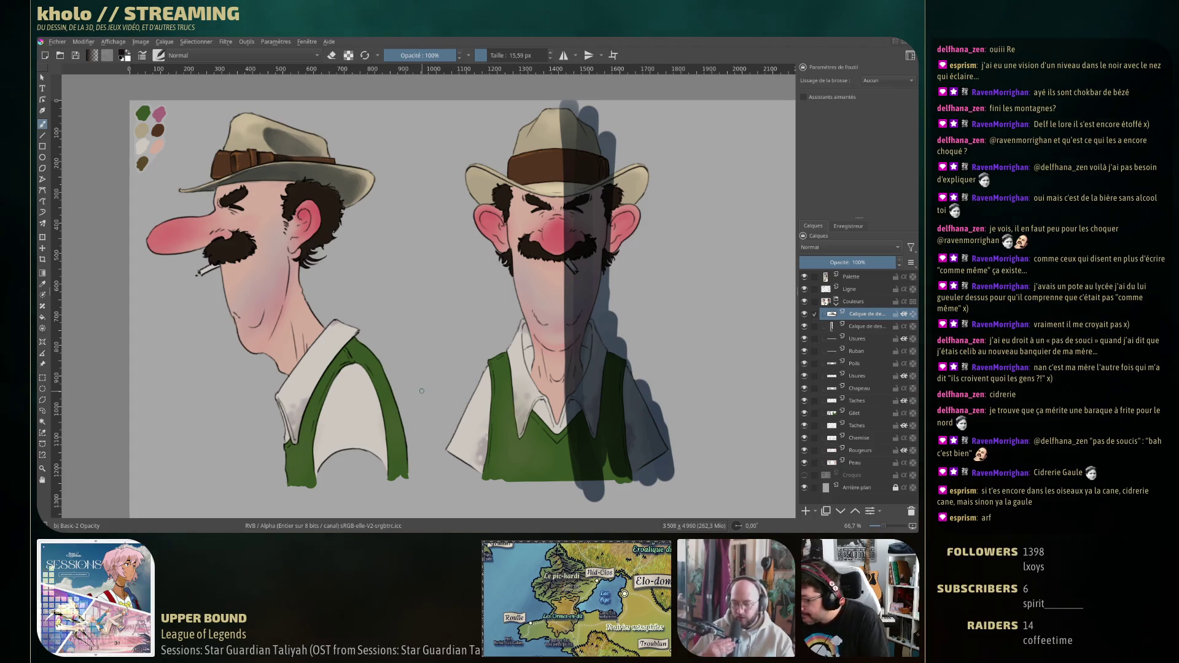
Sample the hat band's dark brown and adjust brush size for shading the hats.
{"action": "left_click", "coordinate": [586, 167], "text": "ctrl"}
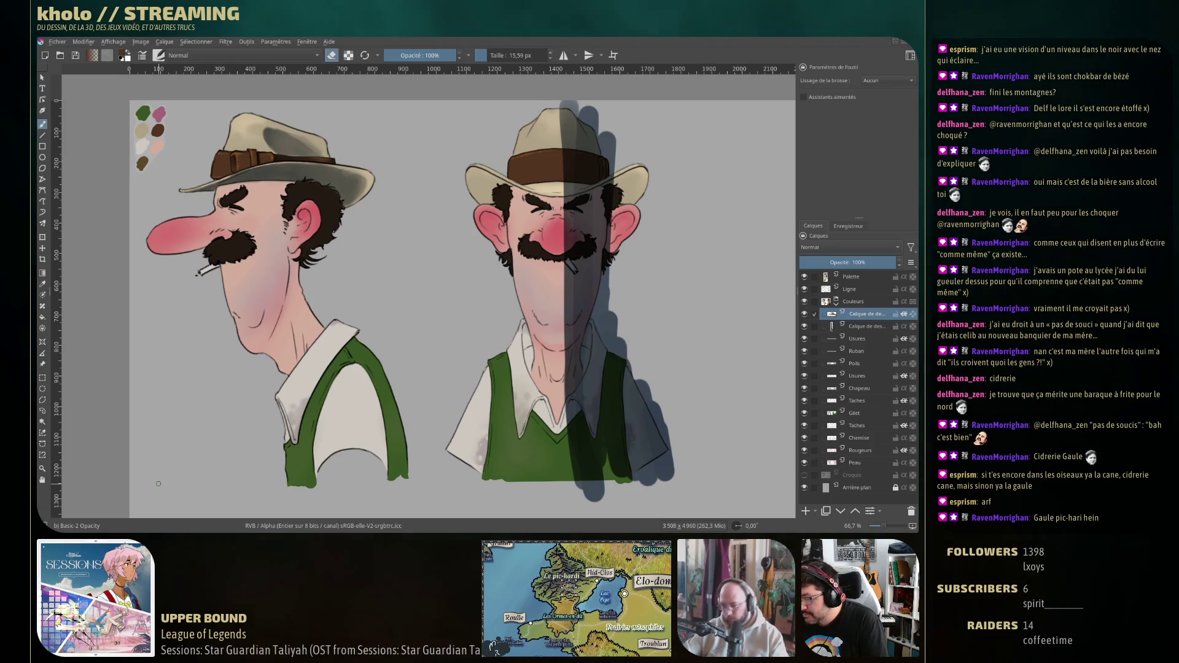
{"action": "key", "text": "e"}
{"action": "key", "text": "bracketleft"}
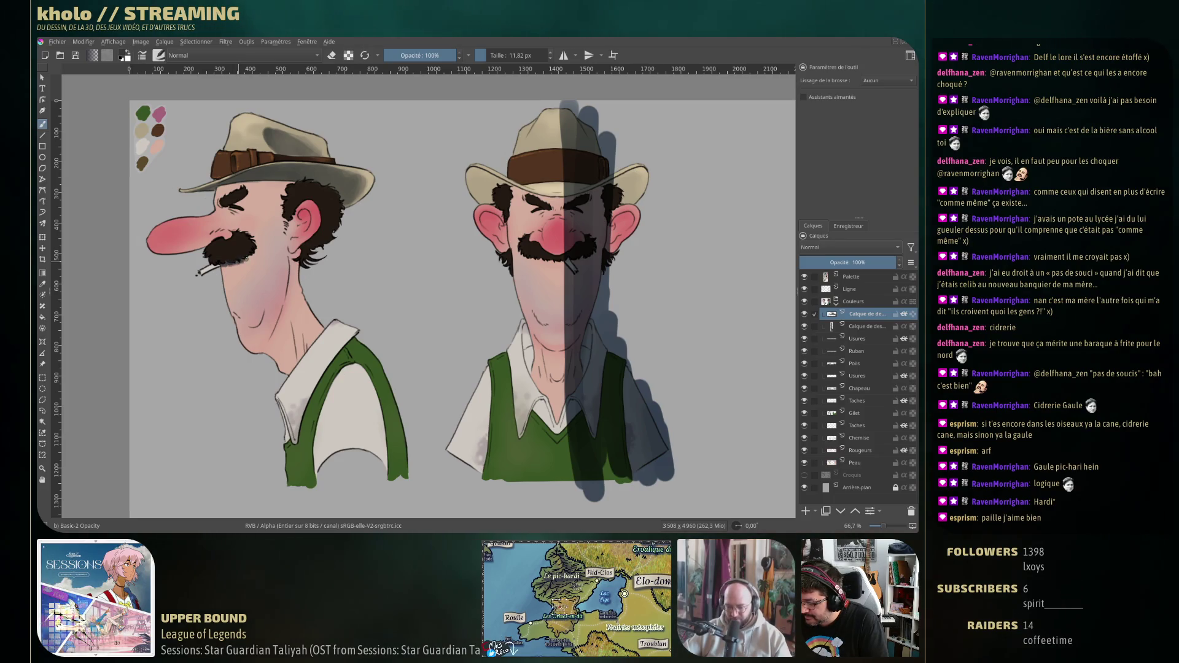
{"action": "key", "text": "bracketright"}
{"action": "key", "text": "bracketright"}
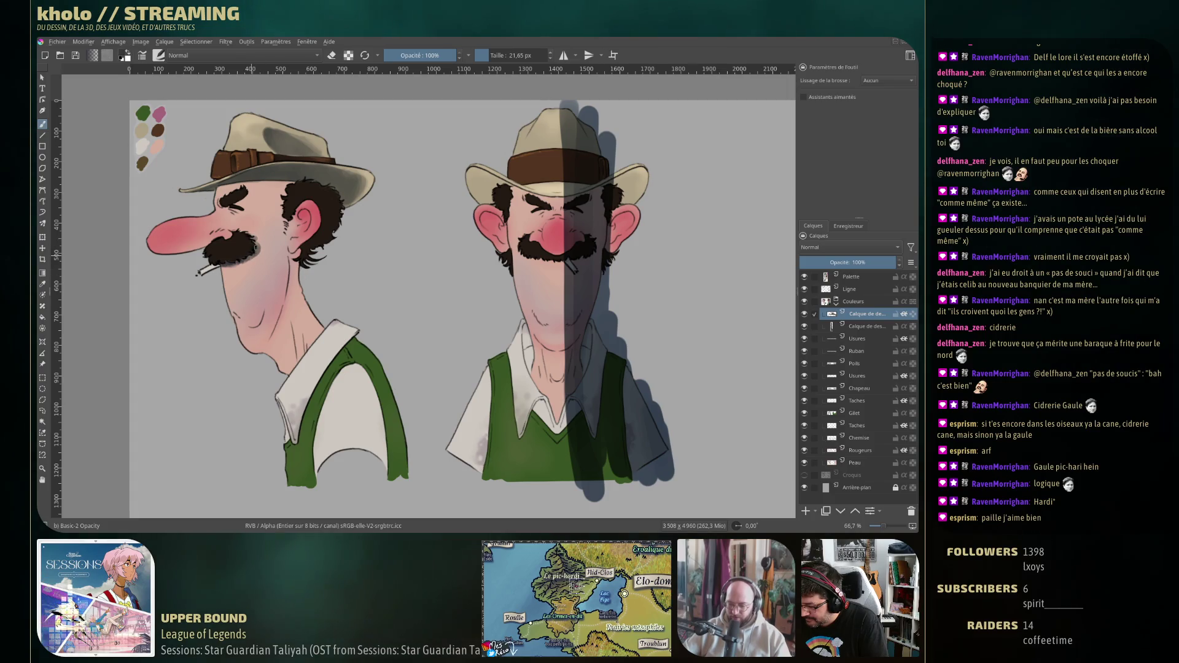
{"action": "left_click", "coordinate": [258, 246], "text": "ctrl"}
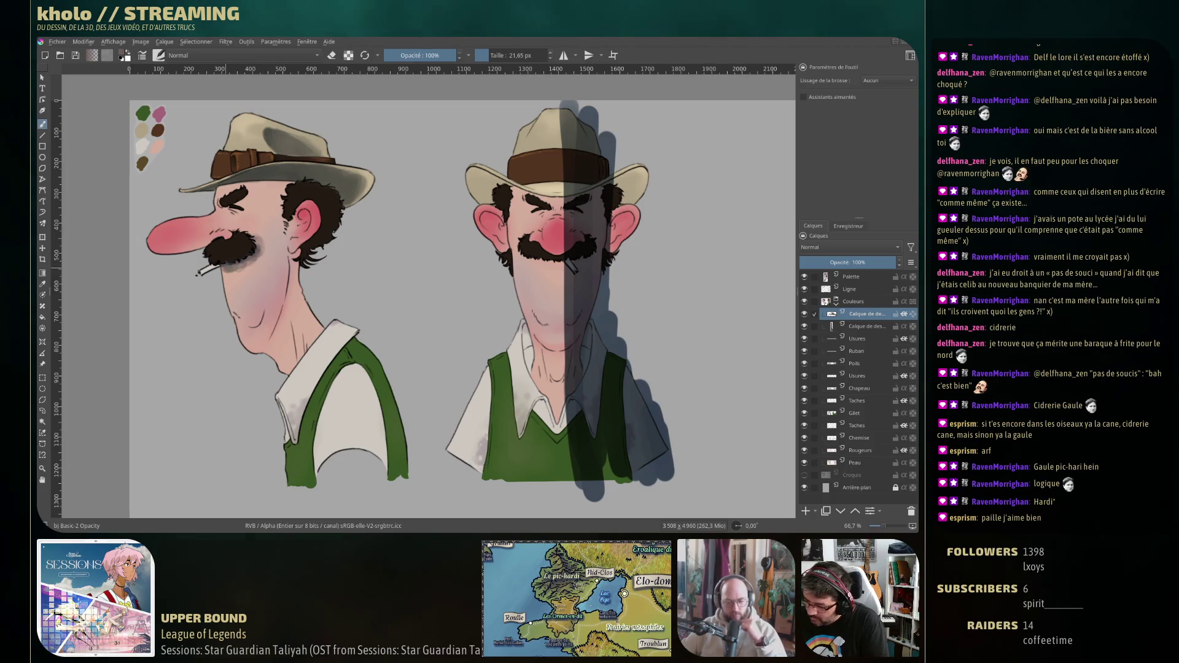
Sample the dark mustache colour and set the brush to about 24 px.
{"action": "left_click", "coordinate": [237, 263], "text": "ctrl"}
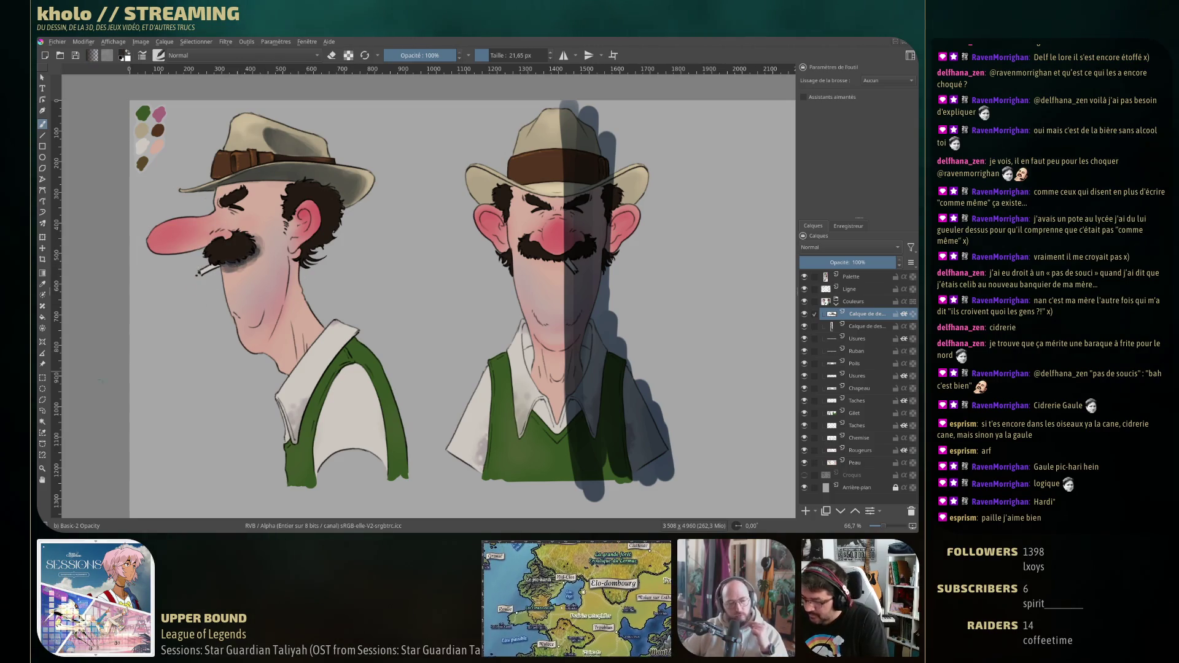
{"action": "left_click", "coordinate": [262, 243], "text": "ctrl"}
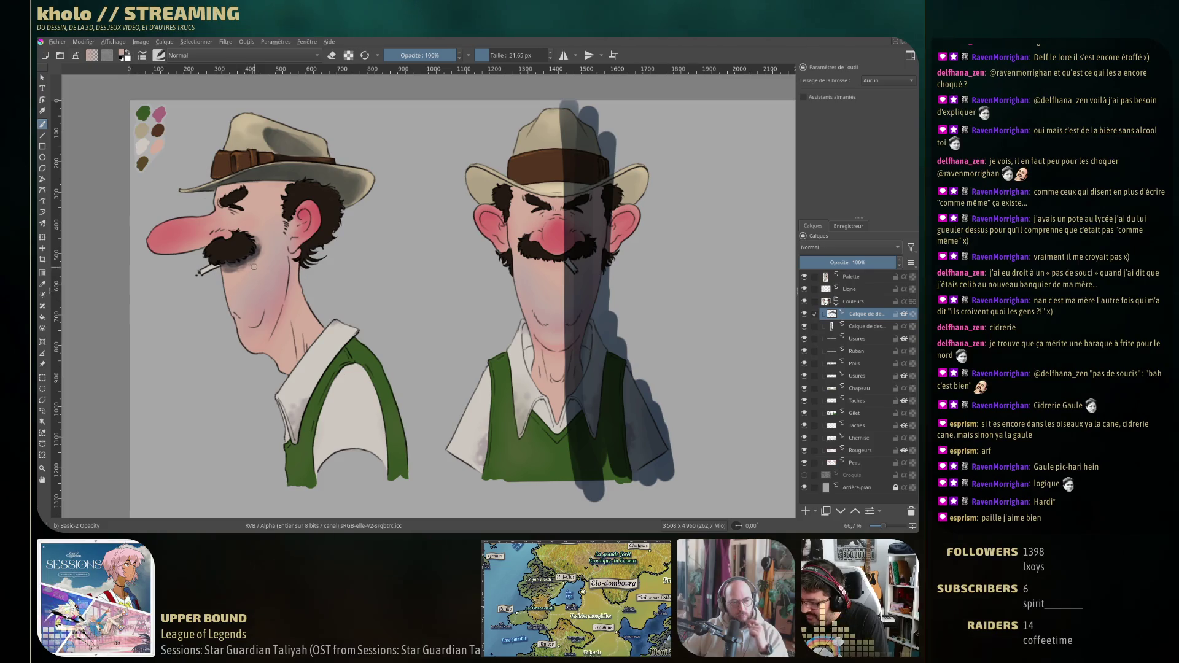
{"action": "left_click_drag", "start_coordinate": [215, 292], "coordinate": [196, 292]}
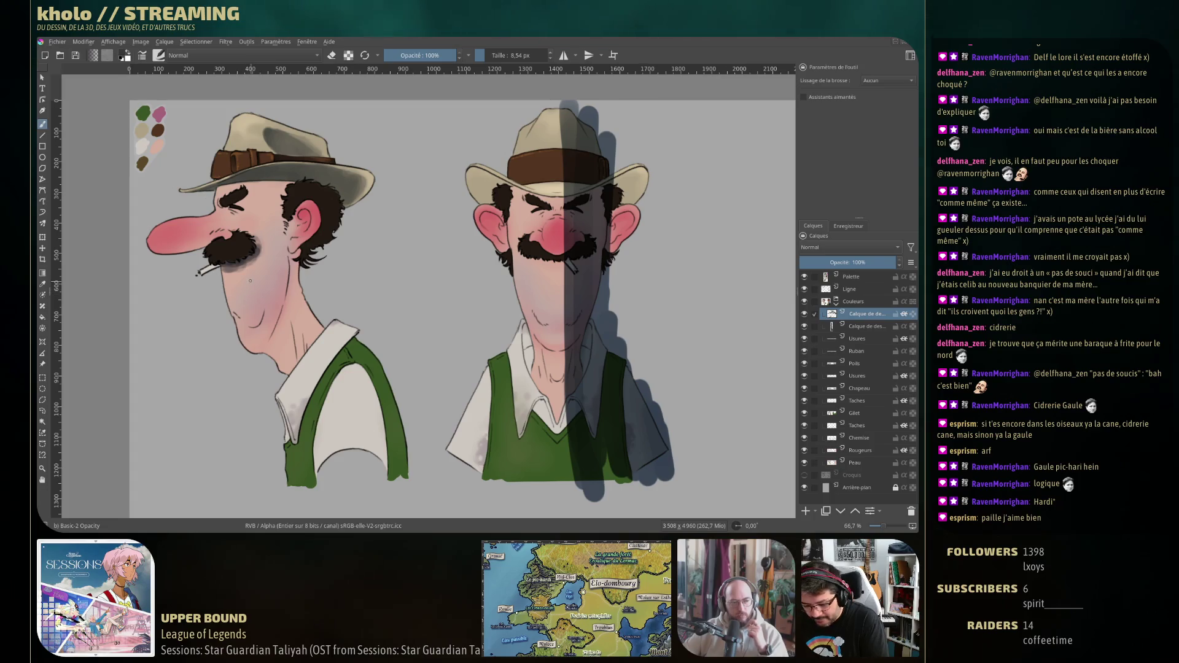
{"action": "key", "text": "e"}
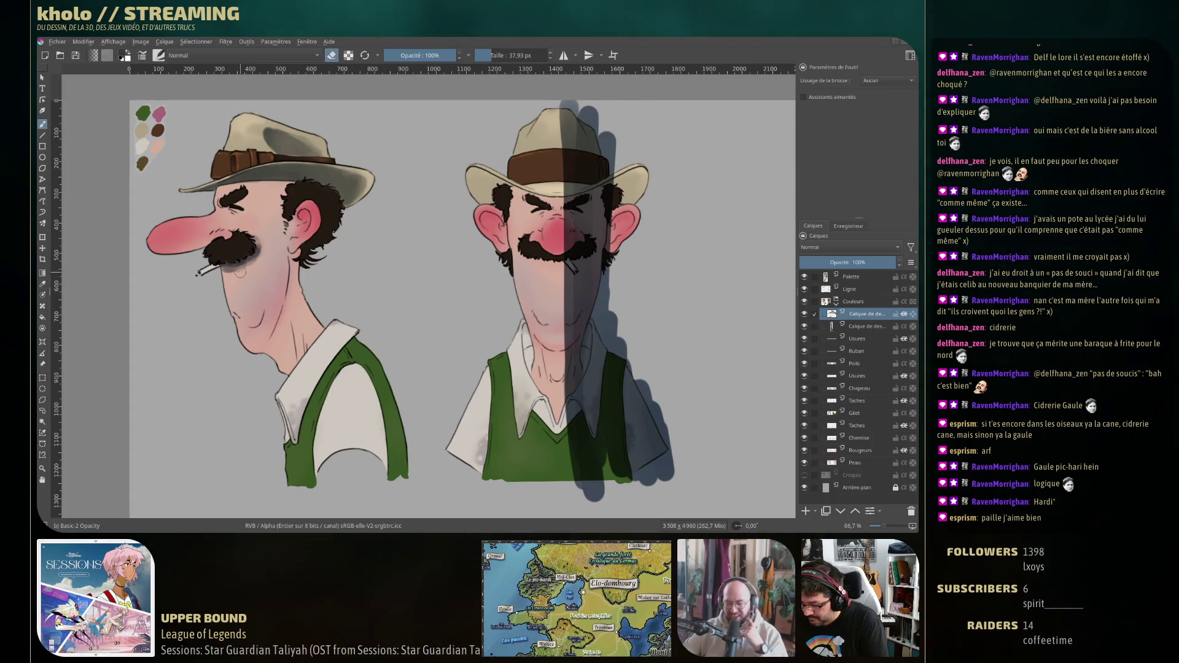
{"action": "left_click_drag", "start_coordinate": [242, 271], "coordinate": [258, 238]}
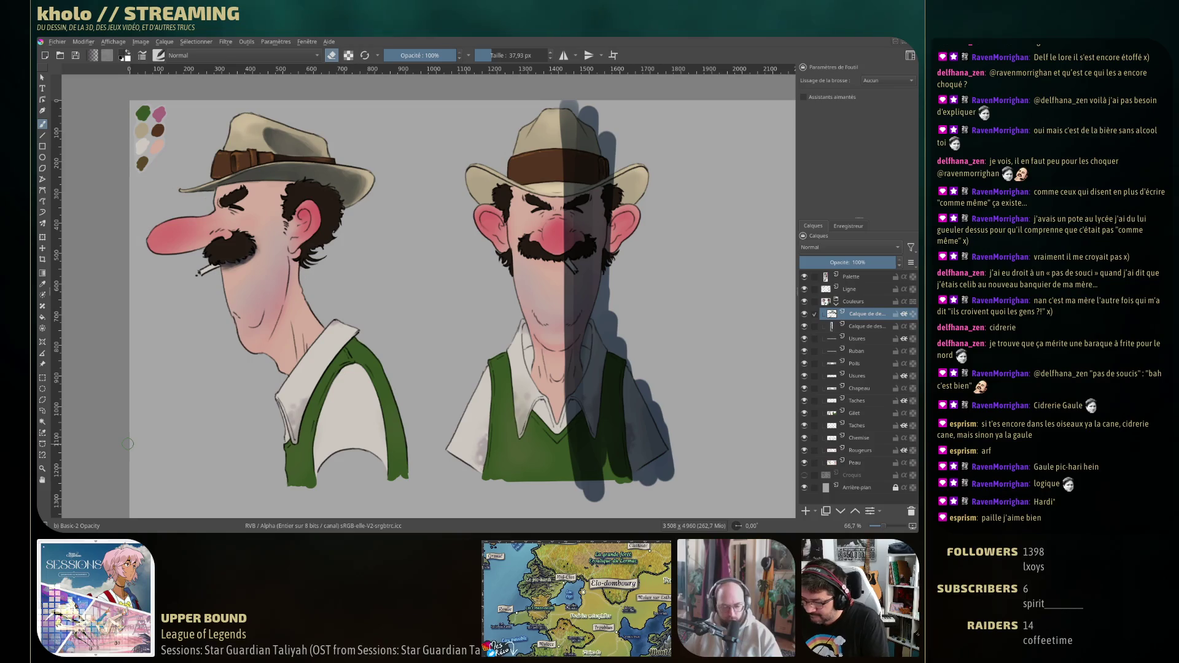
{"action": "key", "text": "e"}
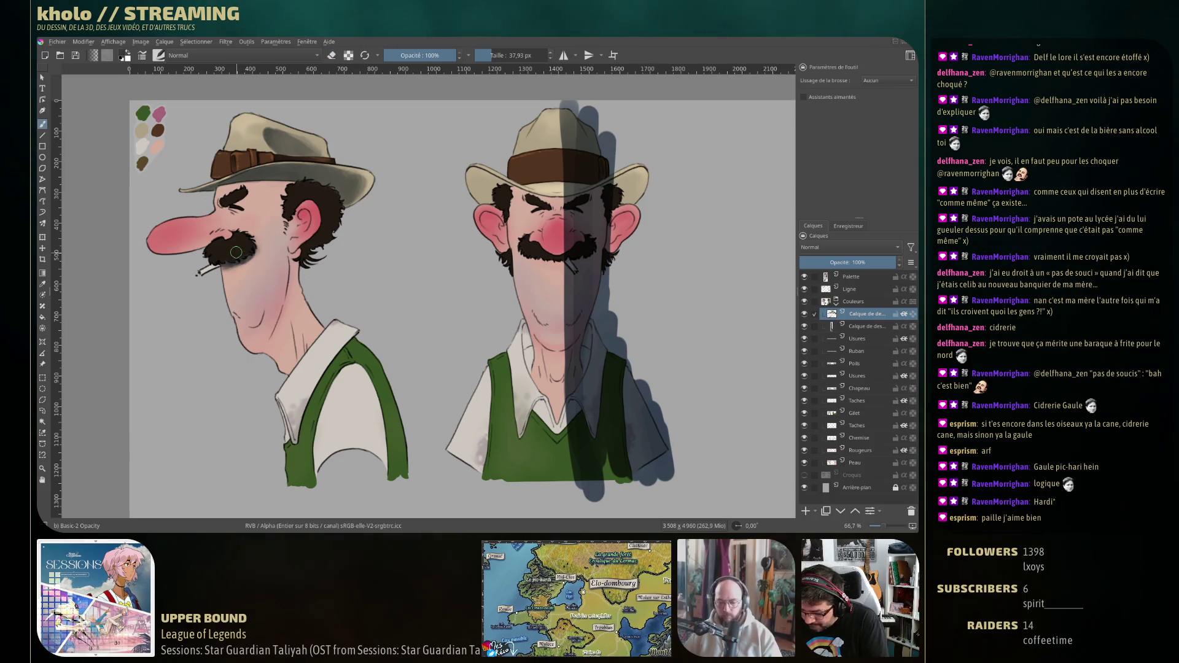
{"action": "left_click_drag", "start_coordinate": [237, 252], "coordinate": [235, 256]}
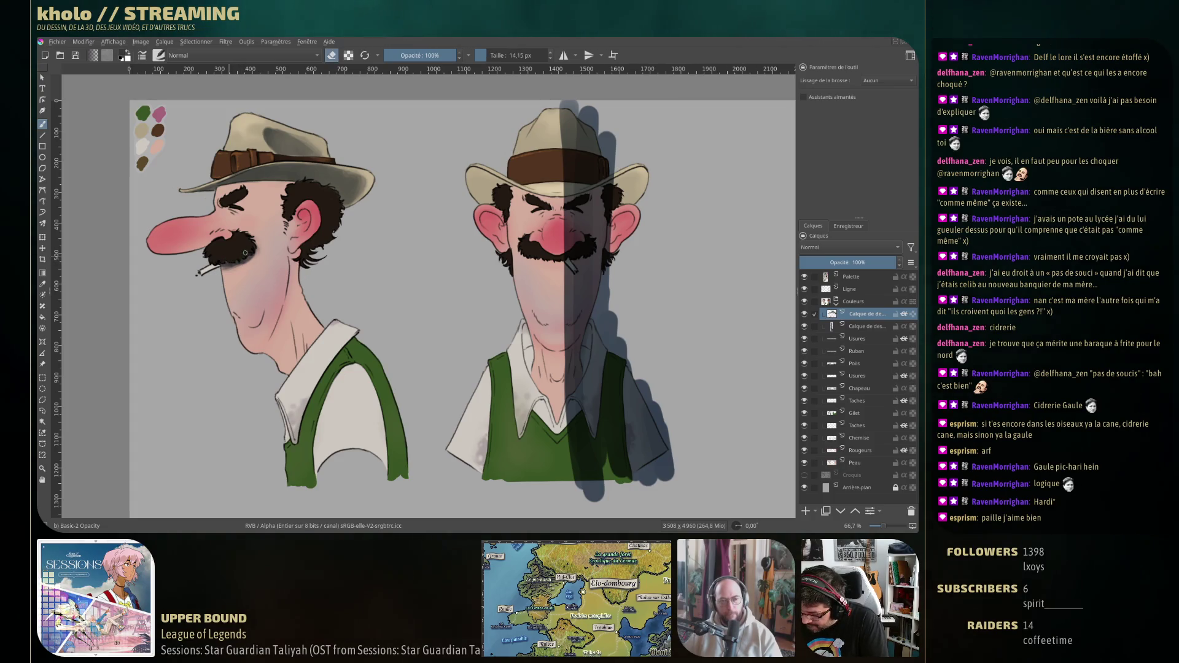
{"action": "key", "text": "e"}
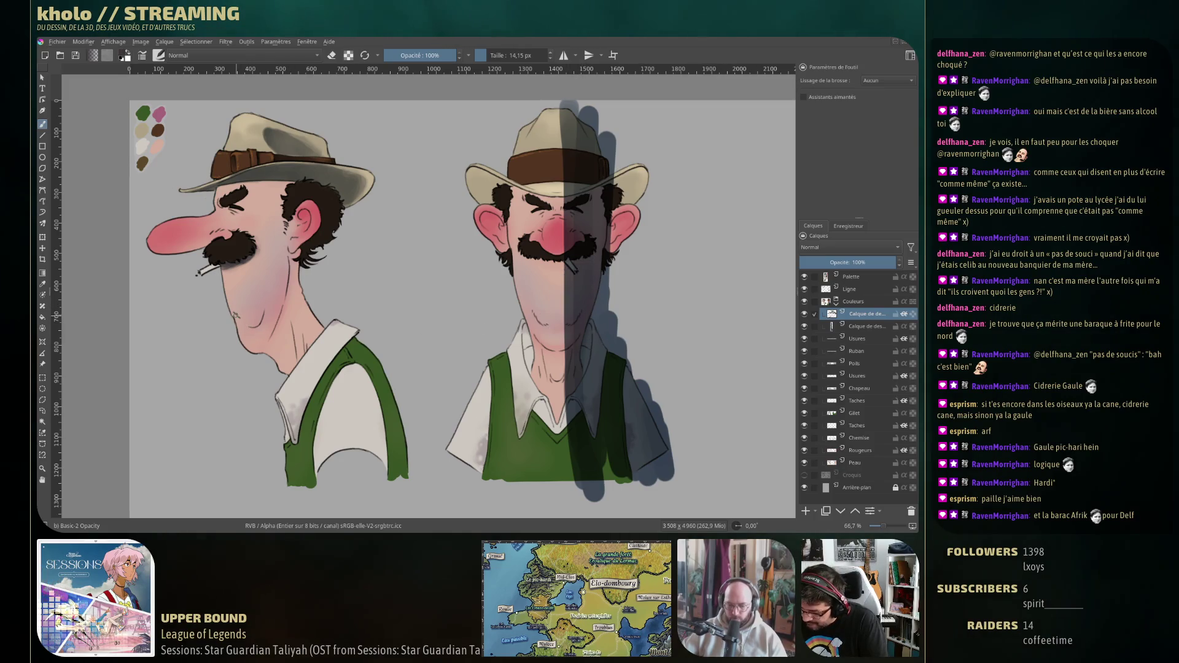
Paint a dark shading curve along the side-view chin, then sample the chin skin.
{"action": "left_click_drag", "start_coordinate": [237, 316], "coordinate": [263, 326]}
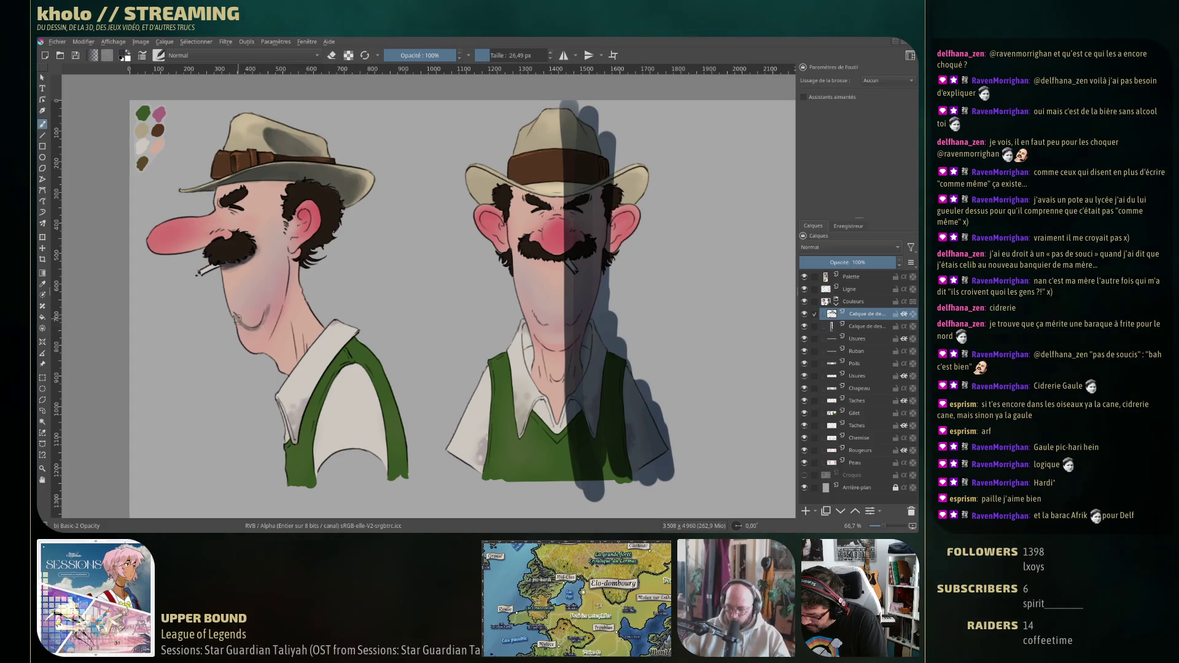
{"action": "left_click_drag", "start_coordinate": [263, 323], "coordinate": [241, 317]}
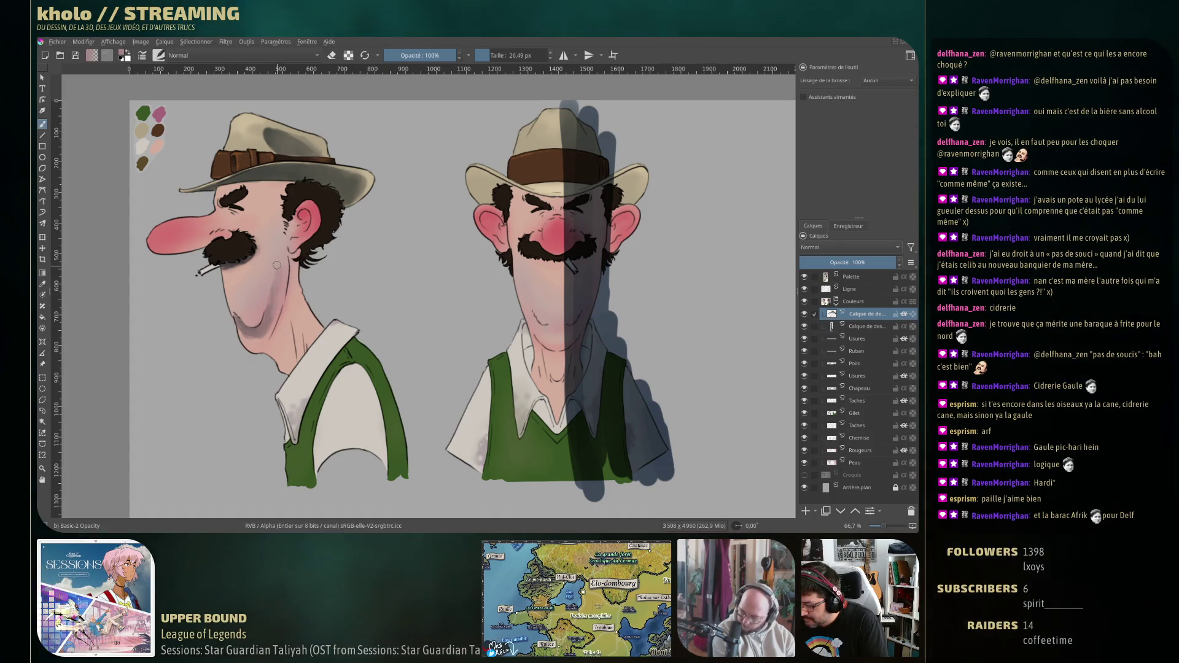
{"action": "left_click", "coordinate": [239, 311], "text": "ctrl"}
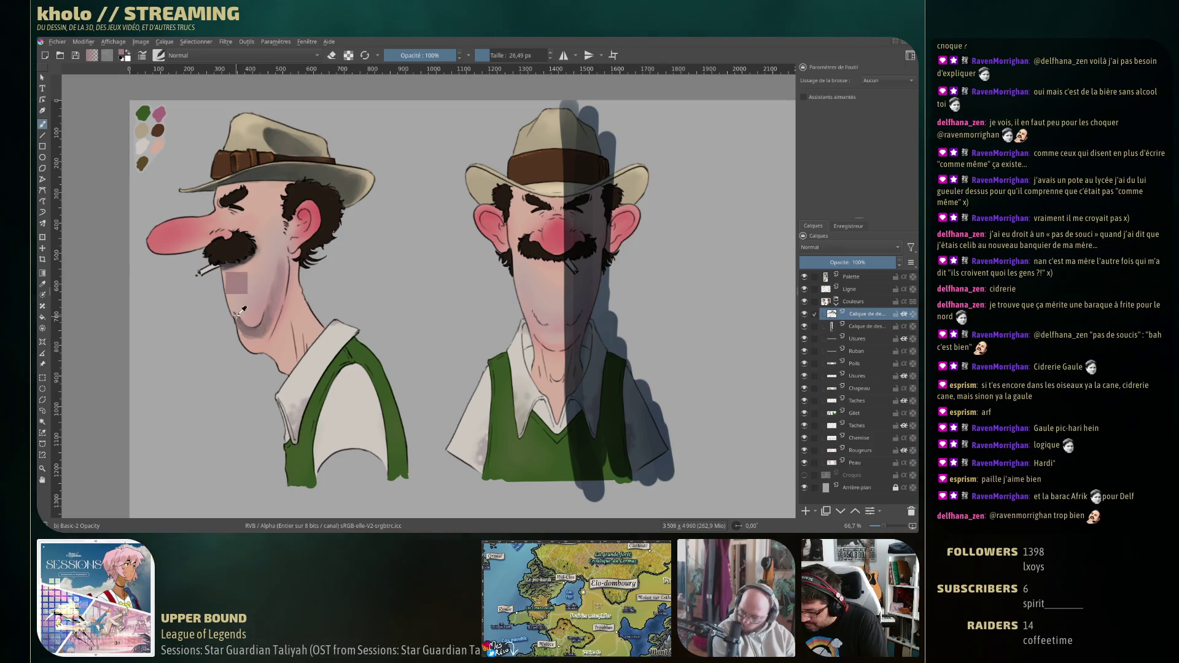
{"action": "key", "text": "e"}
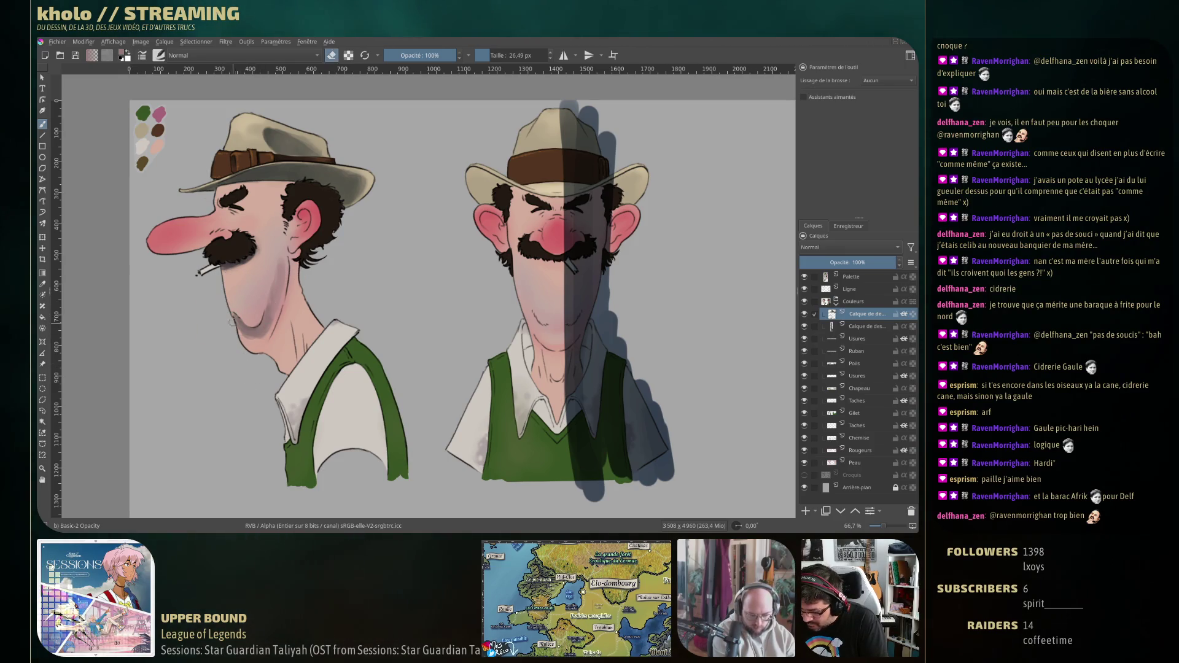
{"action": "key", "text": "e"}
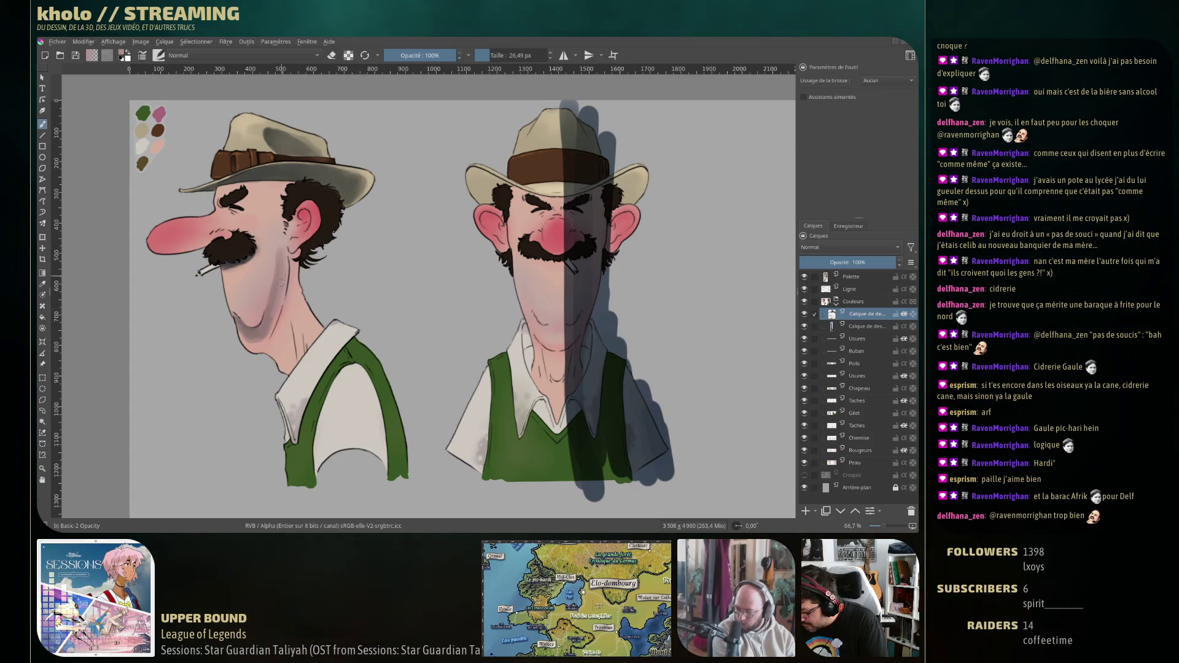
Refine the chin, jaw and neck shading by alternating painting and erasing.
{"action": "key", "text": "e"}
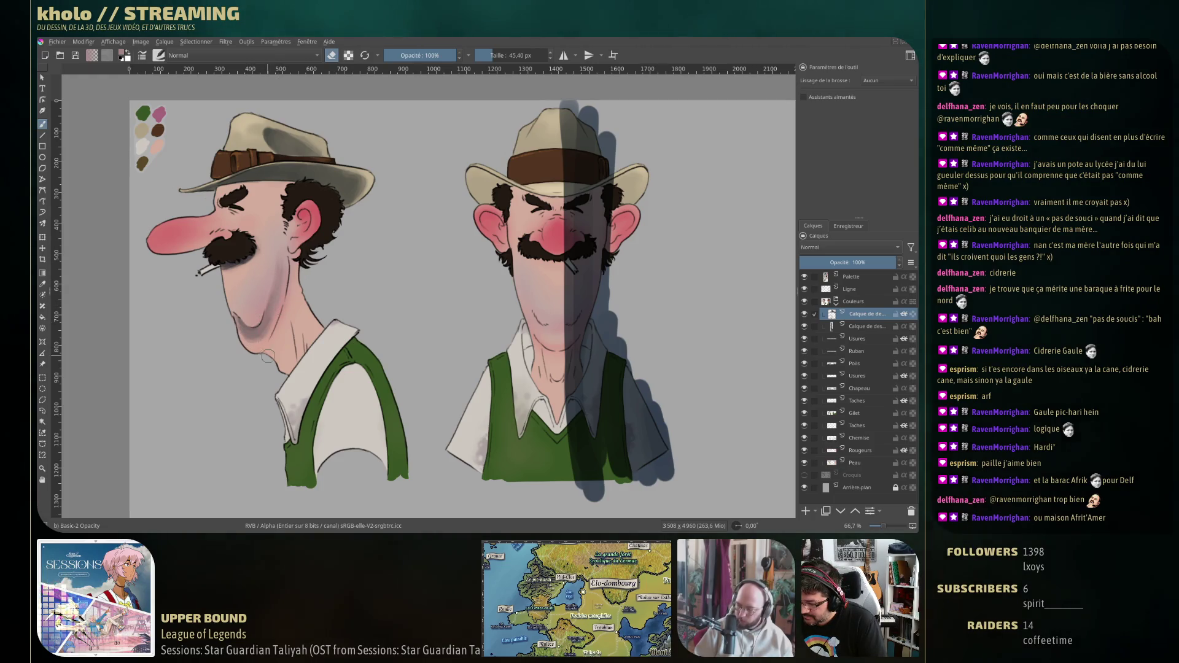
{"action": "key", "text": "e"}
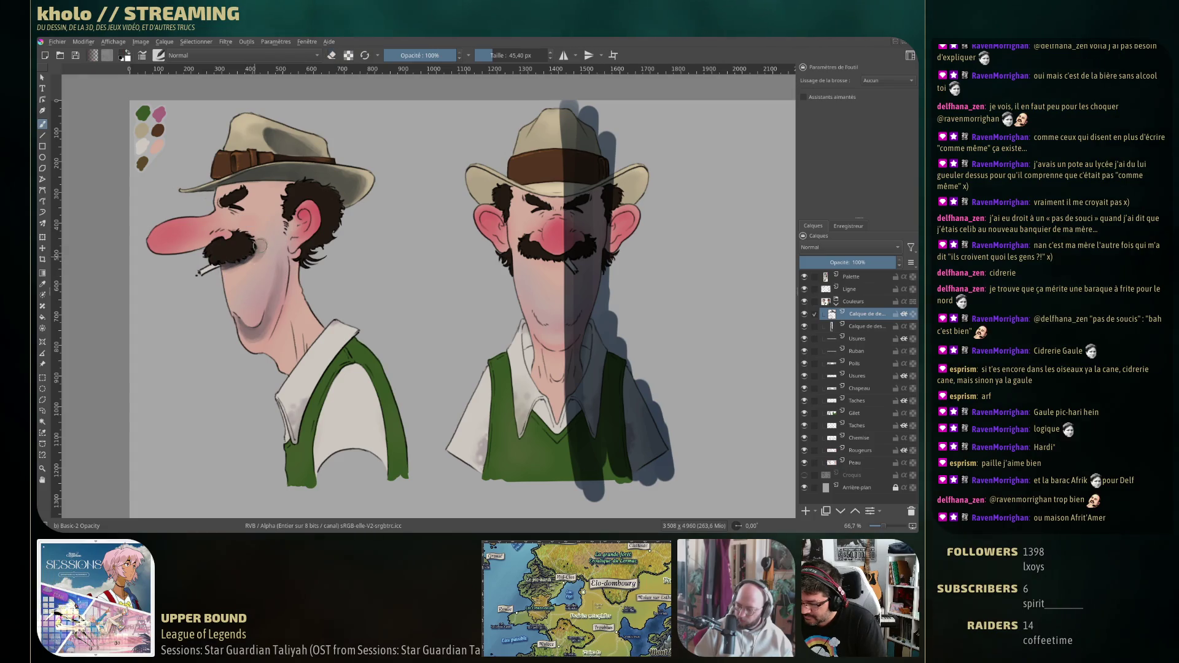
{"action": "key", "text": "e"}
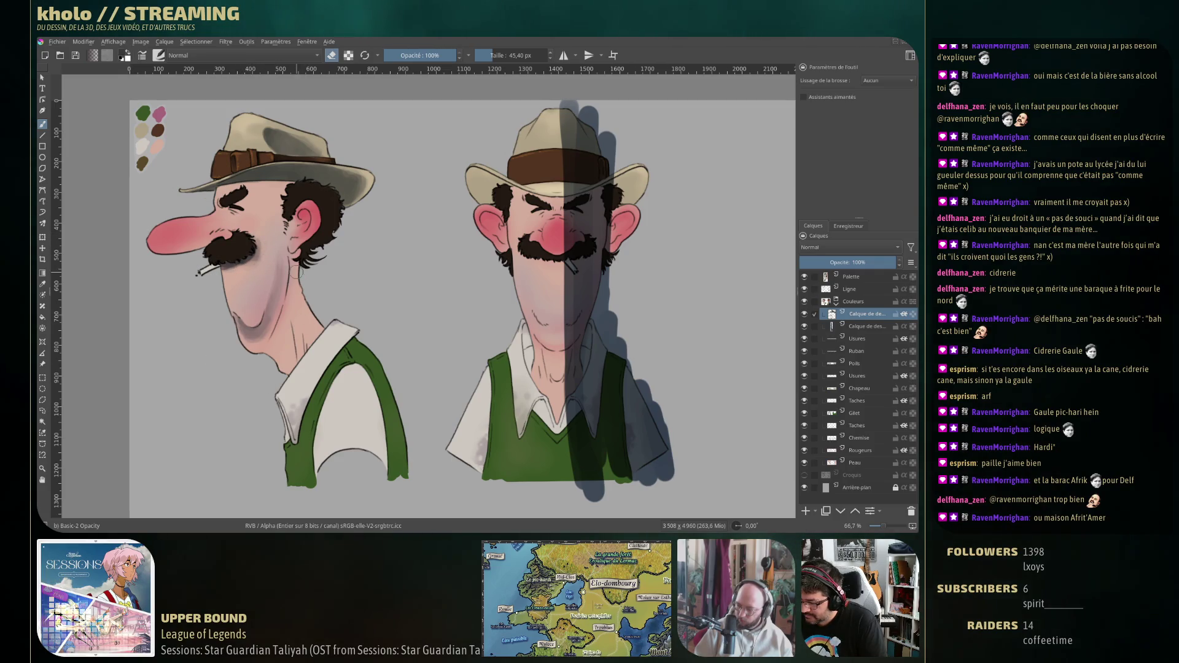
{"action": "key", "text": "e"}
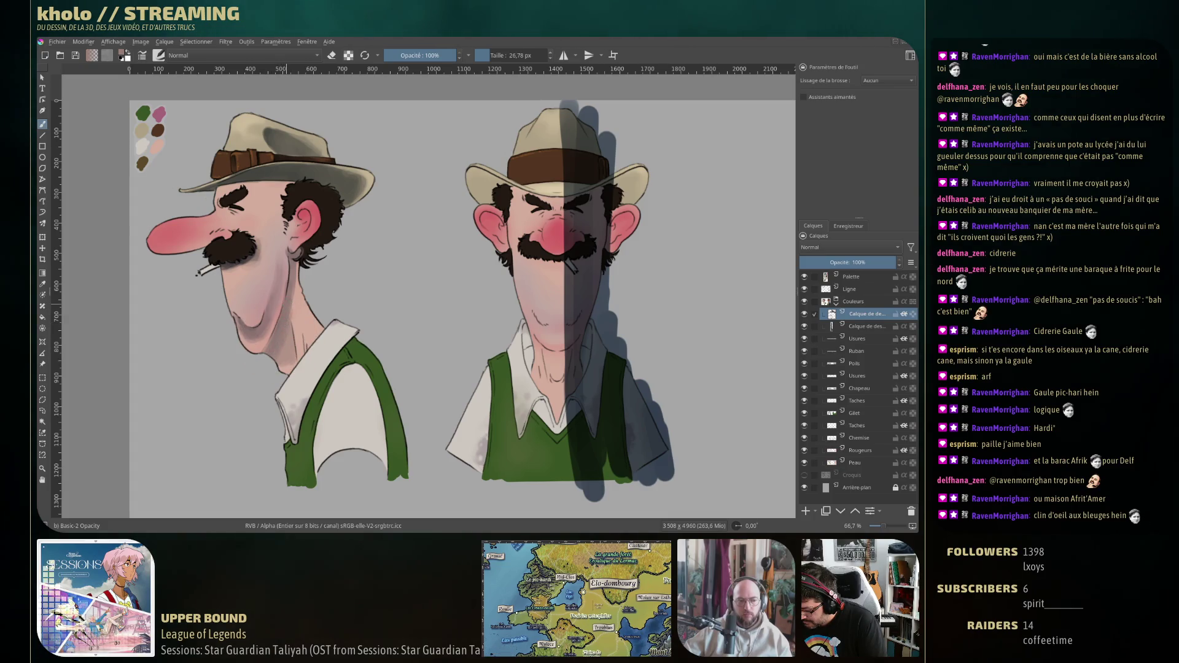
{"action": "key", "text": "e"}
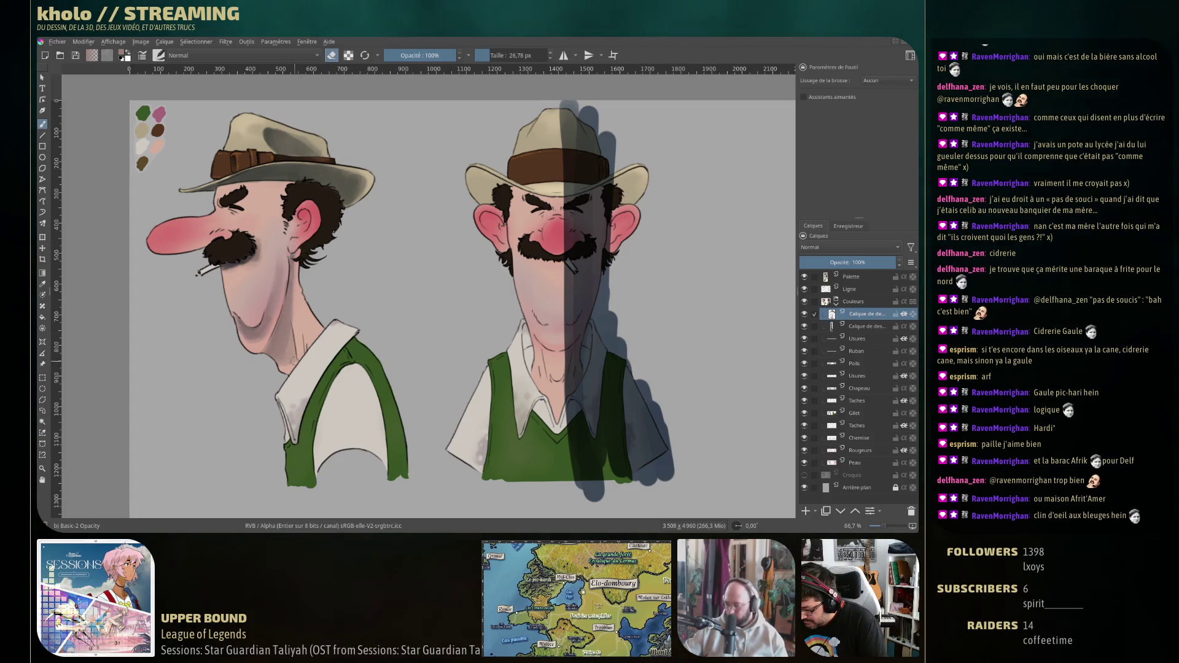
{"action": "key", "text": "e"}
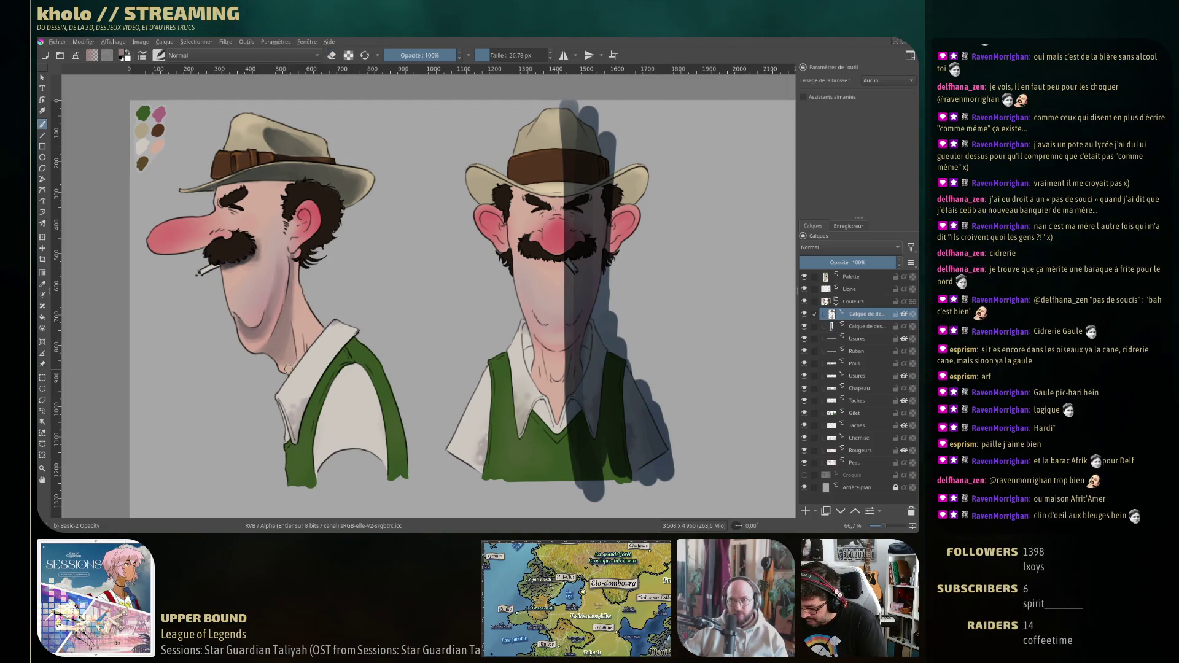
{"action": "key", "text": "e"}
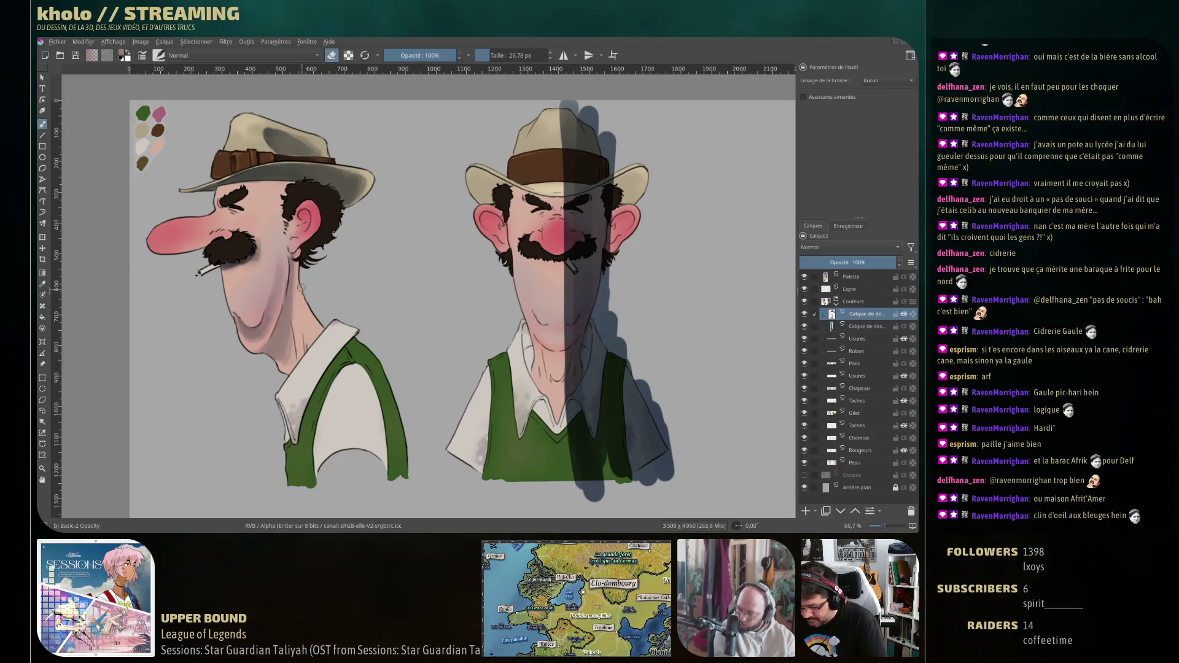
{"action": "key", "text": "e"}
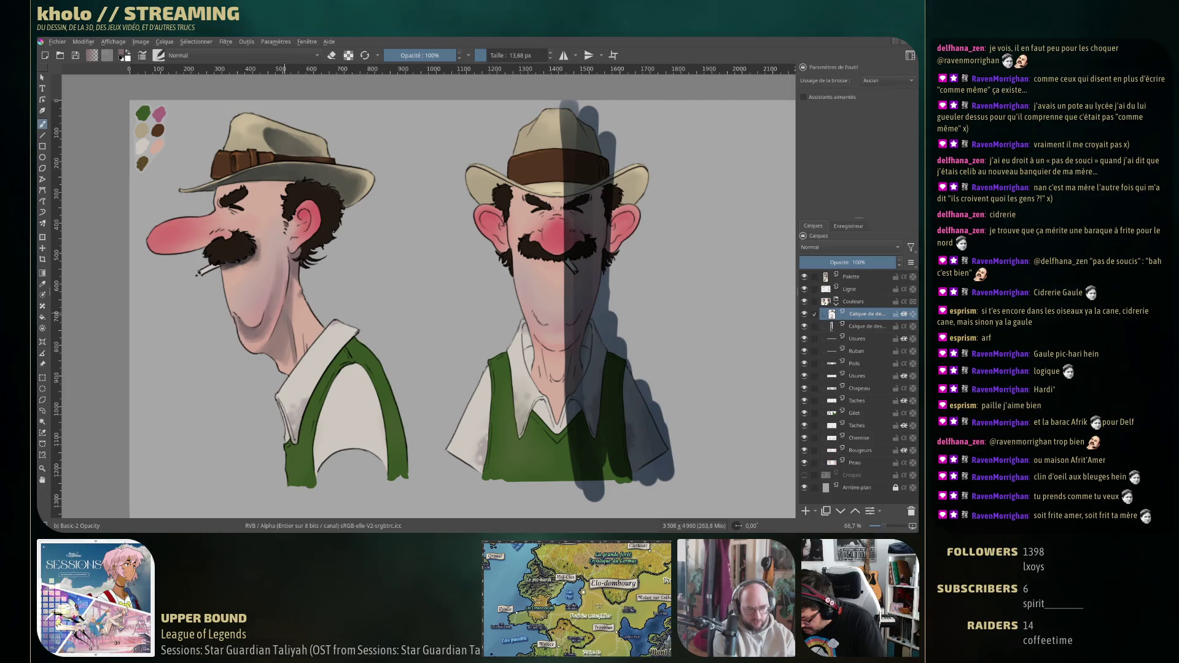
Enlarge the brush to about 70 px for the neck shading.
{"action": "key", "text": "bracketright"}
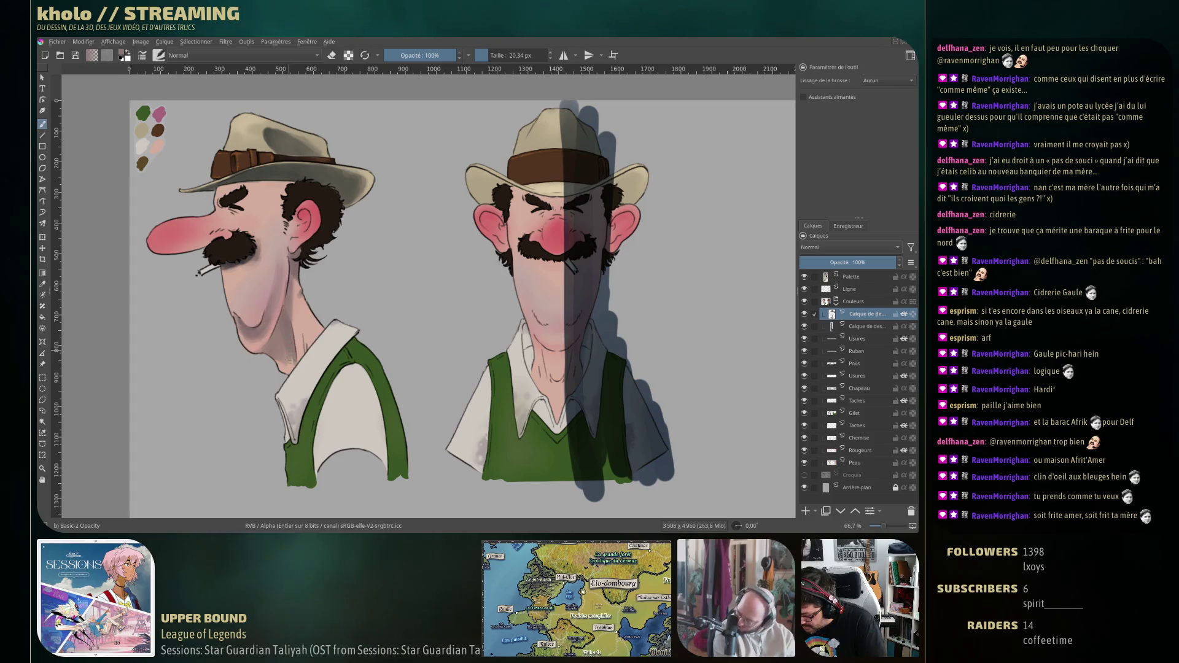
{"action": "left_click_drag", "start_coordinate": [289, 355], "coordinate": [288, 361]}
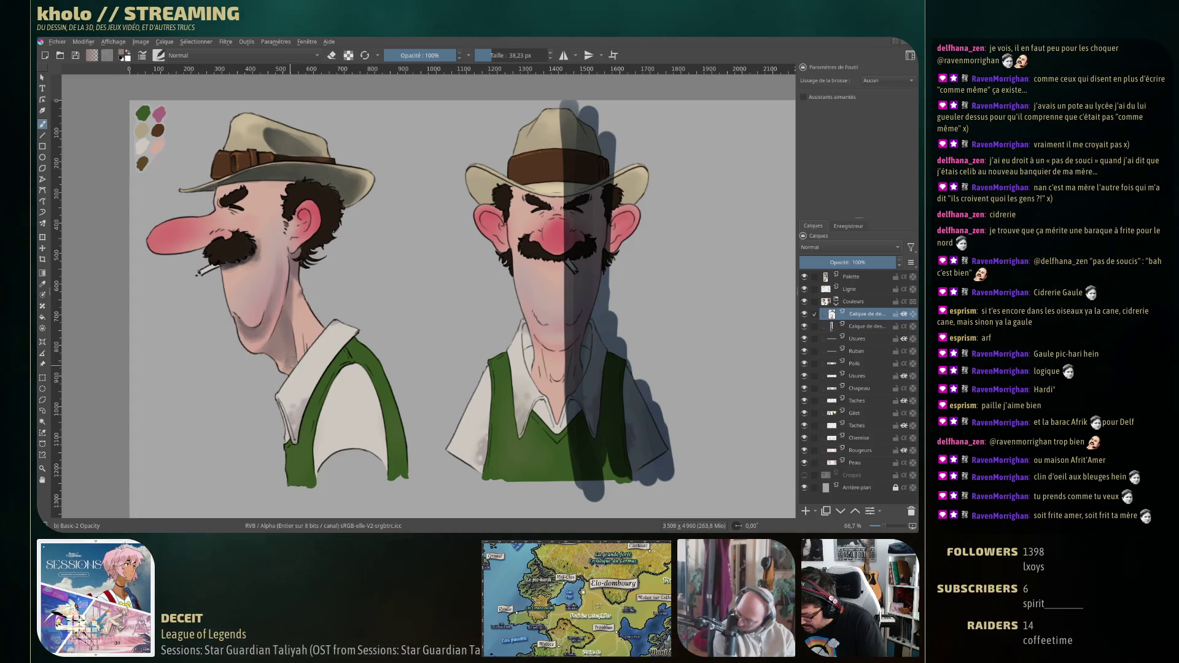
{"action": "left_click_drag", "start_coordinate": [287, 373], "coordinate": [286, 372]}
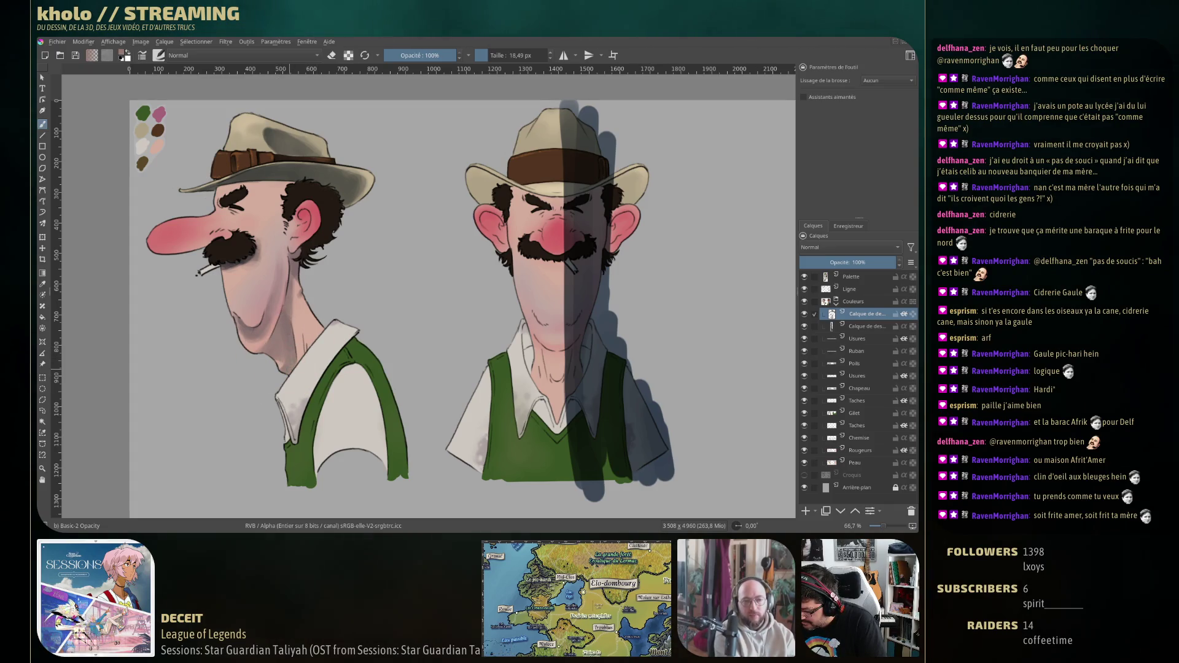
{"action": "left_click_drag", "start_coordinate": [295, 314], "coordinate": [321, 319]}
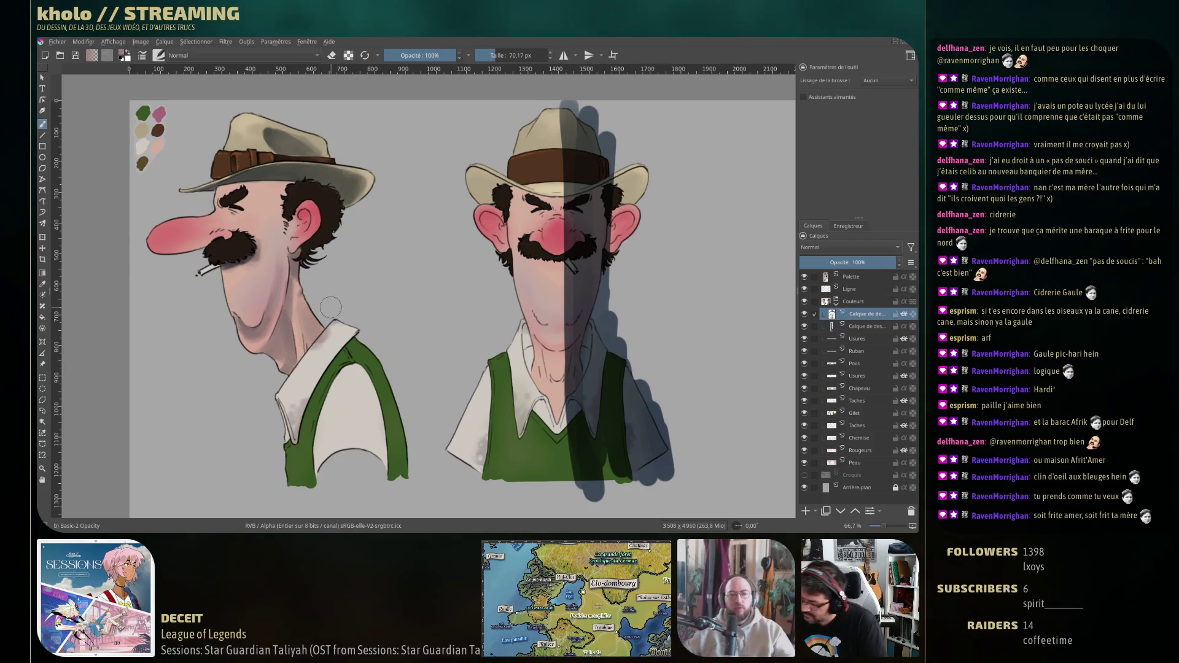
Shrink the brush and sample the pink neck and chin skin tones to paint shading.
{"action": "key", "text": "e"}
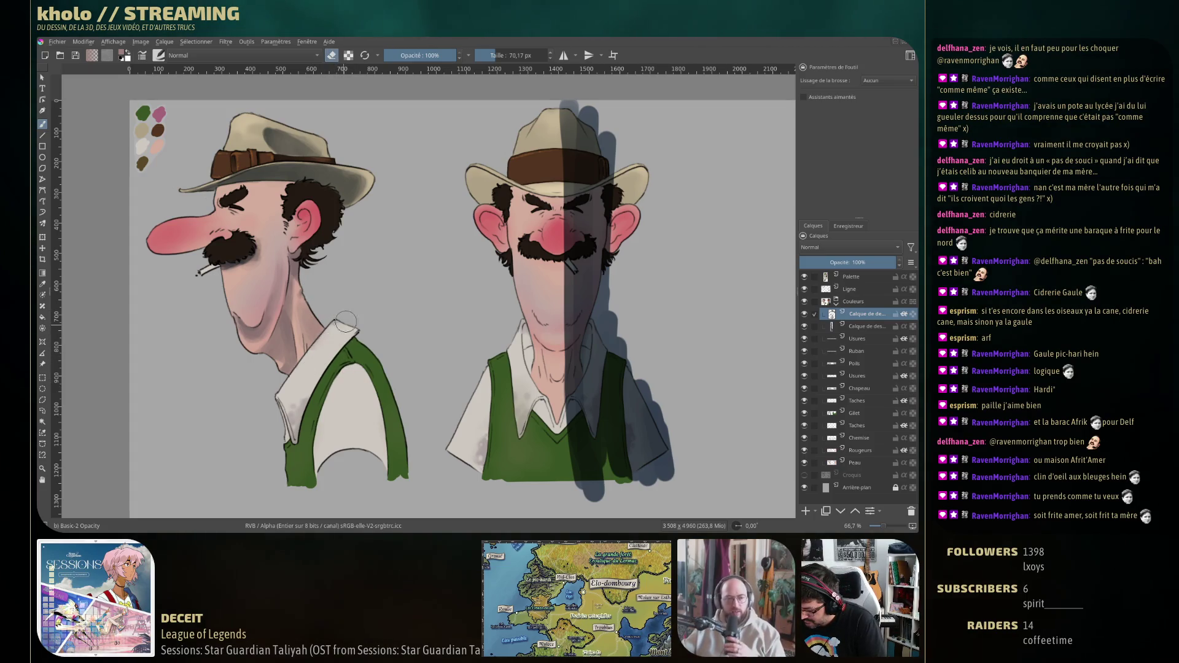
{"action": "key", "text": "bracketleft"}
{"action": "key", "text": "bracketleft"}
{"action": "key", "text": "bracketleft"}
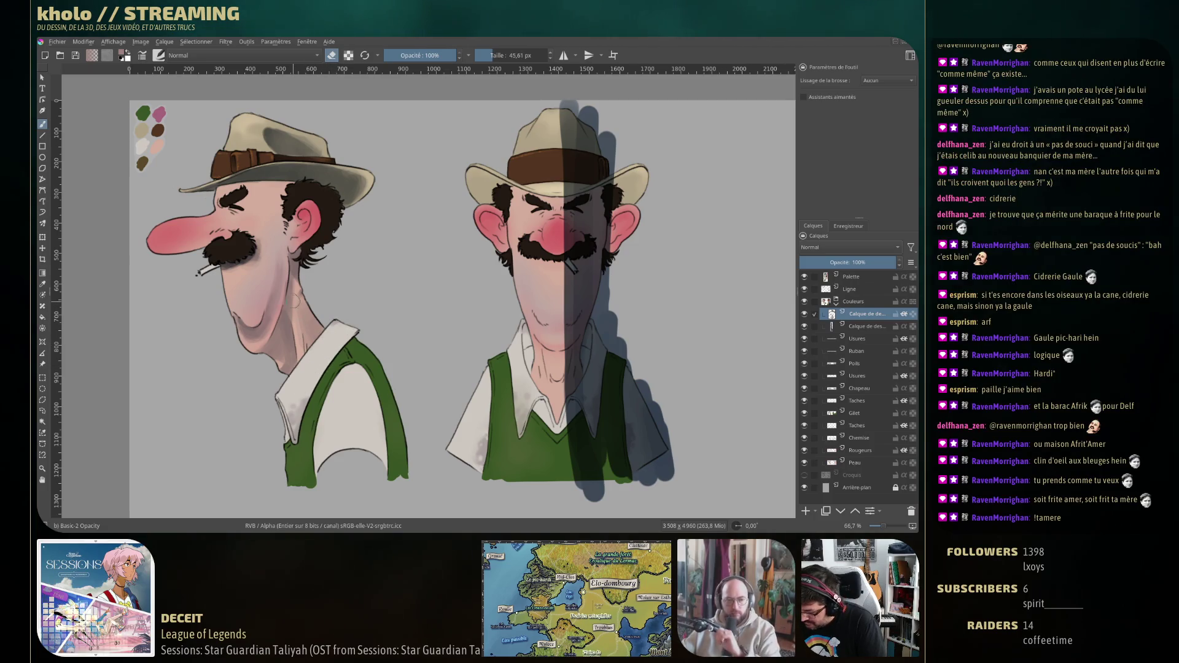
{"action": "left_click", "coordinate": [313, 303], "text": "ctrl"}
{"action": "key", "text": "e"}
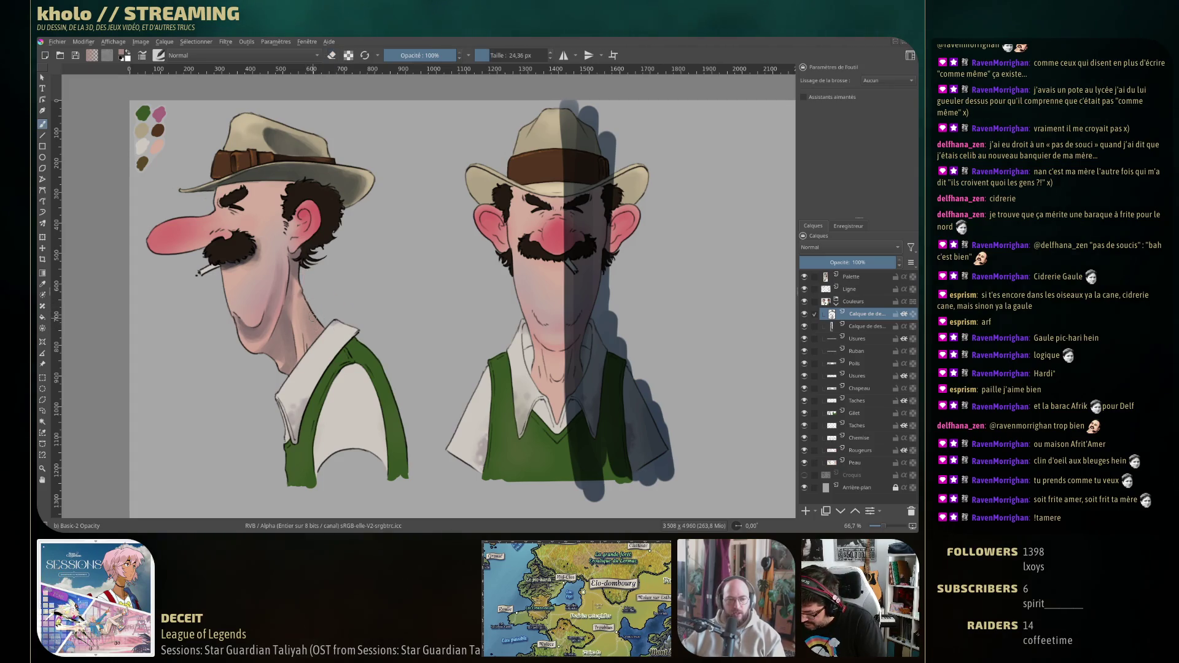
{"action": "left_click_drag", "start_coordinate": [312, 317], "coordinate": [309, 317]}
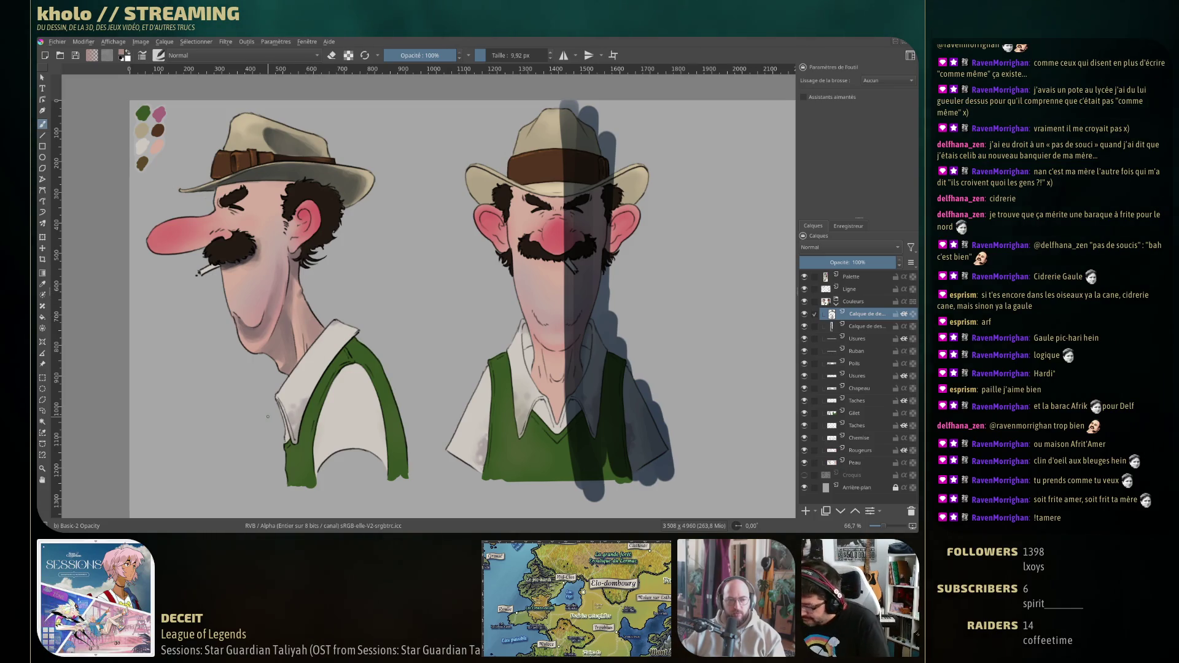
{"action": "left_click", "coordinate": [263, 327], "text": "ctrl"}
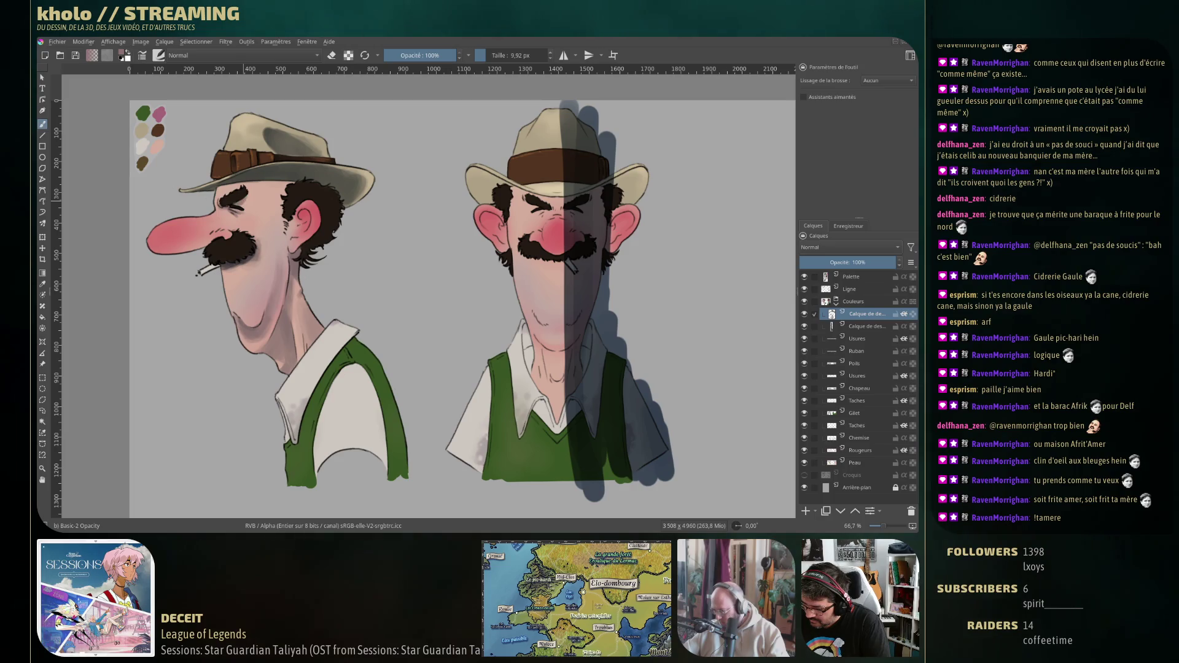
Enlarge the brush to about 38 px and shade around the side-view nose.
{"action": "left_click_drag", "start_coordinate": [244, 205], "coordinate": [258, 205]}
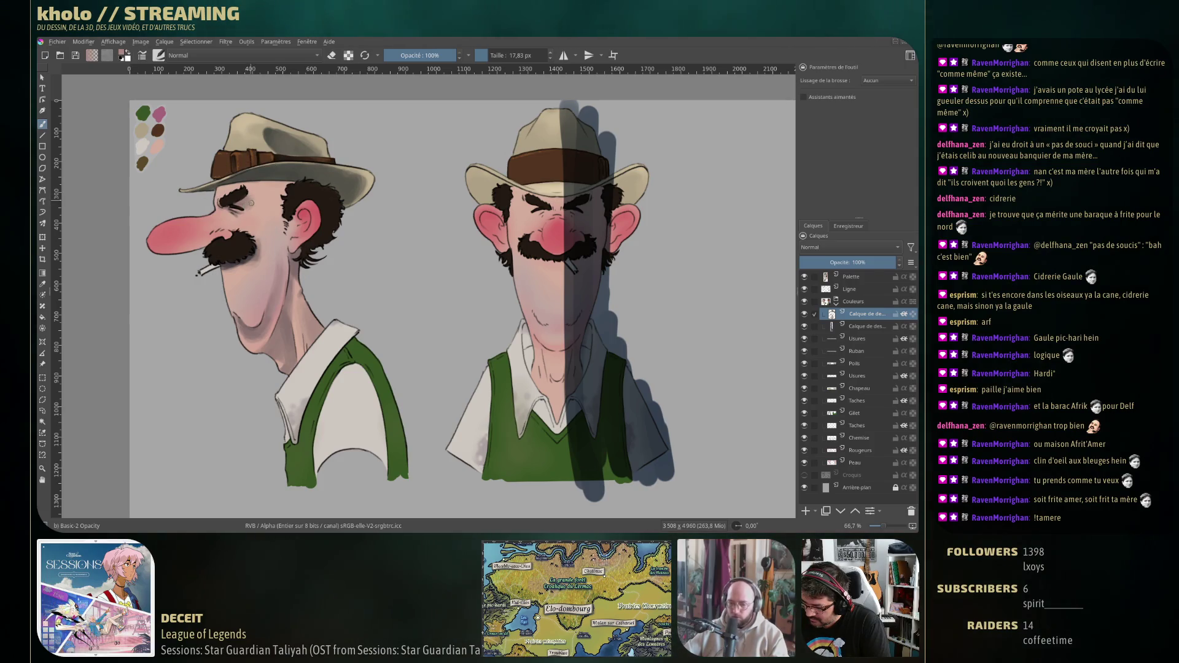
{"action": "left_click_drag", "start_coordinate": [250, 197], "coordinate": [254, 206]}
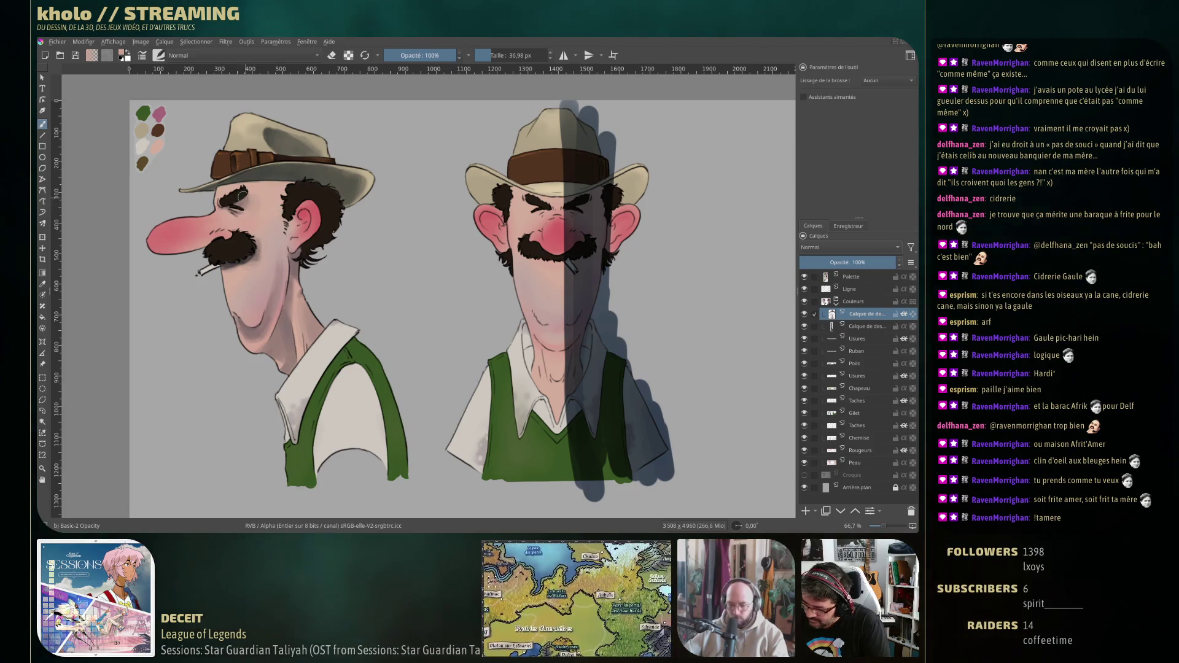
{"action": "key", "text": "e"}
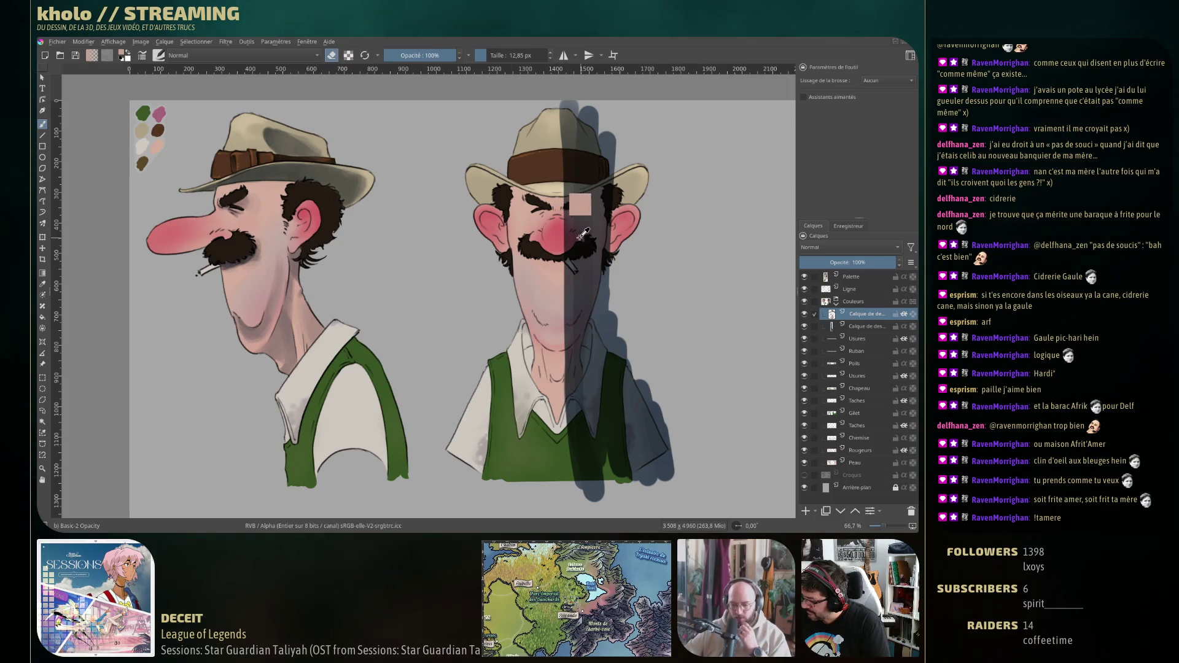
{"action": "key", "text": "e"}
{"action": "left_click_drag", "start_coordinate": [148, 256], "coordinate": [225, 241]}
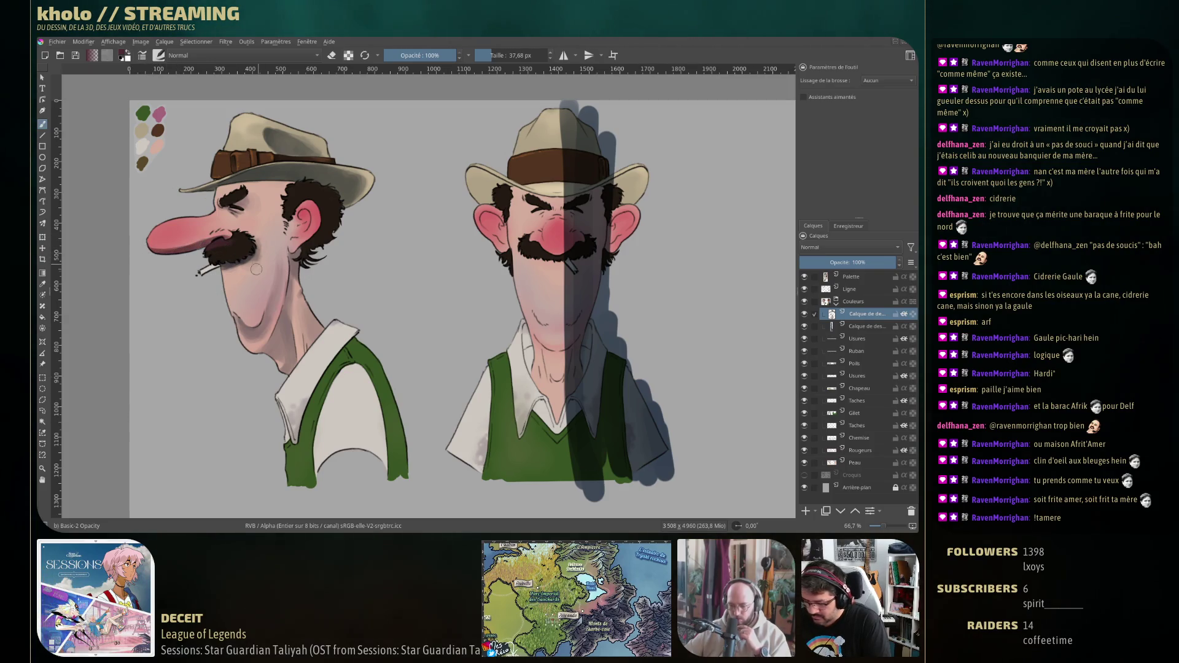
{"action": "key", "text": "e"}
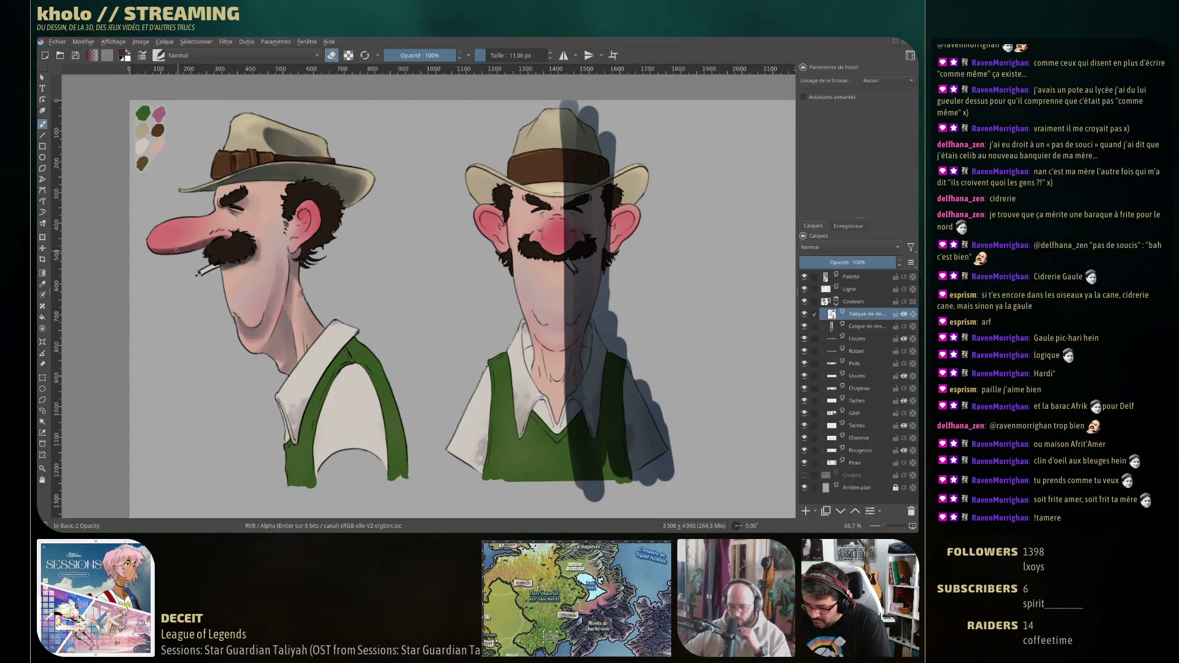
{"action": "key", "text": "e"}
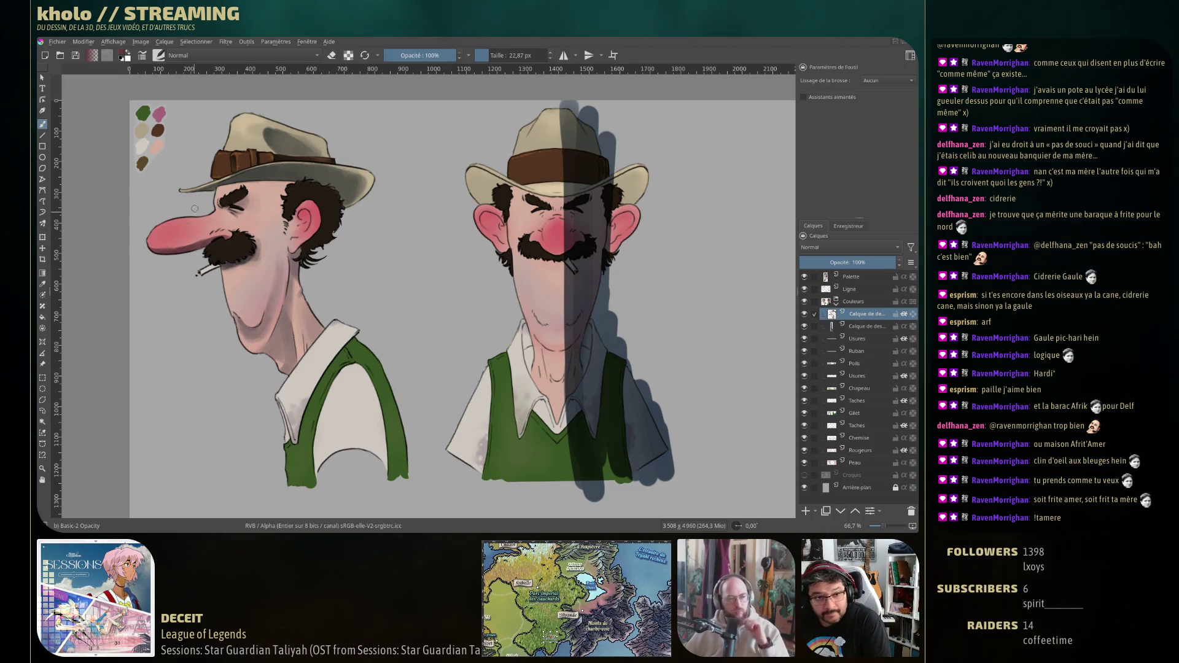
Sample the dark maroon near the nose and shade around the mustache.
{"action": "key", "text": "bracketleft"}
{"action": "left_click", "coordinate": [168, 222], "text": "ctrl"}
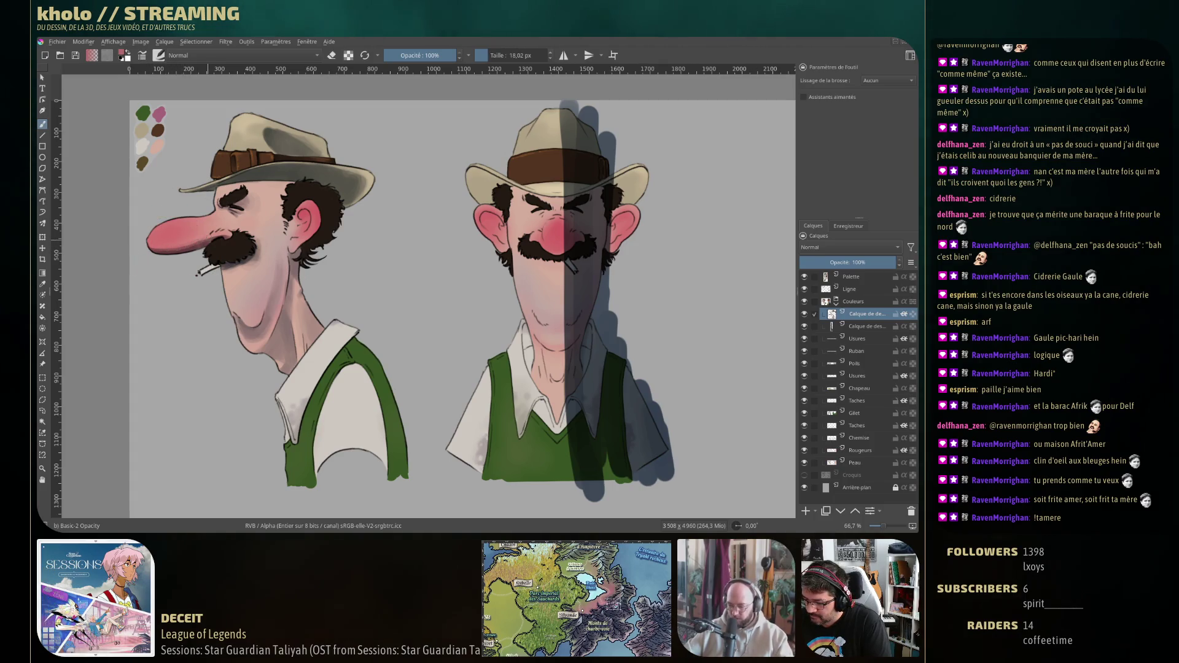
{"action": "key", "text": "e"}
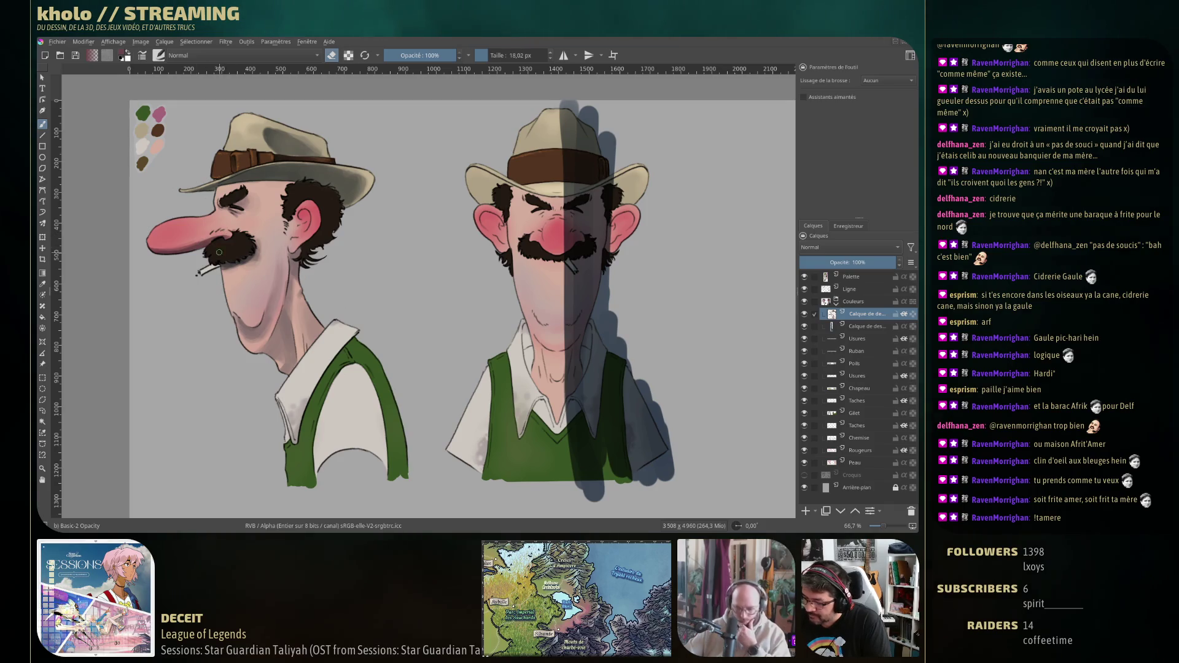
{"action": "key", "text": "e"}
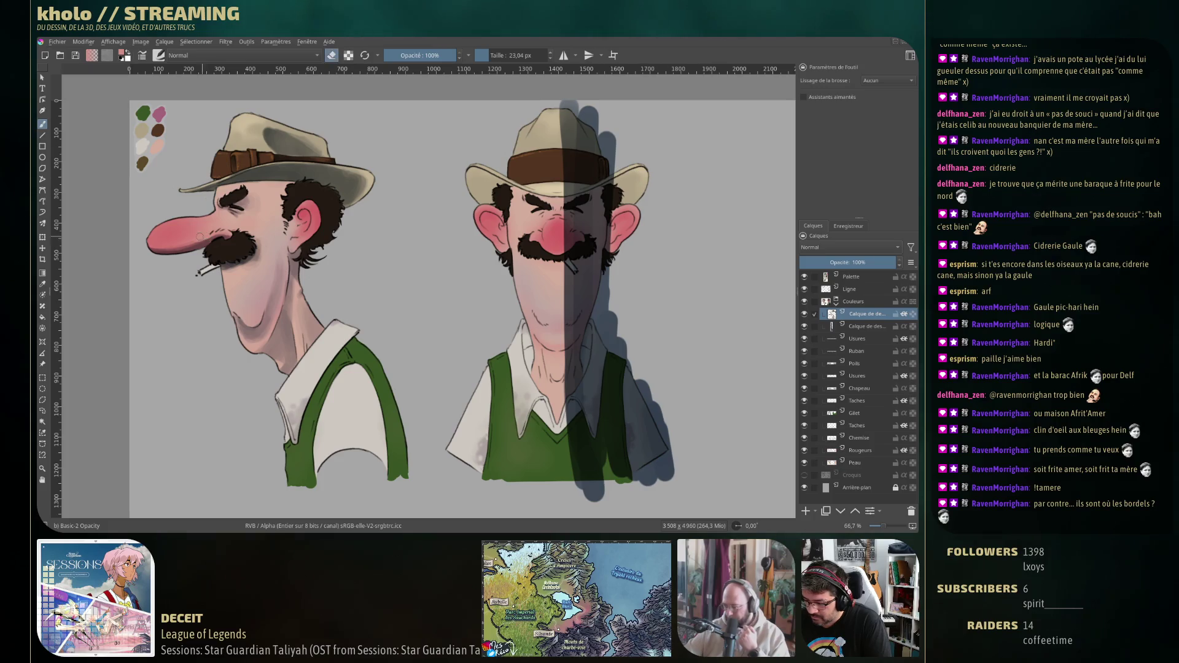
Sample the nose pink and blend it into the surrounding skin, ending with a smaller brush.
{"action": "left_click", "coordinate": [203, 241], "text": "ctrl"}
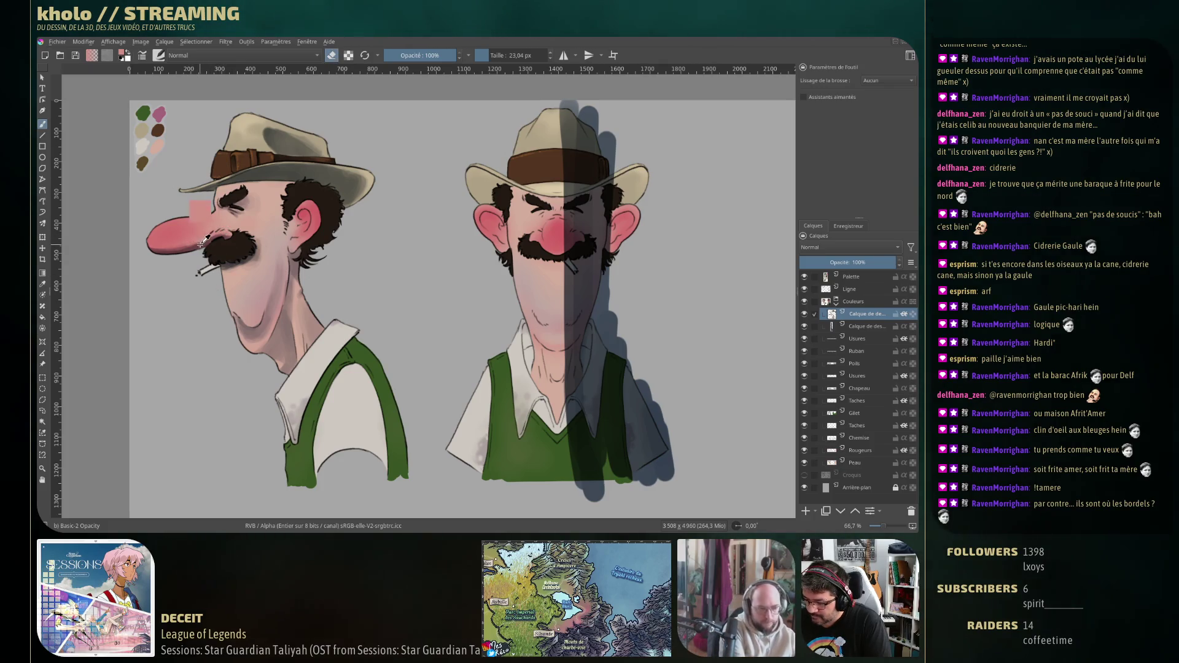
{"action": "key", "text": "e"}
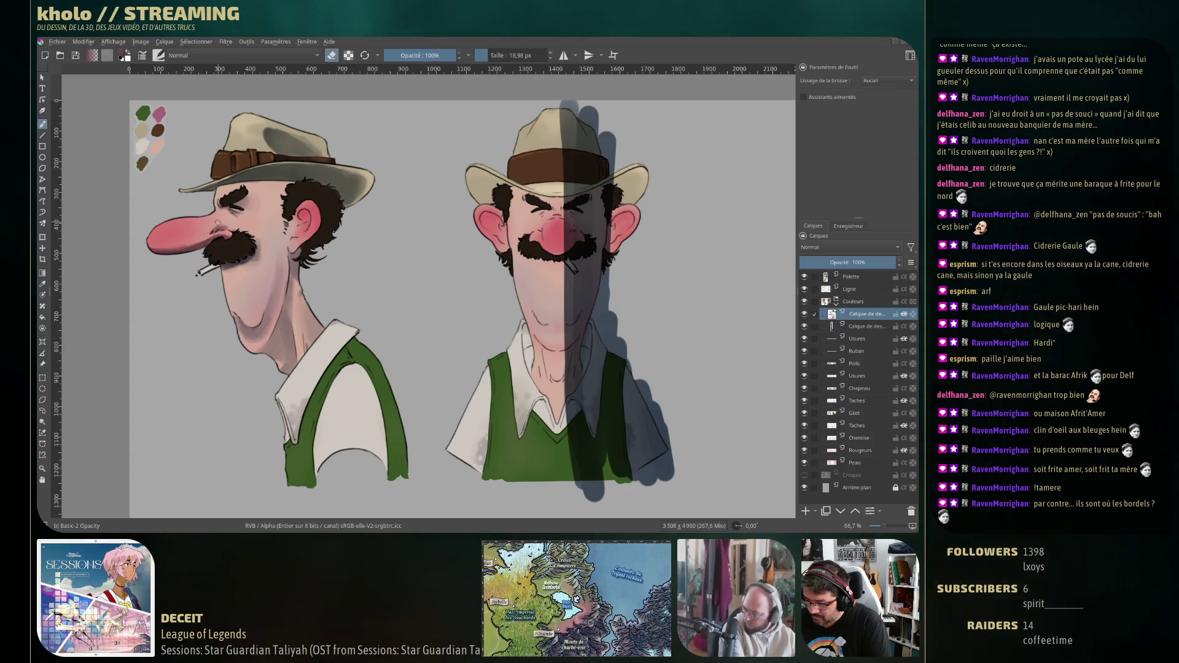
{"action": "key", "text": "e"}
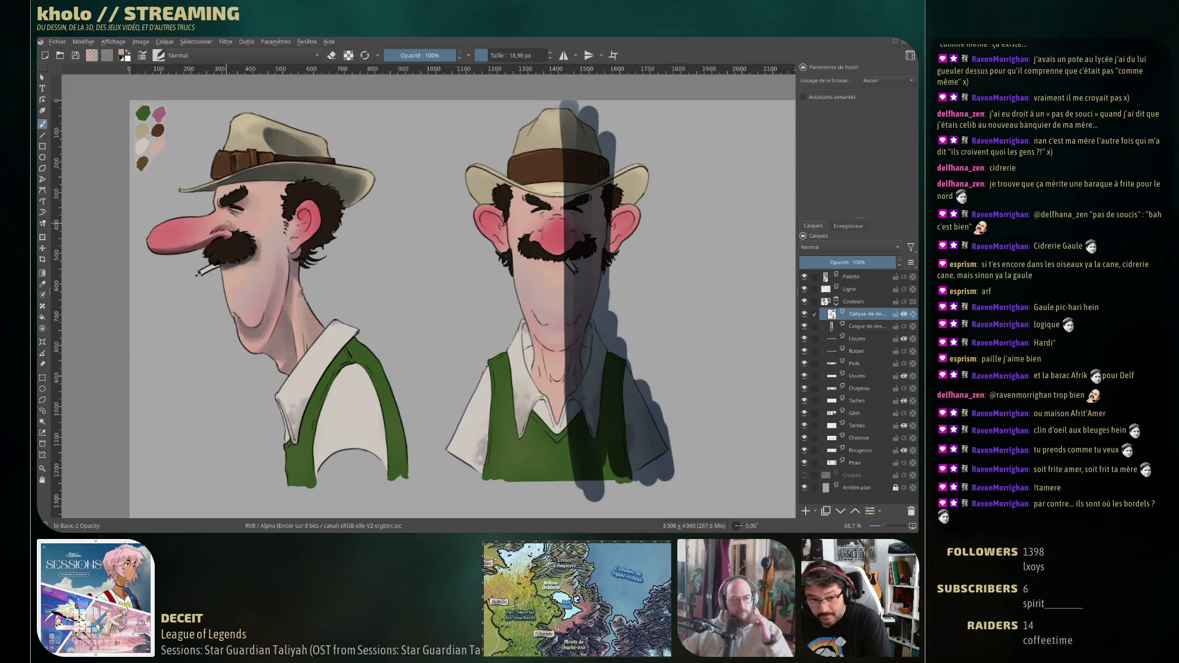
{"action": "key", "text": "e"}
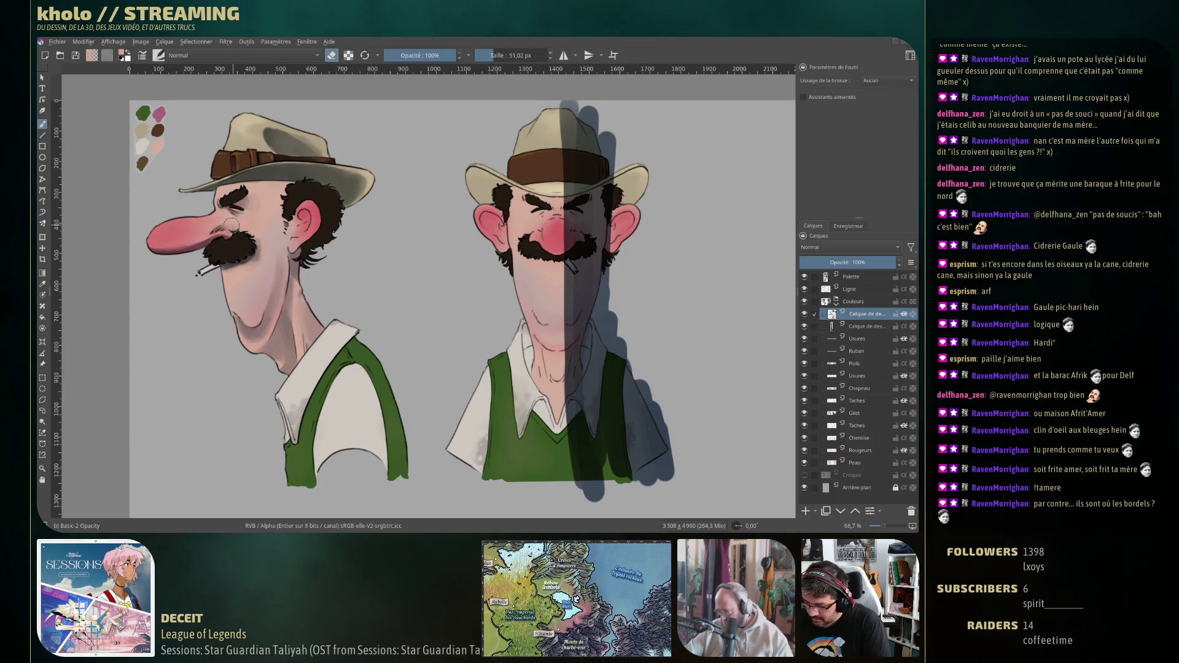
{"action": "key", "text": "e"}
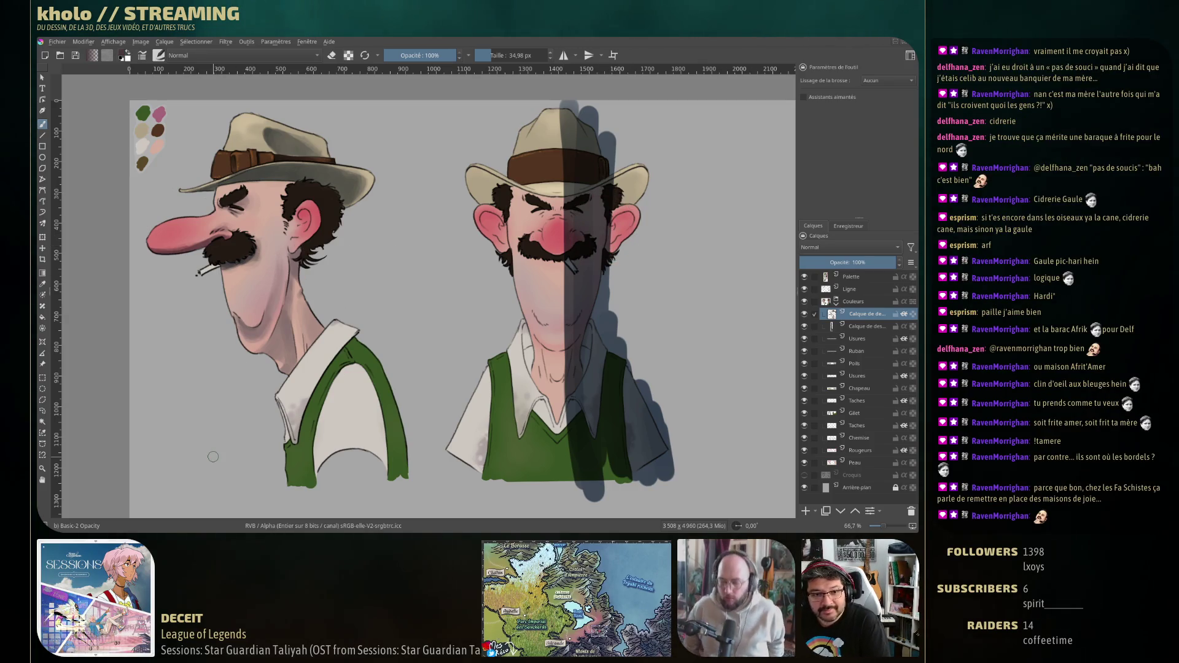
{"action": "key", "text": "bracketleft"}
{"action": "key", "text": "bracketleft"}
{"action": "key", "text": "bracketleft"}
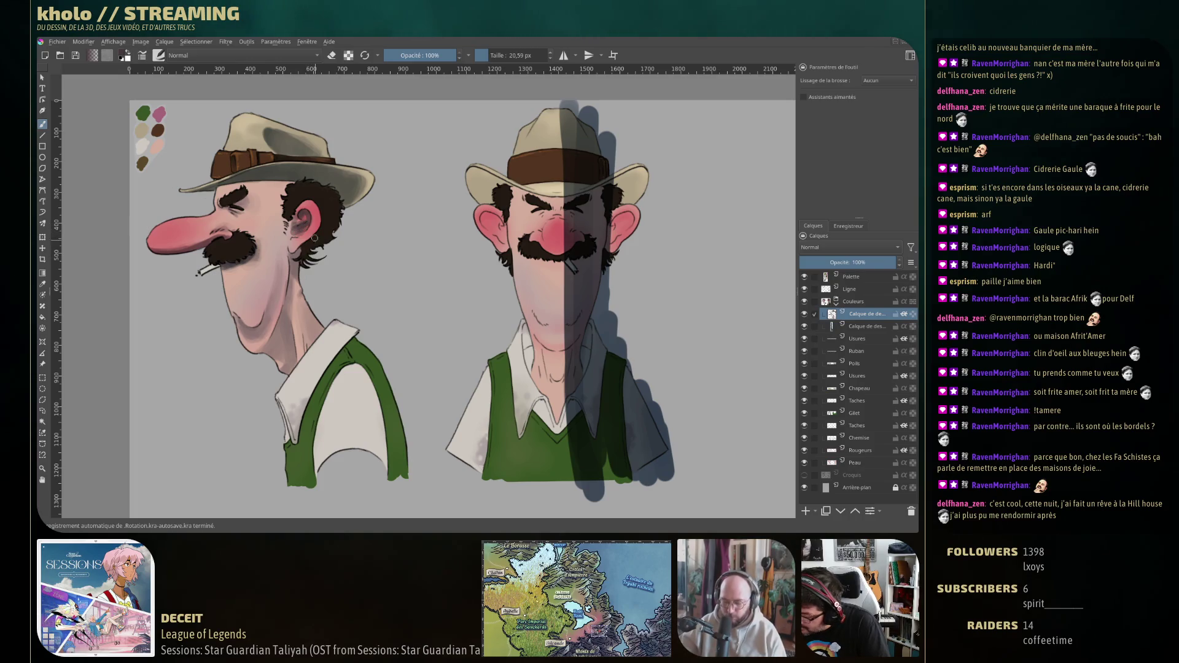
Sample the ear's pink and brush shading into the side-view ear, erasing where needed.
{"action": "key", "text": "e"}
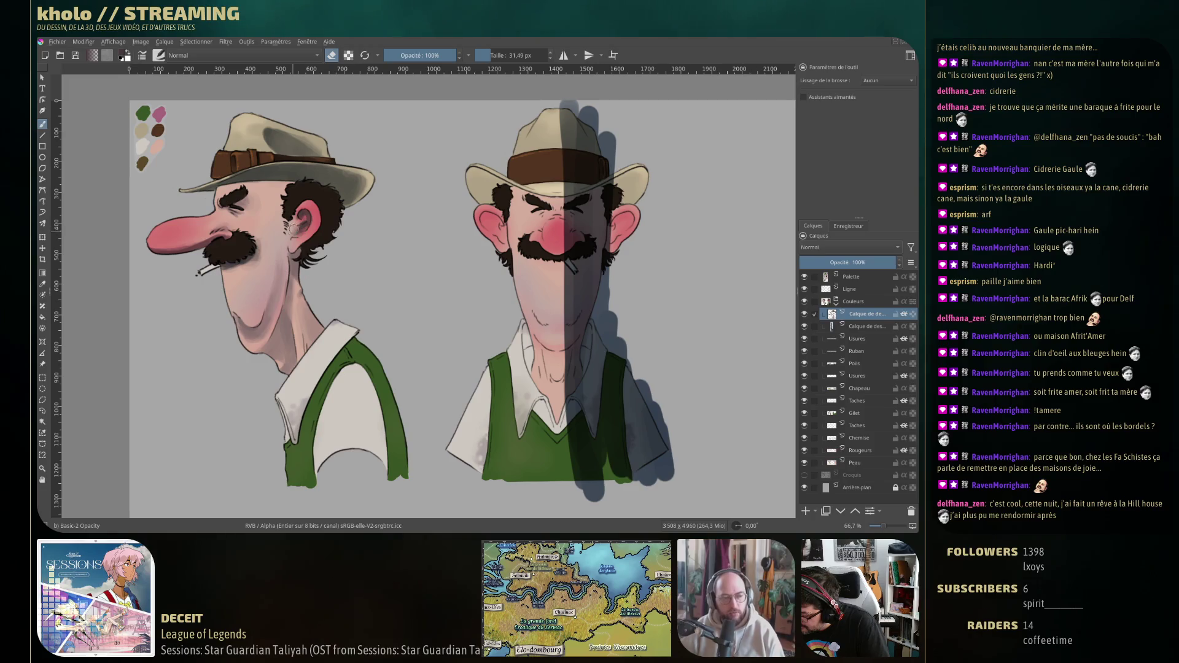
{"action": "key", "text": "e"}
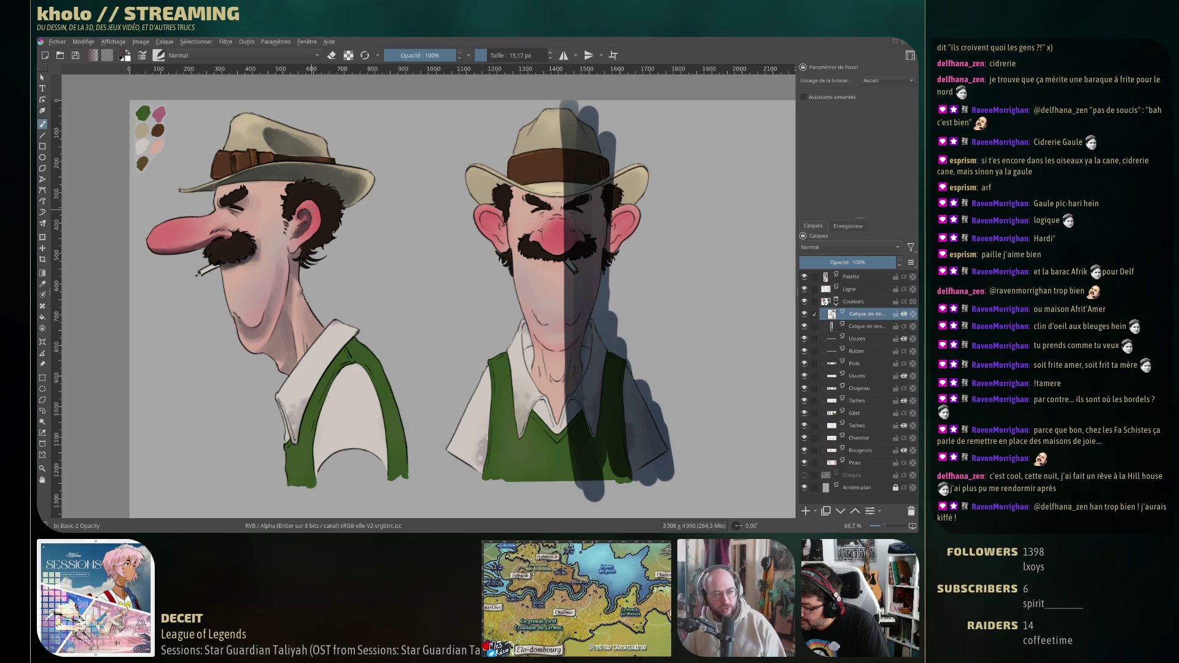
{"action": "left_click", "coordinate": [304, 219], "text": "ctrl"}
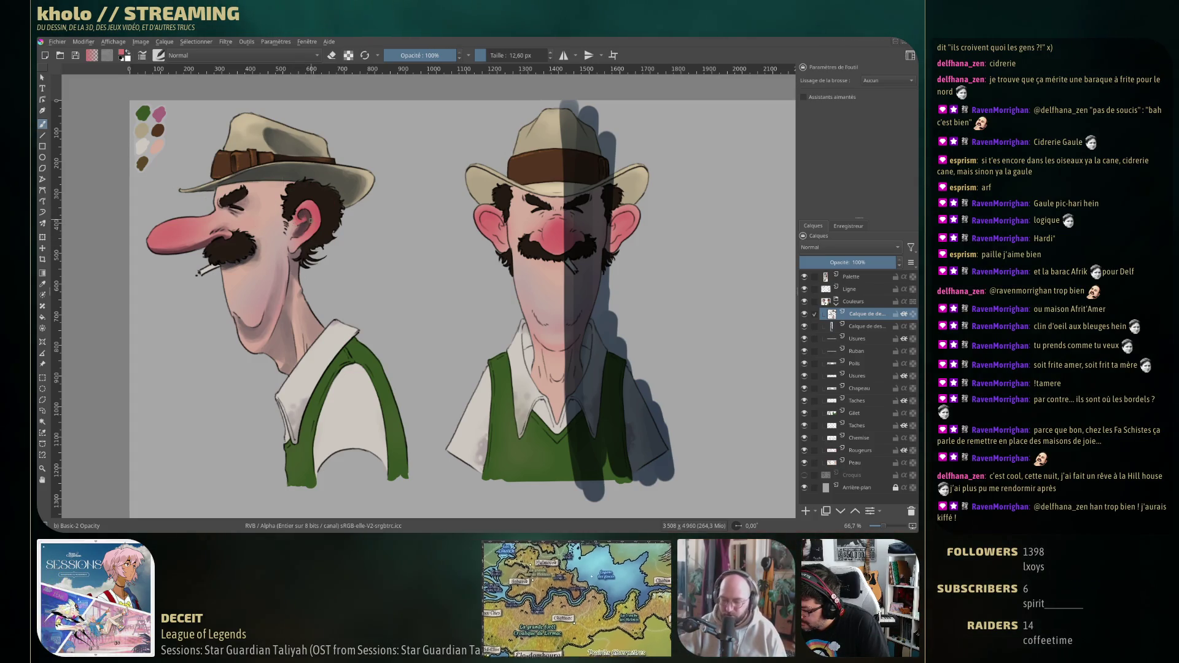
{"action": "left_click", "coordinate": [304, 214], "text": "ctrl"}
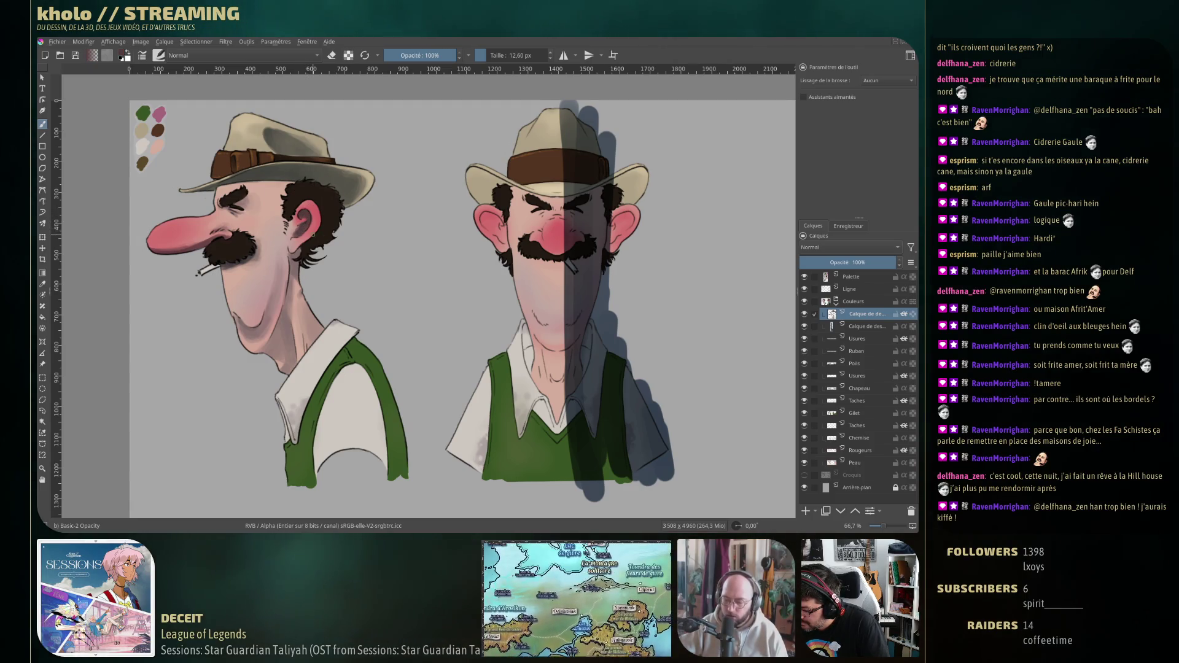
{"action": "key", "text": "e"}
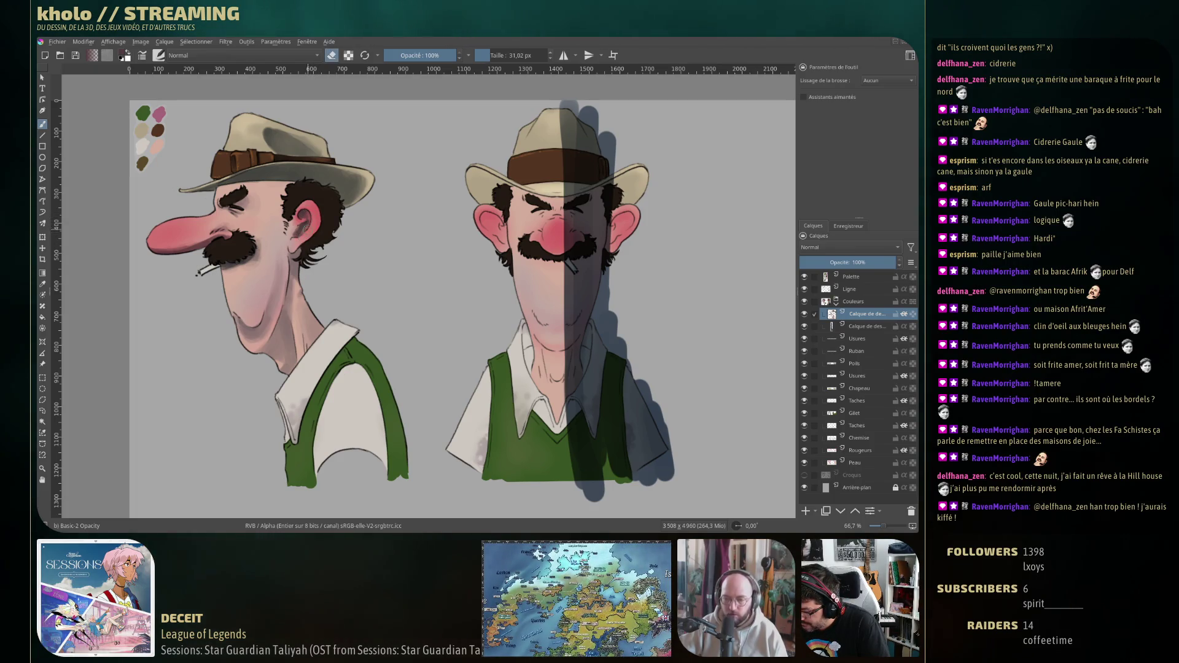
{"action": "key", "text": "e"}
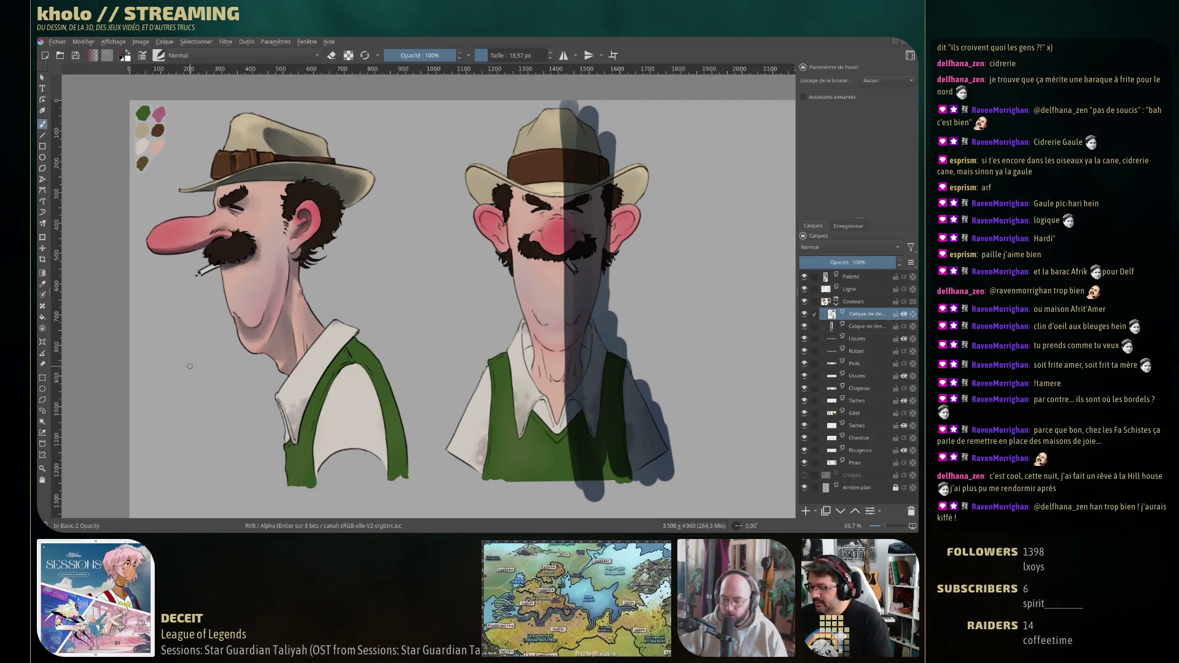
Paint small grey earring marks on the side-view ear, then sample the front hat brim with a smaller brush.
{"action": "left_click", "coordinate": [303, 214], "text": "ctrl"}
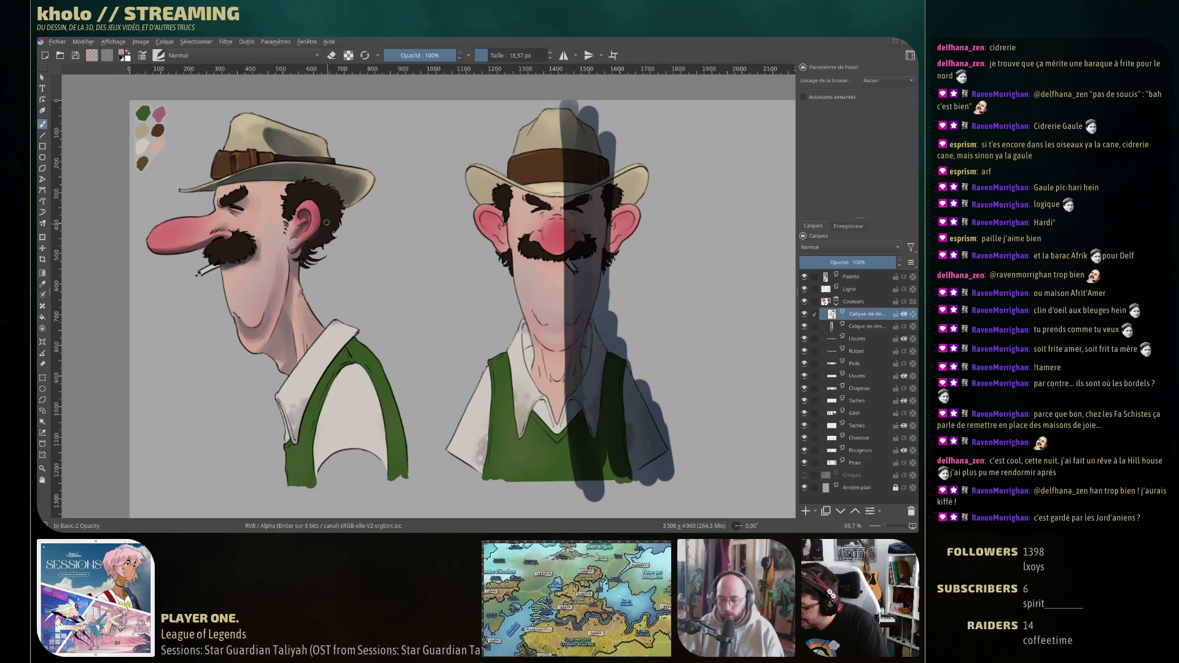
{"action": "key", "text": "e"}
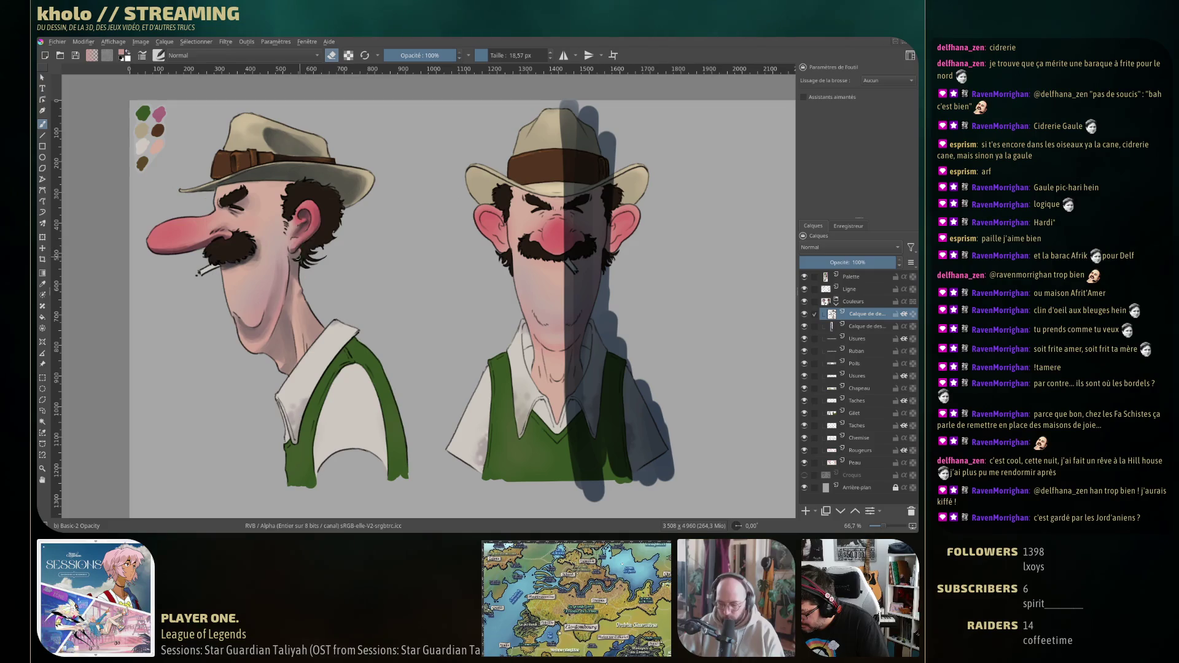
{"action": "key", "text": "e"}
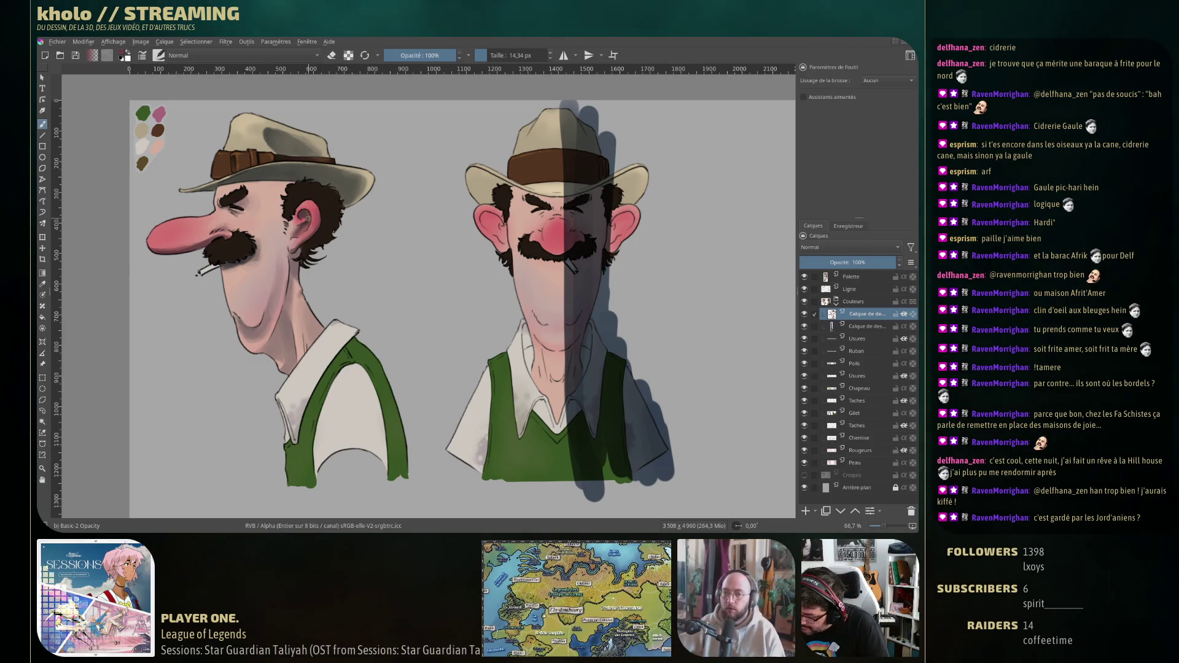
{"action": "left_click_drag", "start_coordinate": [298, 224], "coordinate": [300, 228]}
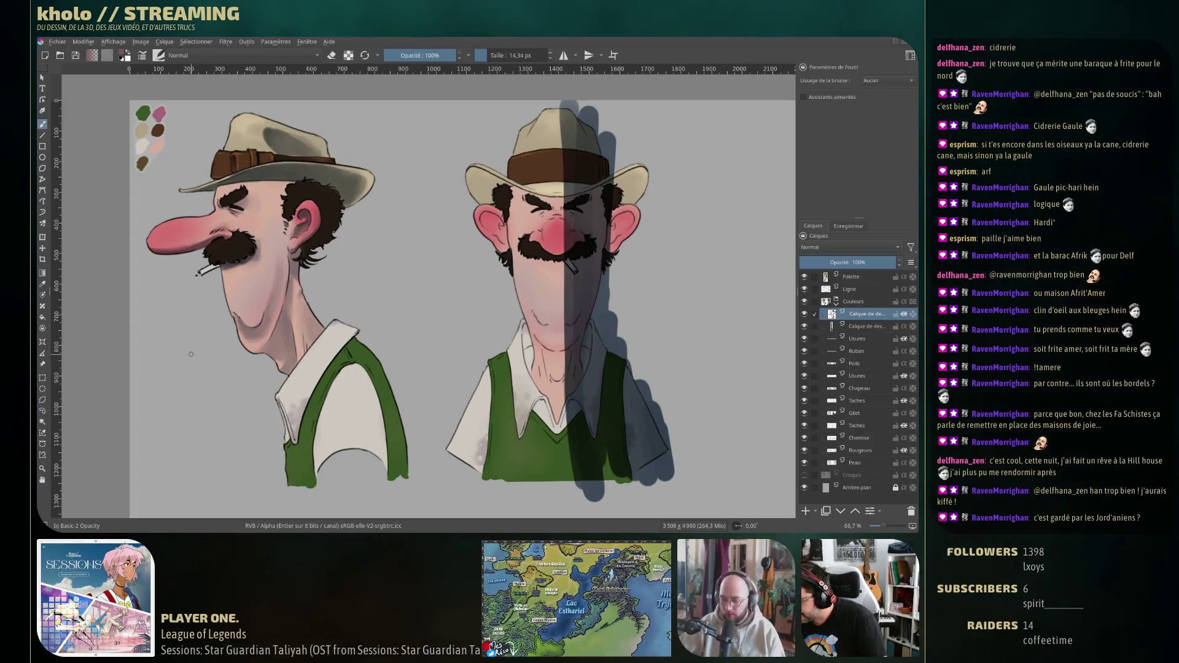
{"action": "left_click", "coordinate": [613, 194], "text": "ctrl"}
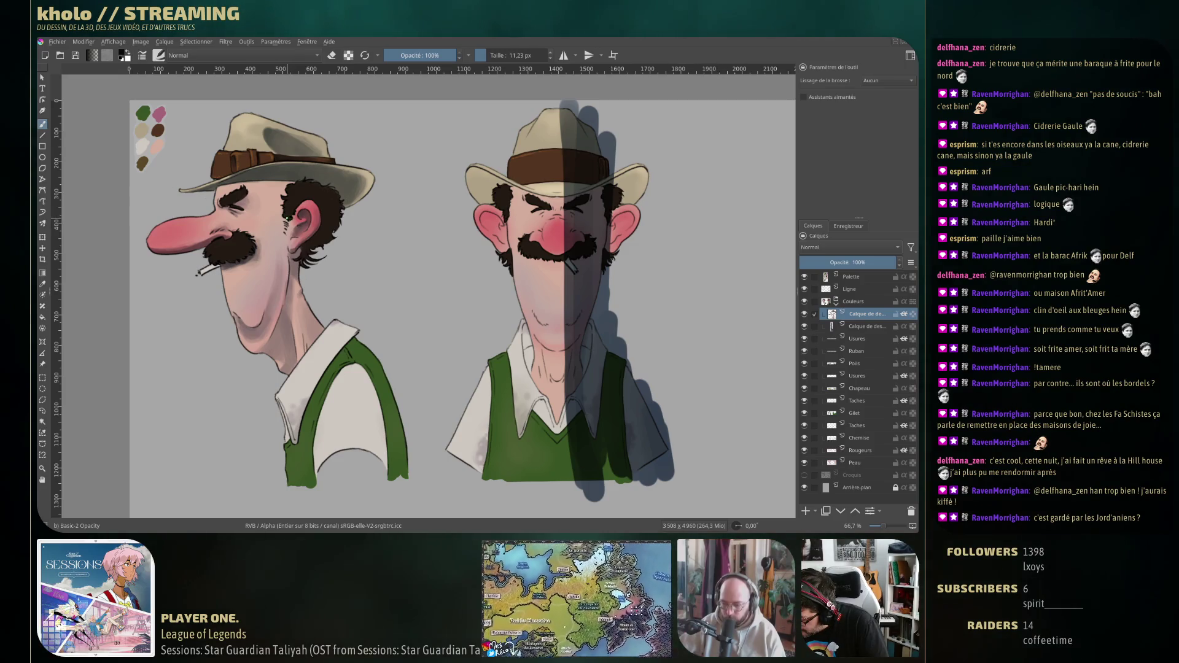
{"action": "key", "text": "bracketleft"}
{"action": "key", "text": "bracketleft"}
{"action": "key", "text": "bracketleft"}
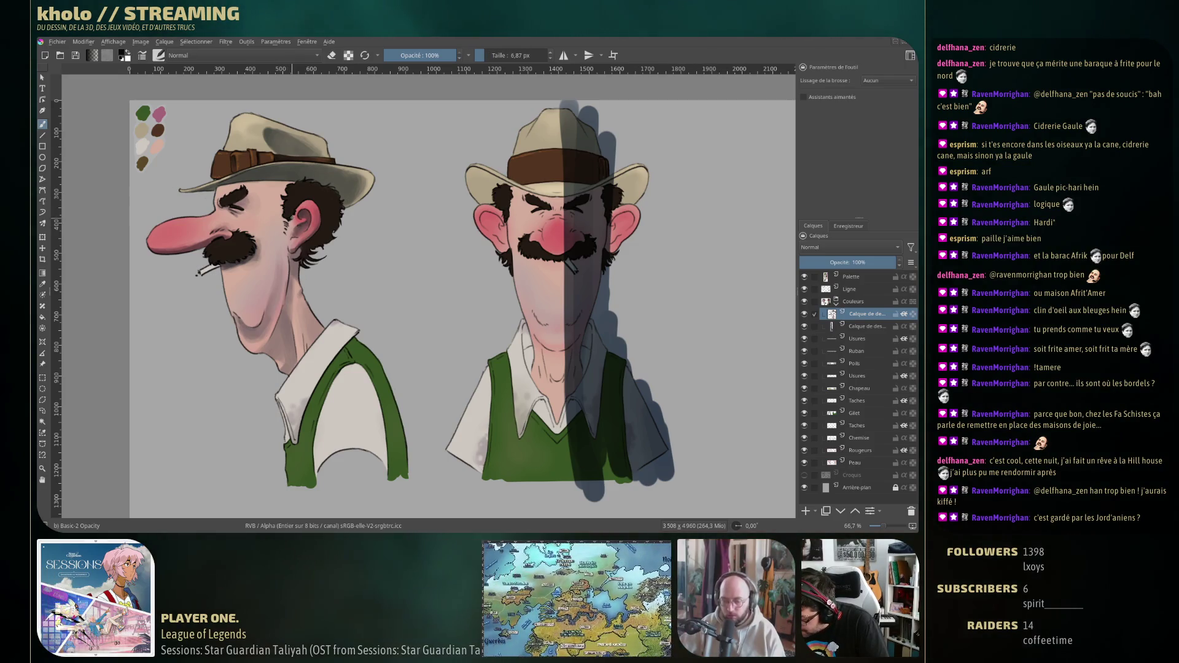
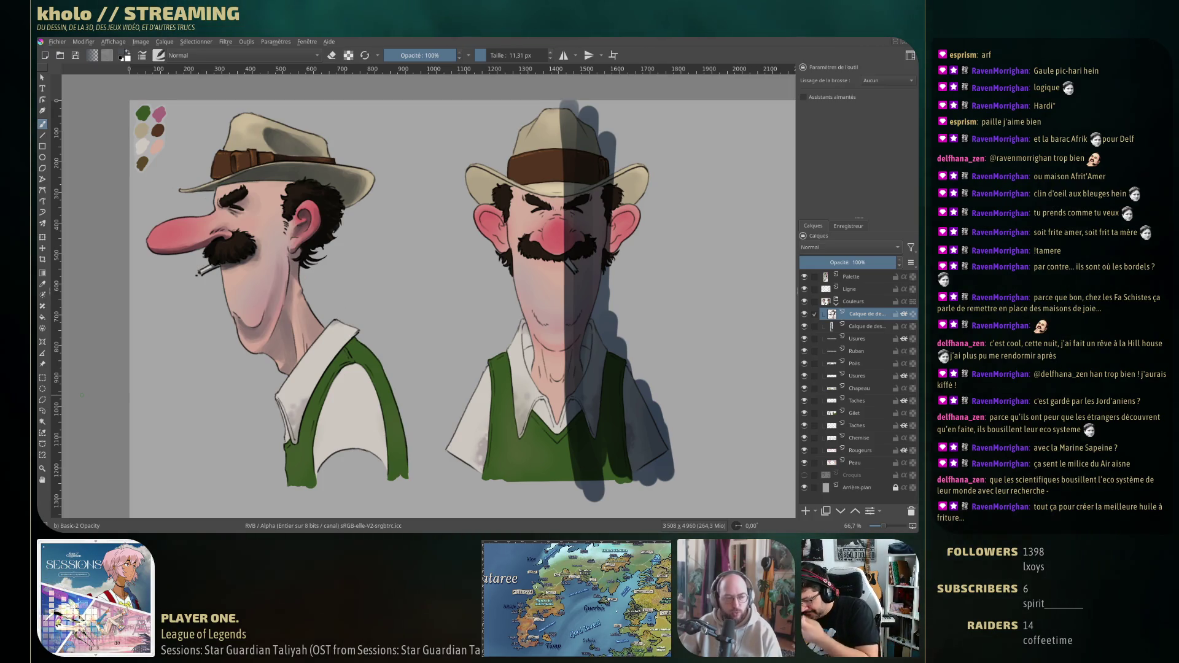
Shade the right side of the side-view shirt grey with an enlarged brush.
{"action": "left_click_drag", "start_coordinate": [301, 478], "coordinate": [276, 428]}
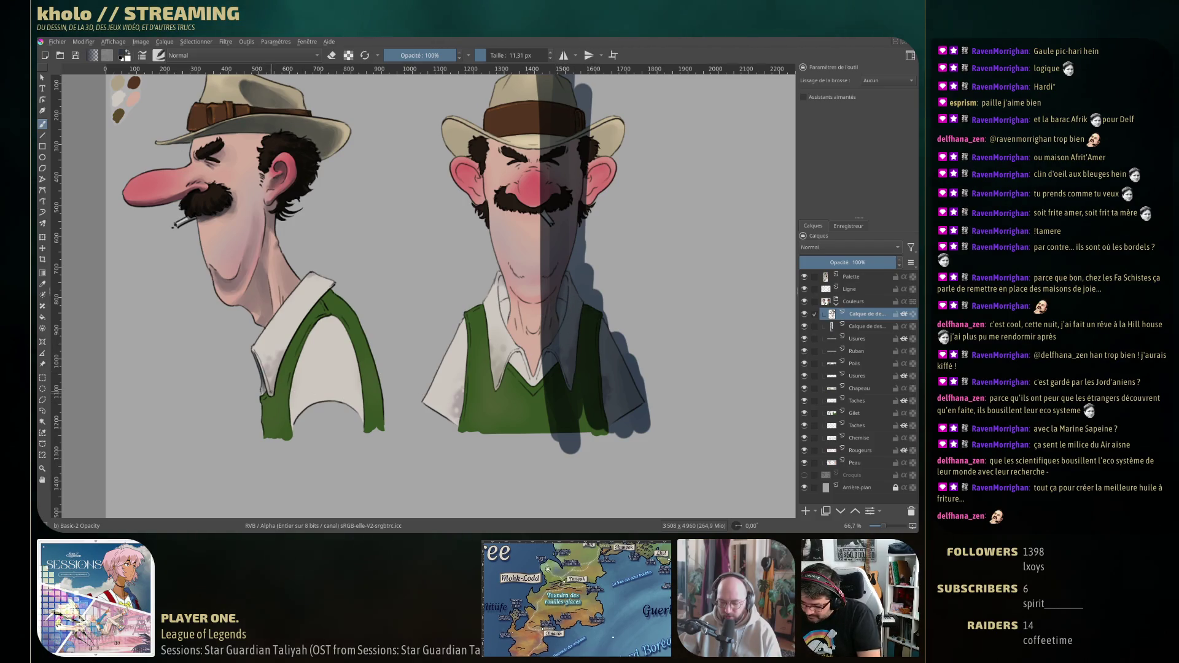
{"action": "key", "text": "bracketright"}
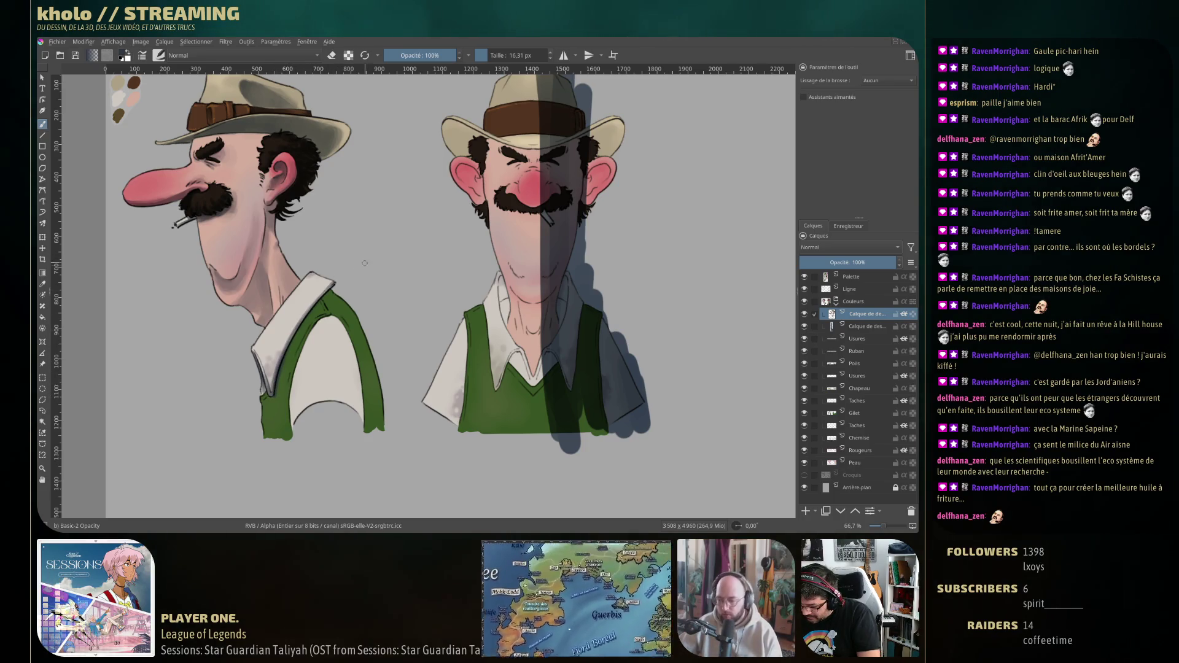
{"action": "key", "text": "e"}
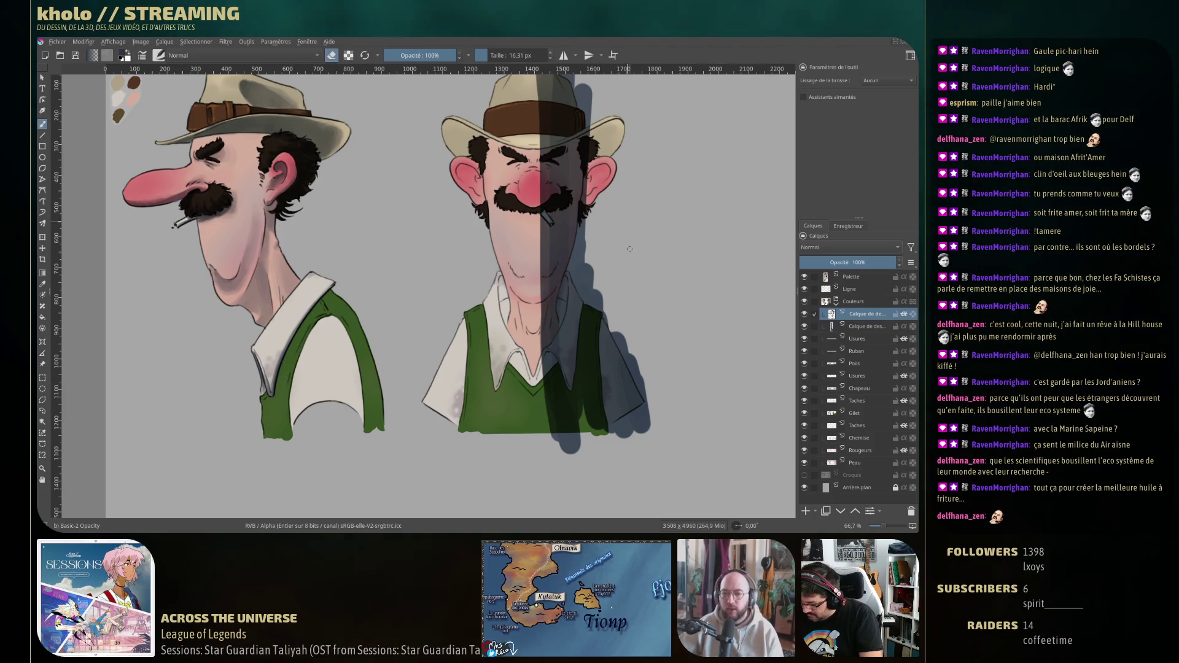
{"action": "key", "text": "bracketright"}
{"action": "key", "text": "bracketright"}
{"action": "key", "text": "bracketright"}
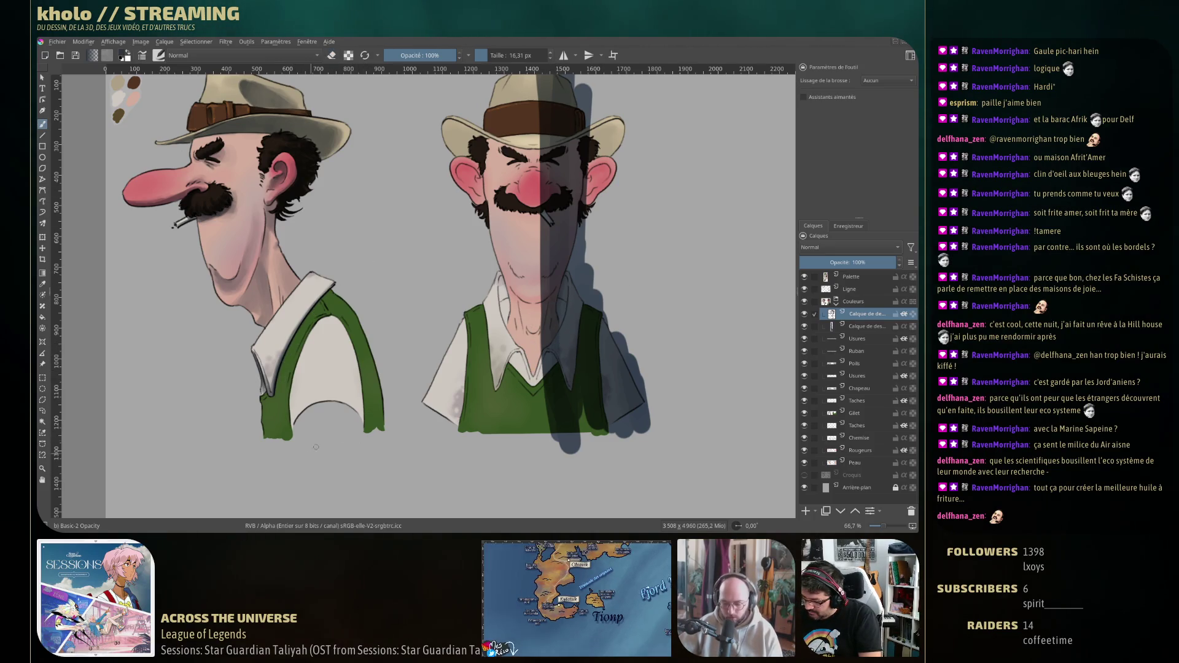
{"action": "mouse_move", "coordinate": [347, 334]}
{"action": "left_mouse_down"}
{"action": "mouse_move", "coordinate": [353, 411]}
{"action": "mouse_move", "coordinate": [342, 329]}
{"action": "mouse_move", "coordinate": [369, 318]}
{"action": "mouse_move", "coordinate": [344, 332]}
{"action": "mouse_move", "coordinate": [326, 318]}
{"action": "mouse_move", "coordinate": [331, 399]}
{"action": "mouse_move", "coordinate": [339, 319]}
{"action": "mouse_move", "coordinate": [359, 409]}
{"action": "left_mouse_up"}
Lighten the green vest's right edge, darken the shirt-edge shading, and shrink the brush to about 12 px.
{"action": "key", "text": "e"}
{"action": "key", "text": "e"}
{"action": "mouse_move", "coordinate": [352, 334]}
{"action": "left_mouse_down"}
{"action": "mouse_move", "coordinate": [361, 423]}
{"action": "mouse_move", "coordinate": [340, 373]}
{"action": "left_mouse_up"}
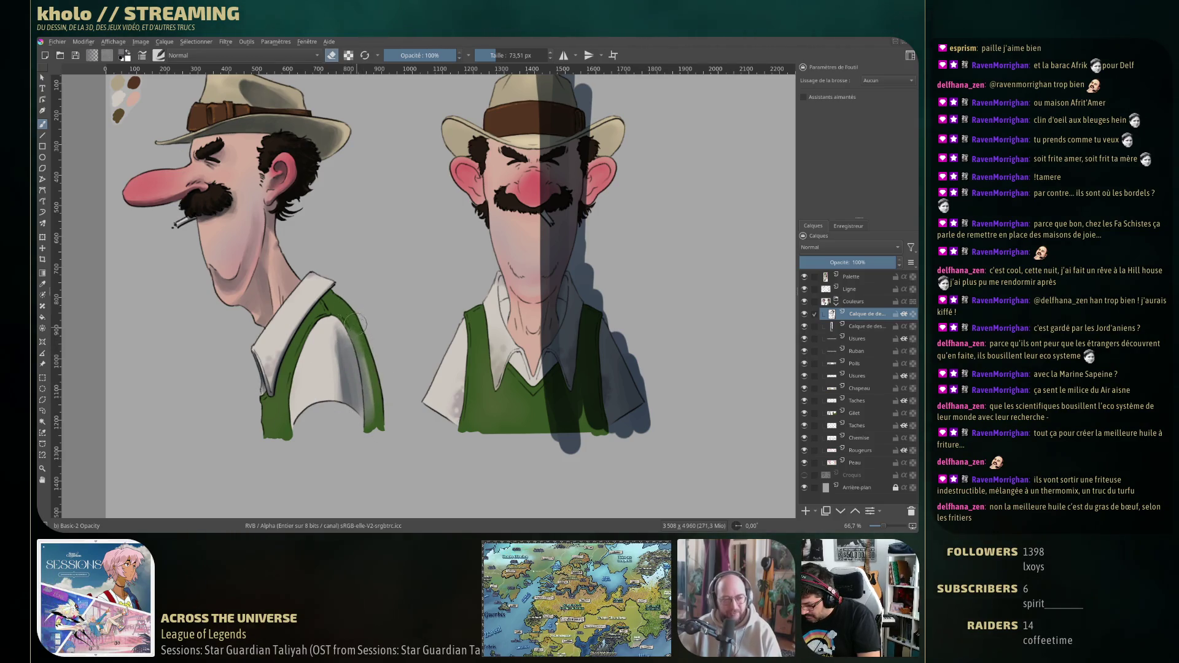
{"action": "left_click_drag", "start_coordinate": [363, 369], "coordinate": [376, 423]}
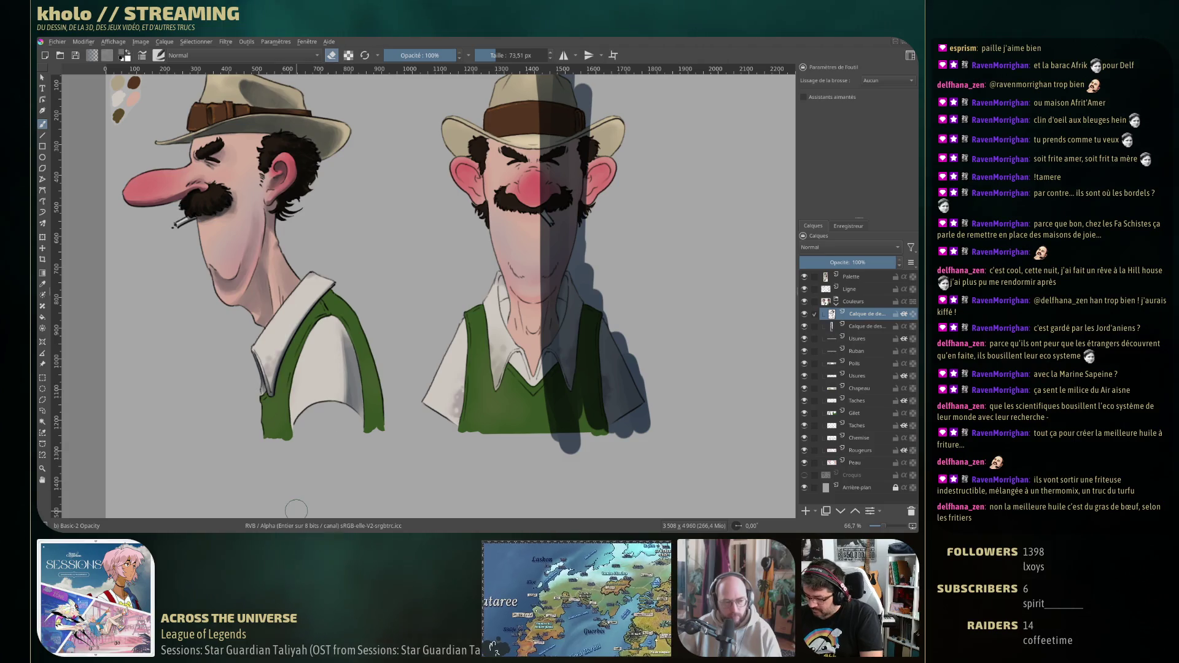
{"action": "key", "text": "e"}
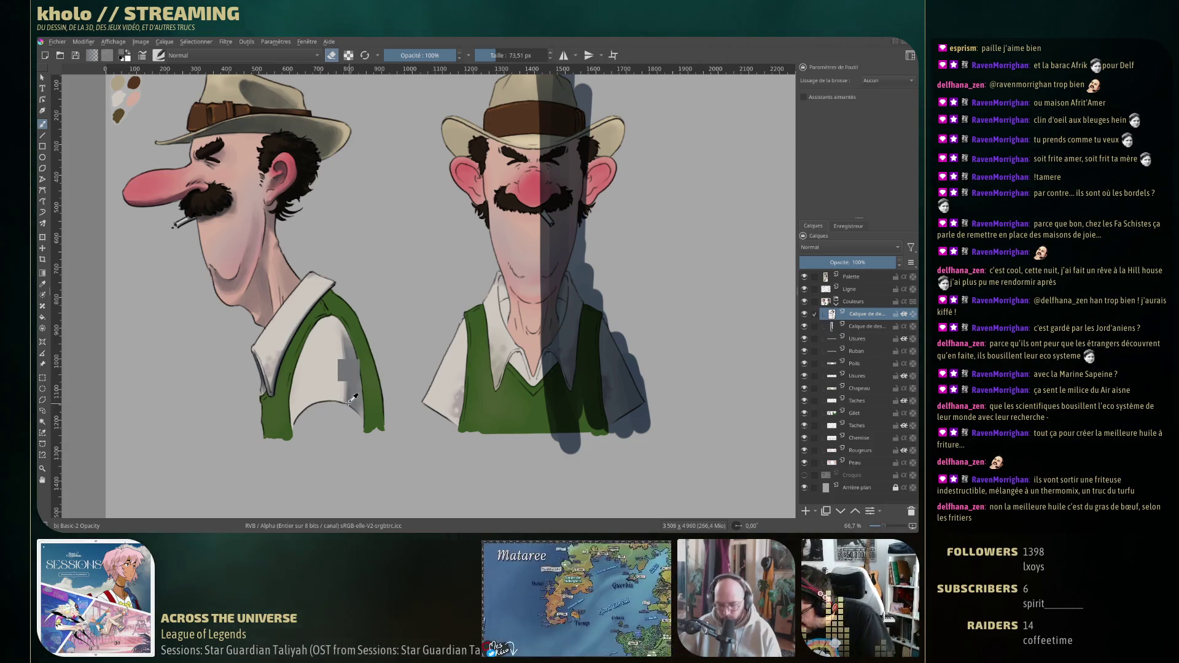
{"action": "left_click_drag", "start_coordinate": [346, 409], "coordinate": [335, 405]}
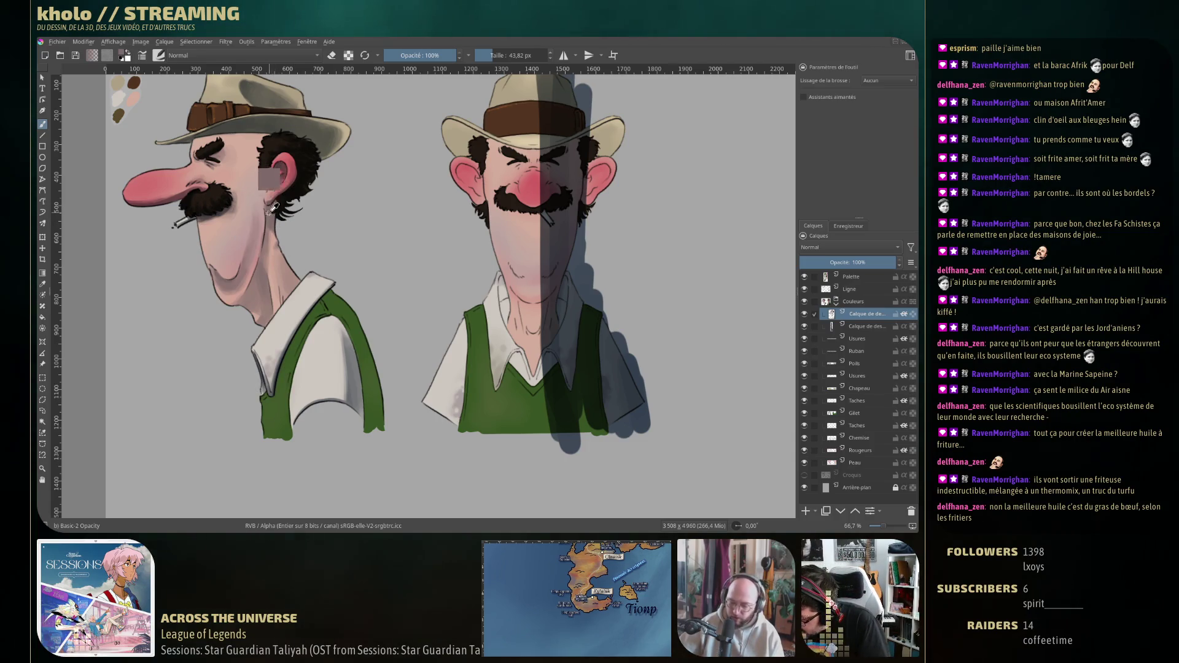
{"action": "key", "text": "bracketleft"}
{"action": "key", "text": "bracketleft"}
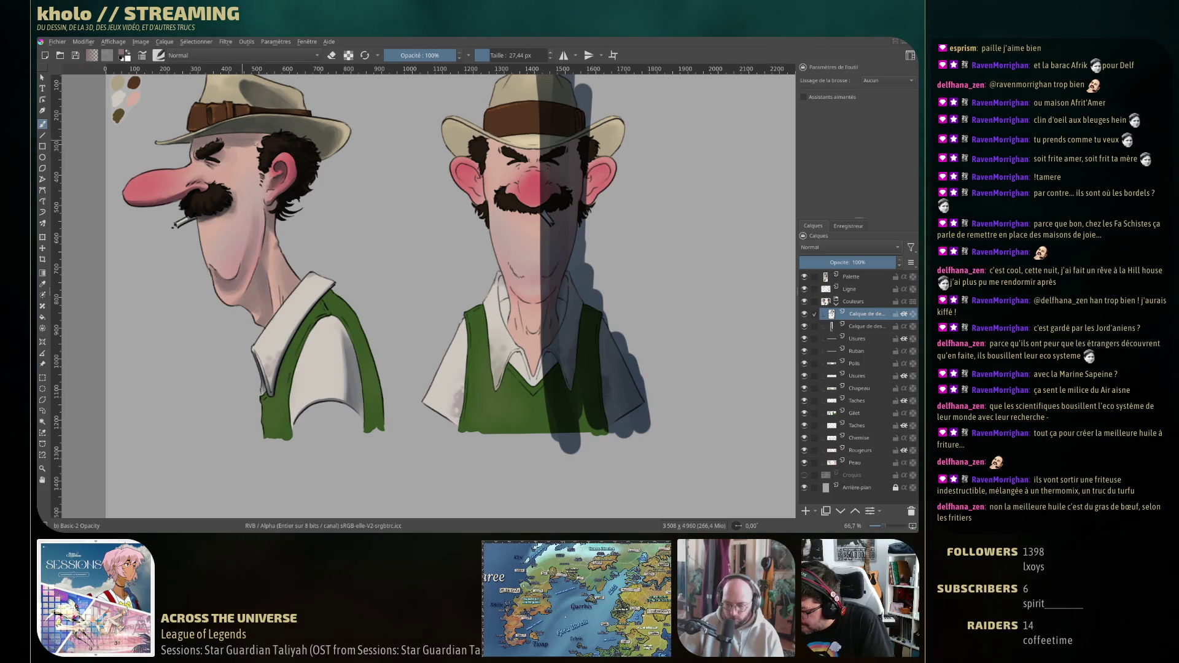
{"action": "key", "text": "bracketleft"}
{"action": "key", "text": "bracketleft"}
{"action": "key", "text": "bracketleft"}
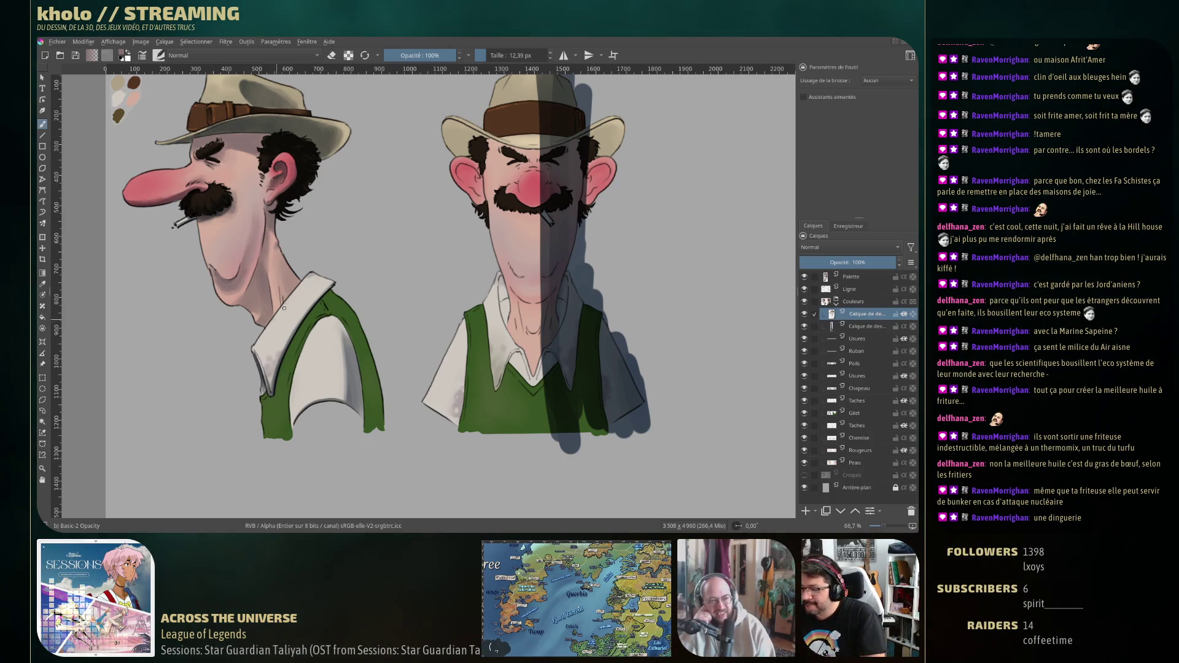
{"action": "left_click_drag", "start_coordinate": [219, 506], "coordinate": [134, 460]}
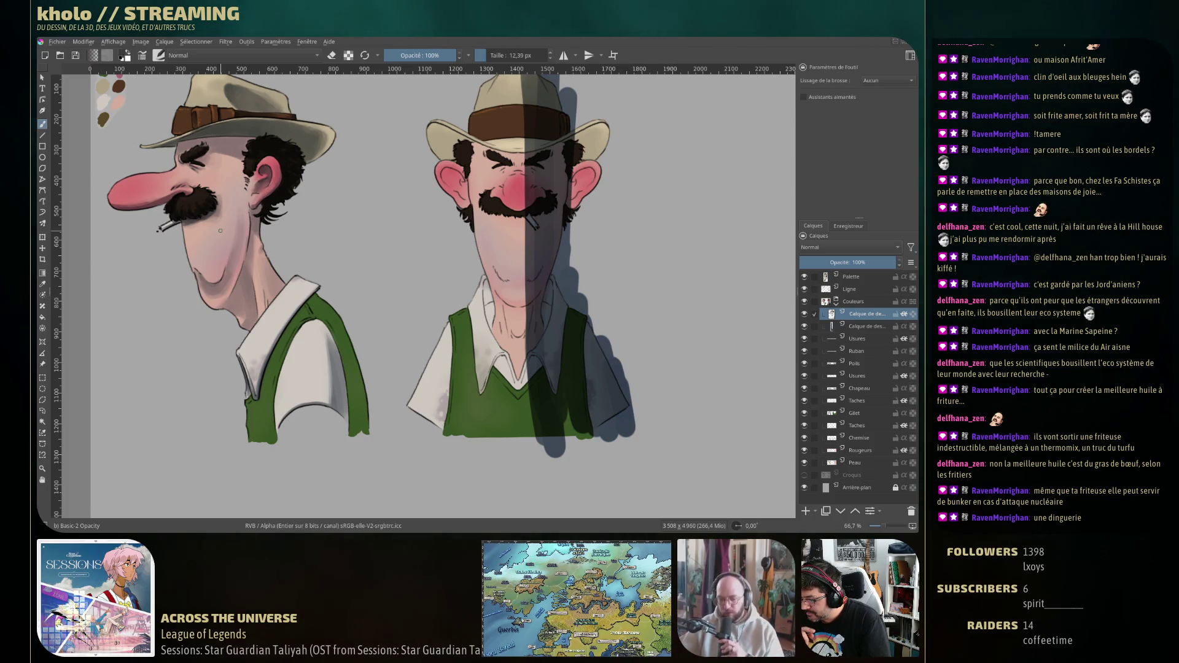
{"action": "scroll", "coordinate": [438, 306], "scroll_direction": "up", "scroll_amount": 1}
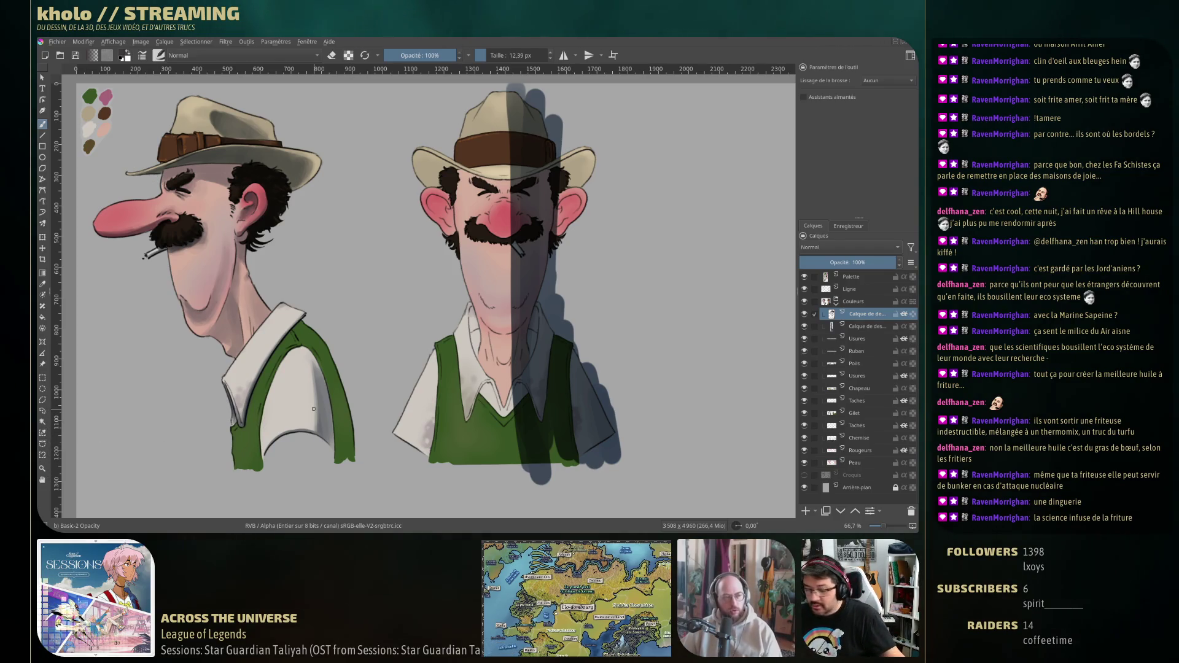
{"action": "left_click_drag", "start_coordinate": [410, 200], "coordinate": [387, 213]}
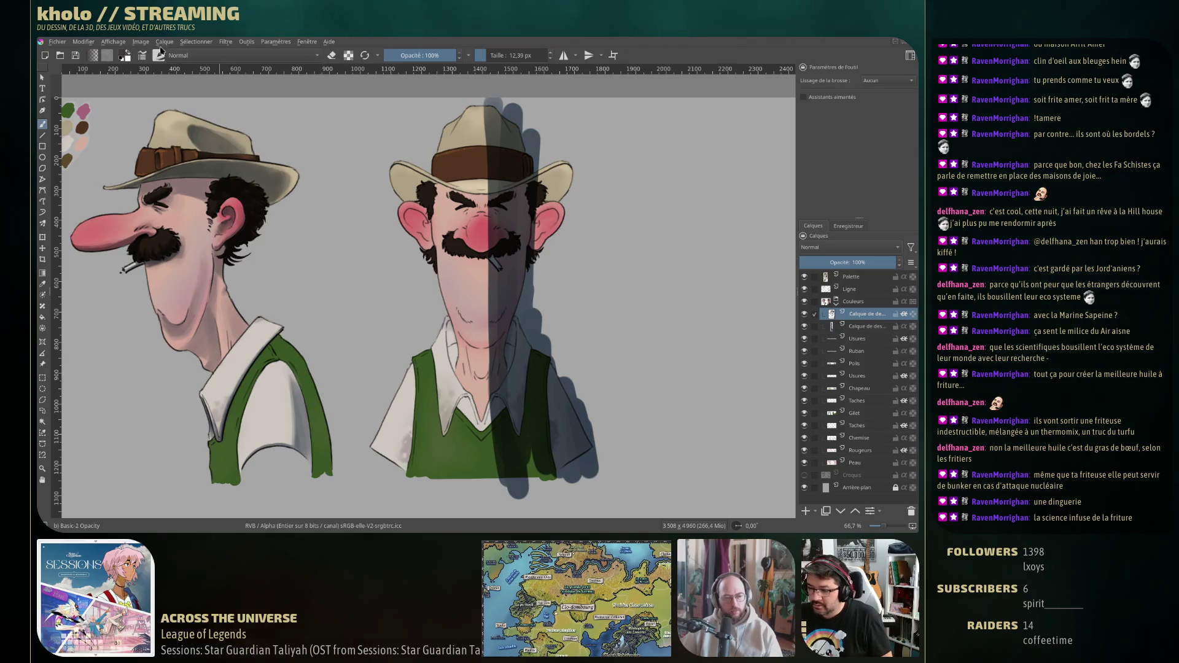
Crop the canvas to 1907 × 1357 px by pulling the bottom and right edges in around both views.
{"action": "left_click", "coordinate": [163, 42]}
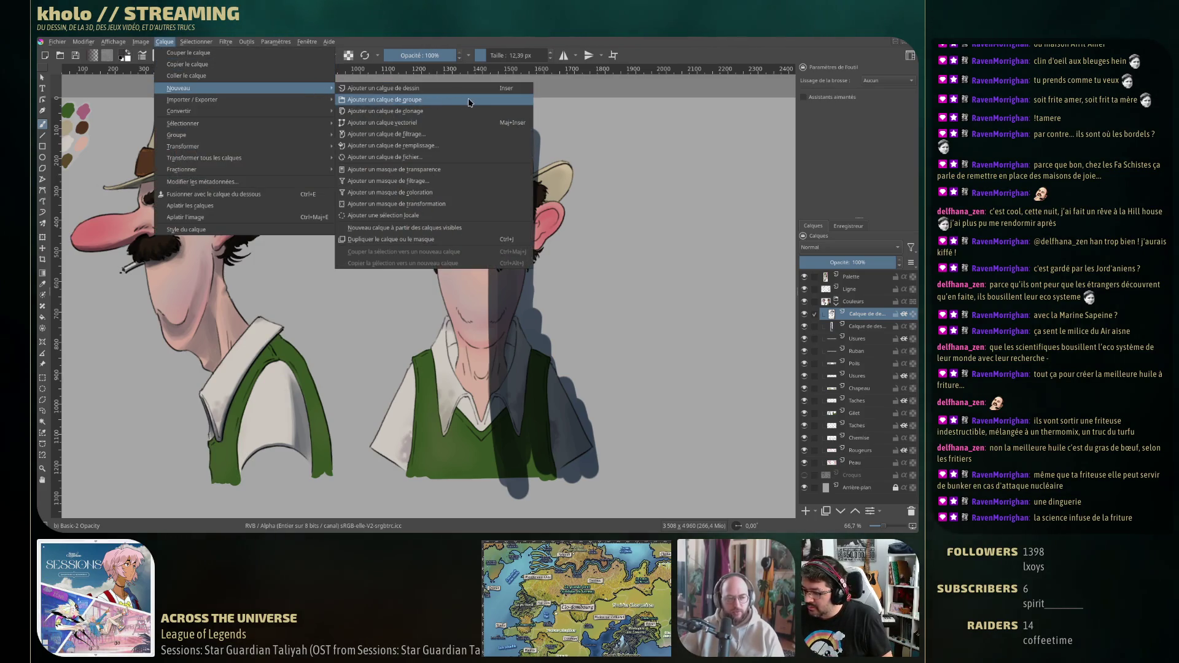
{"action": "key", "text": "Escape"}
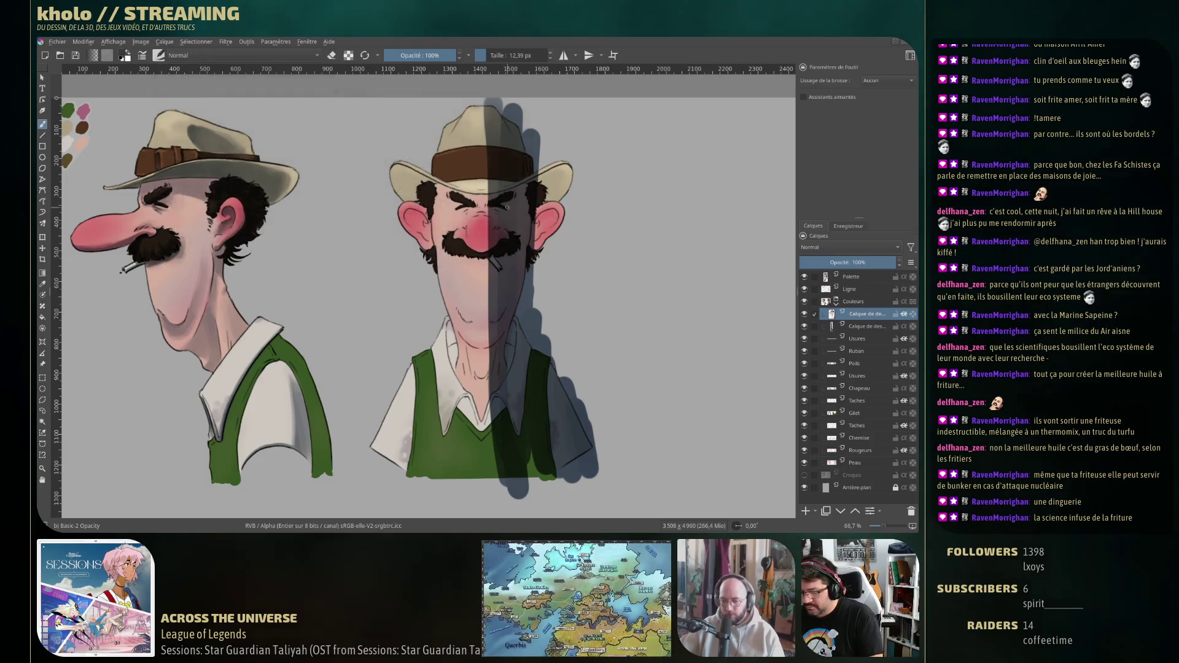
{"action": "scroll", "coordinate": [507, 213], "scroll_direction": "down", "scroll_amount": 5}
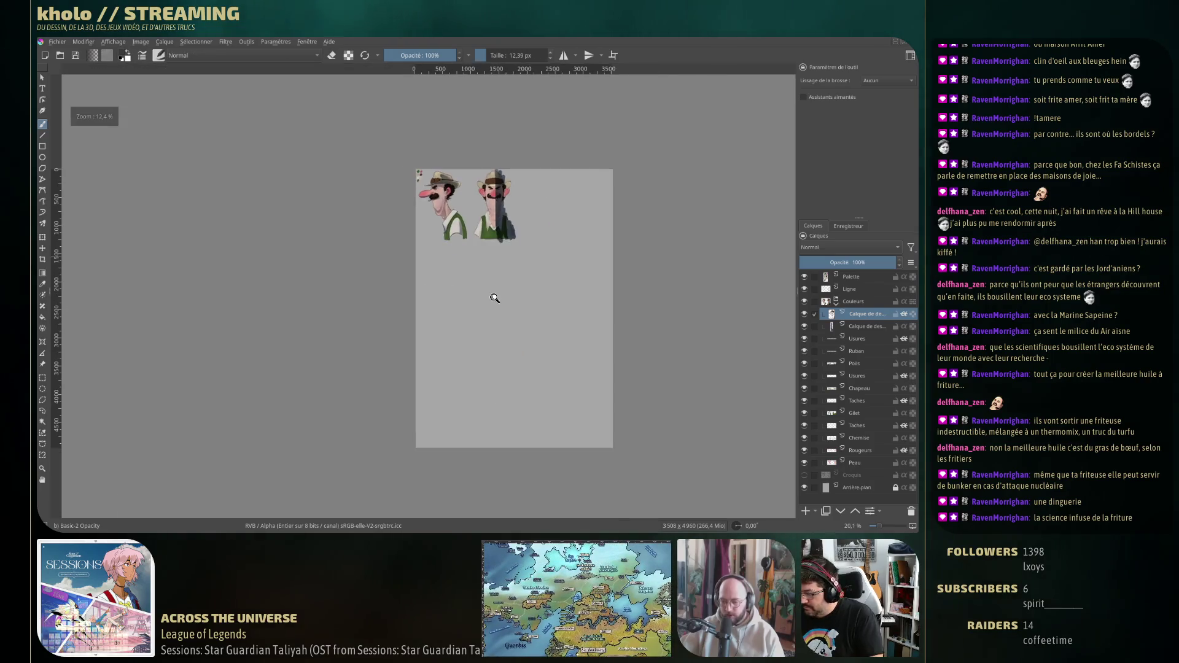
{"action": "left_click", "coordinate": [42, 260]}
{"action": "left_click_drag", "start_coordinate": [418, 171], "coordinate": [539, 276]}
{"action": "left_click", "coordinate": [536, 328]}
{"action": "left_click", "coordinate": [536, 329]}
{"action": "left_click_drag", "start_coordinate": [514, 447], "coordinate": [529, 246]}
{"action": "left_click_drag", "start_coordinate": [613, 207], "coordinate": [523, 214]}
{"action": "key", "text": "Return"}
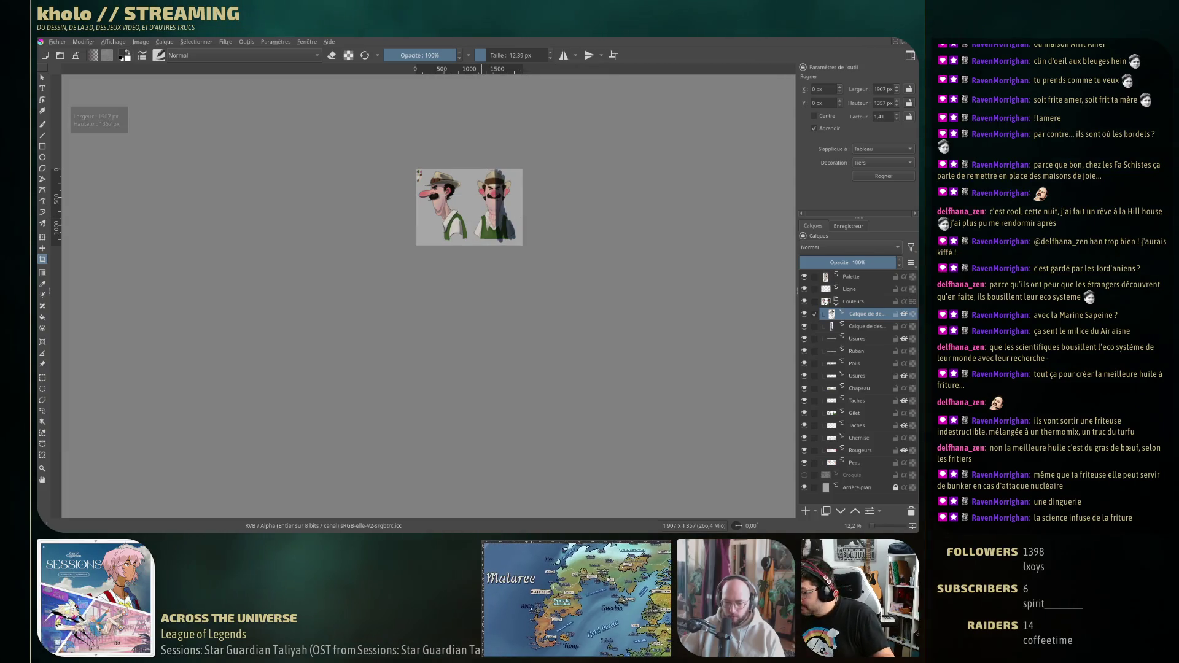
{"action": "scroll", "coordinate": [485, 289], "scroll_direction": "up", "scroll_amount": 4}
{"action": "scroll", "coordinate": [485, 290], "scroll_direction": "up", "scroll_amount": 2}
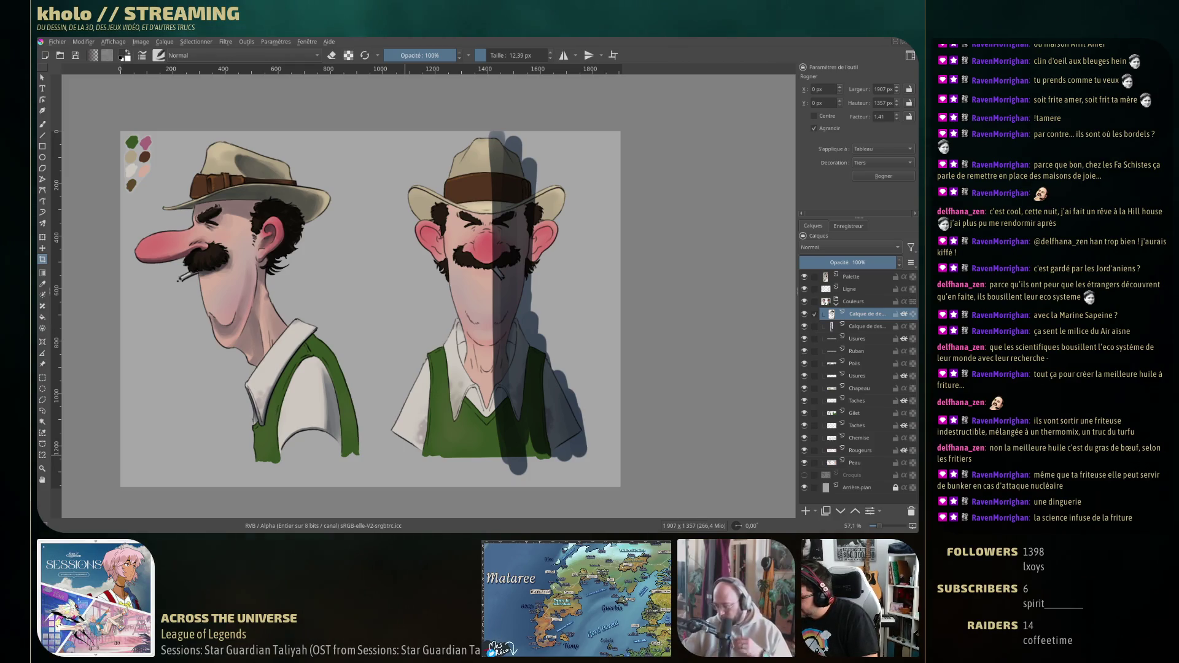
Create a New Layer From Visible and delete the extra duplicate Visible layer.
{"action": "left_click", "coordinate": [165, 42]}
{"action": "mouse_move", "coordinate": [179, 87]}
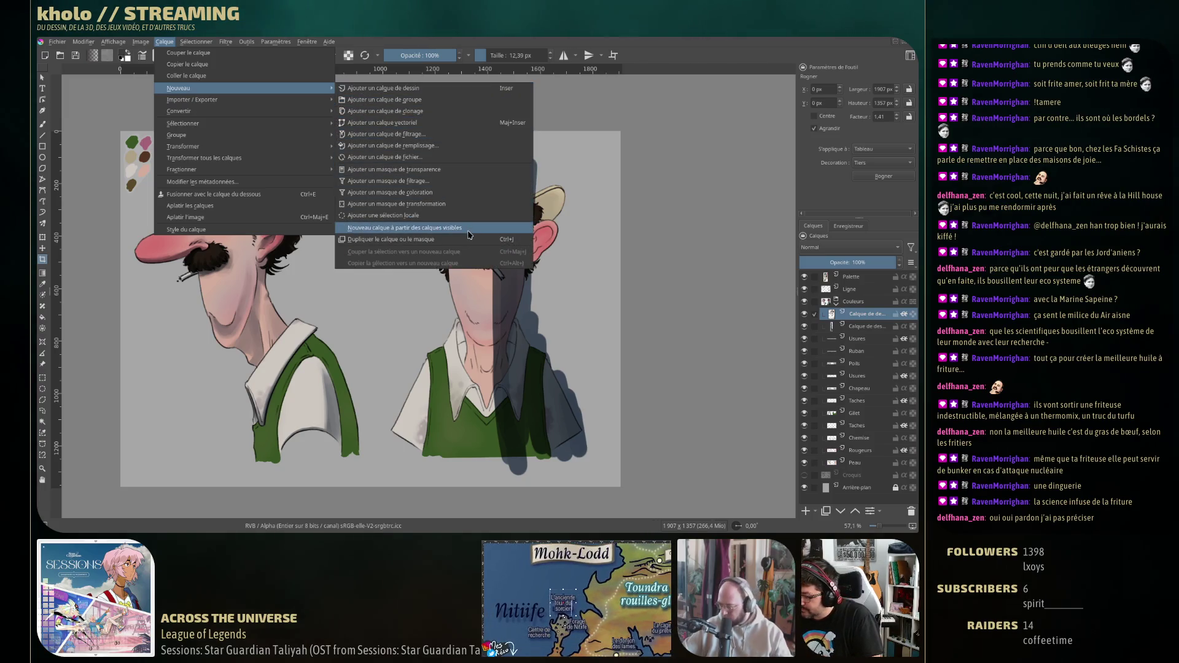
{"action": "left_click", "coordinate": [468, 228]}
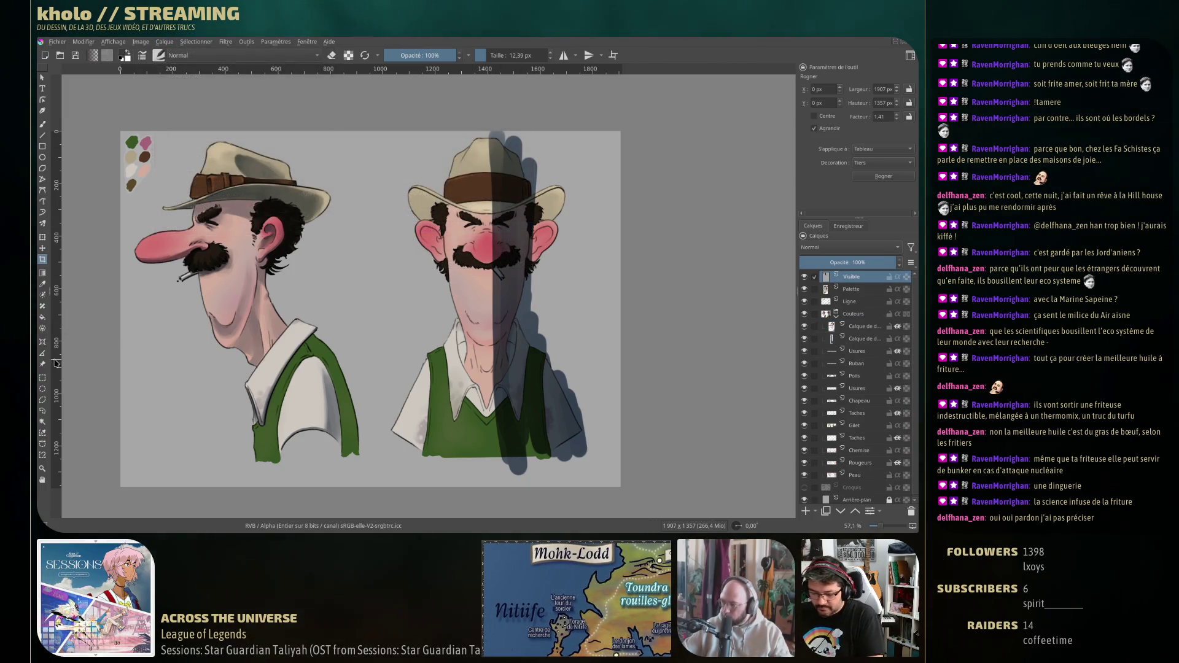
{"action": "left_click", "coordinate": [43, 411]}
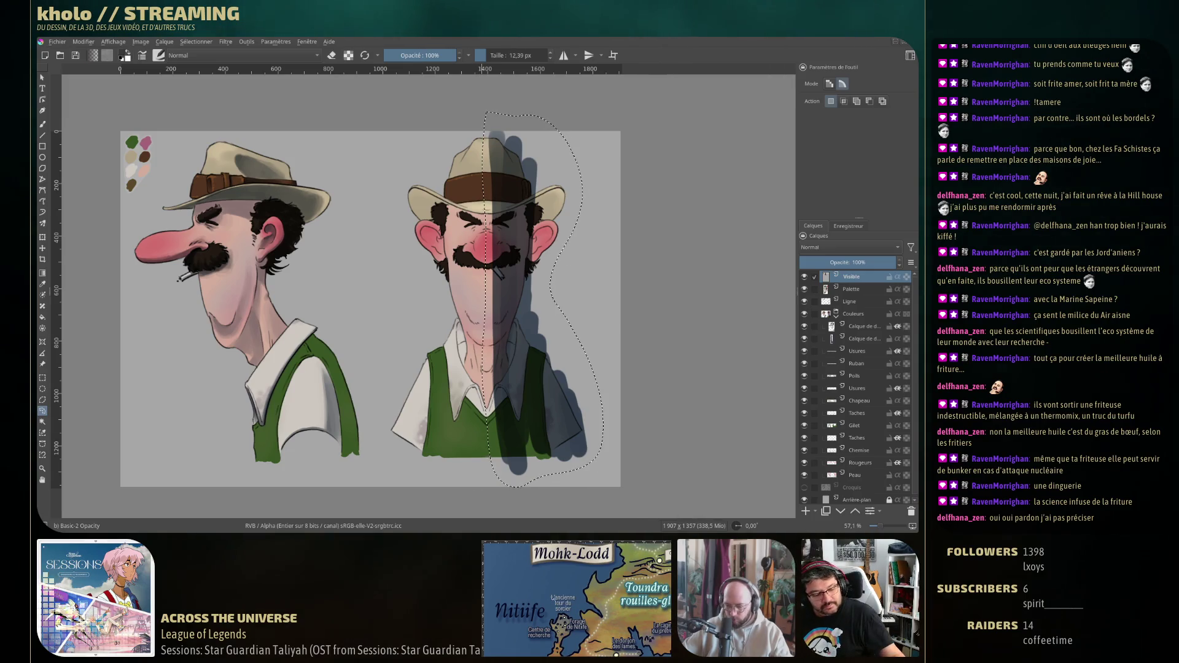
{"action": "key", "text": "ctrl+alt+j"}
{"action": "left_click", "coordinate": [857, 289]}
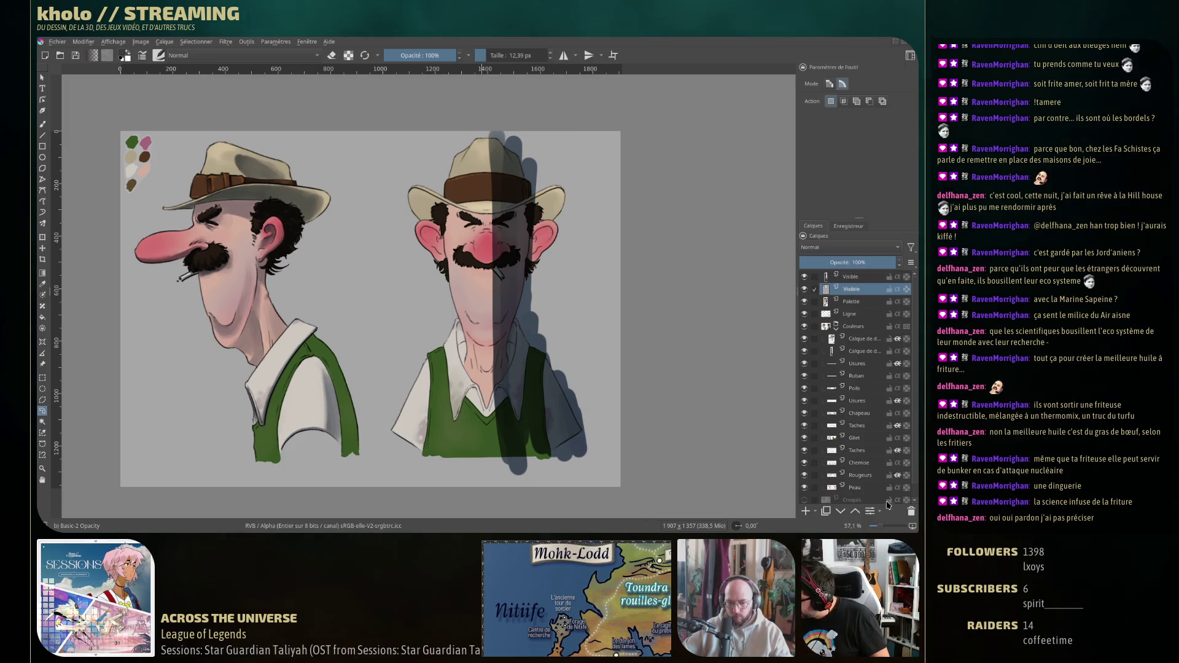
{"action": "left_click", "coordinate": [911, 512]}
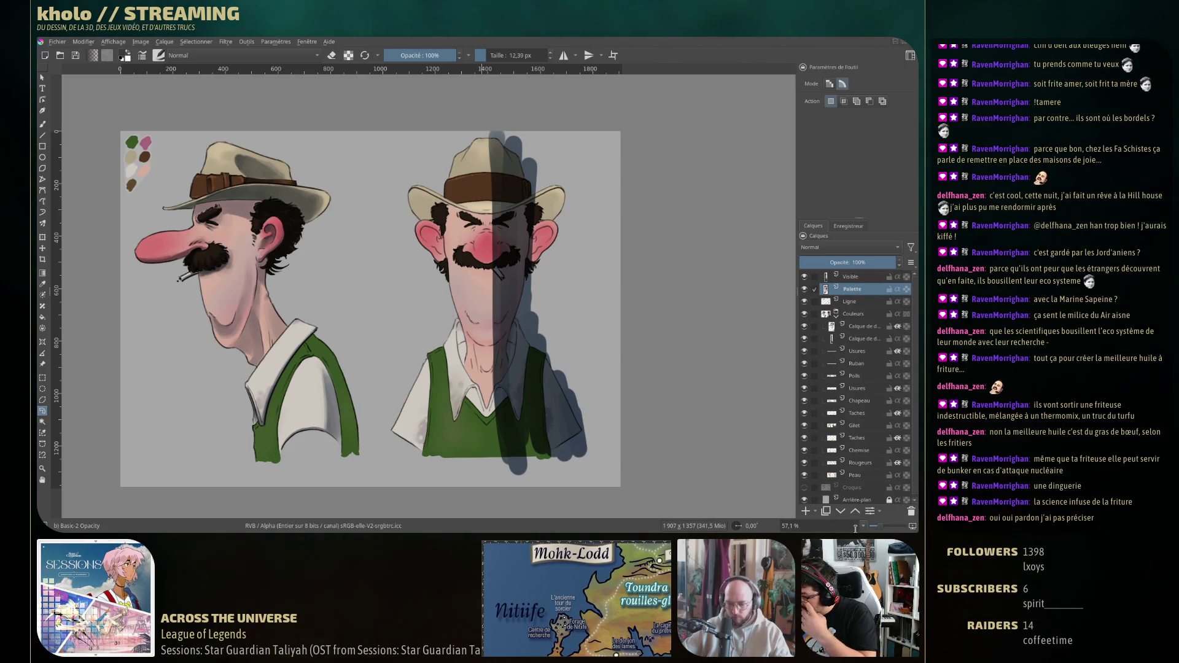
Shift the merged Visible layer to the right with the Move tool.
{"action": "left_click", "coordinate": [851, 277]}
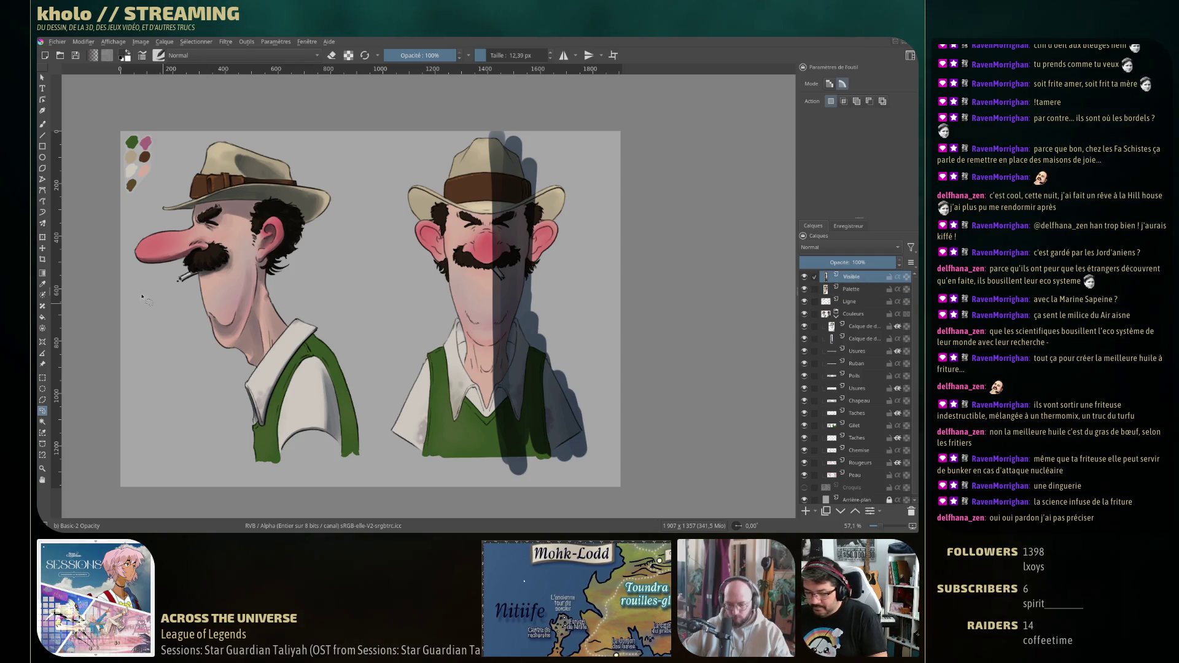
{"action": "left_click", "coordinate": [42, 248]}
{"action": "left_click_drag", "start_coordinate": [515, 339], "coordinate": [599, 342]}
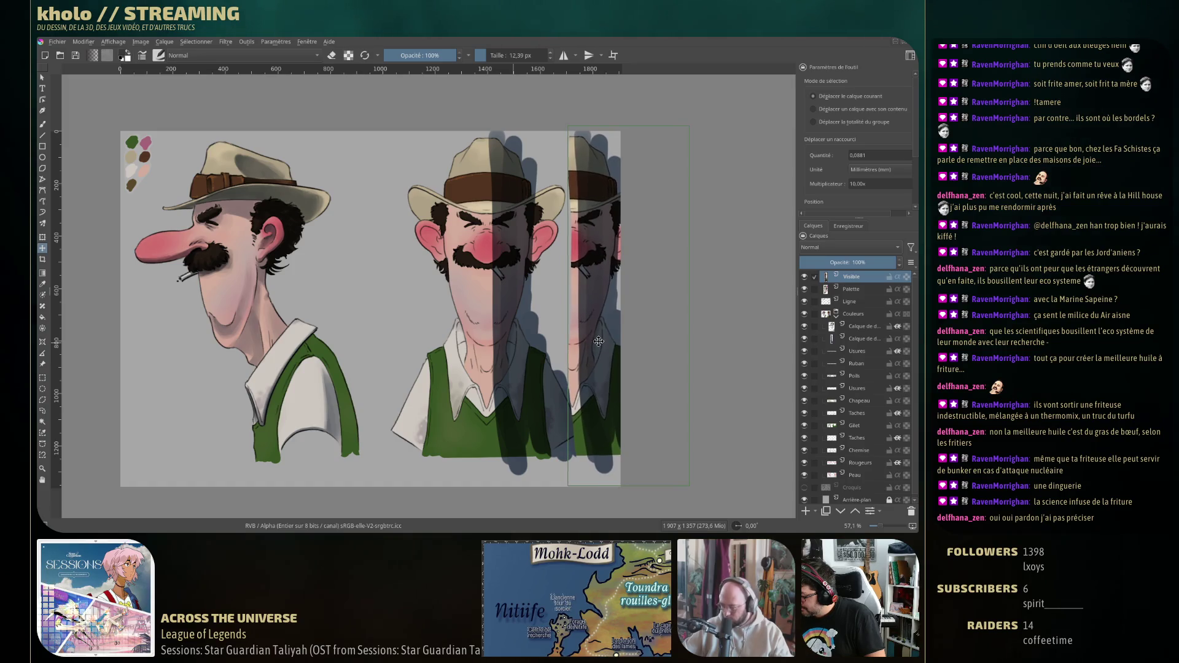
{"action": "left_click_drag", "start_coordinate": [599, 342], "coordinate": [492, 336]}
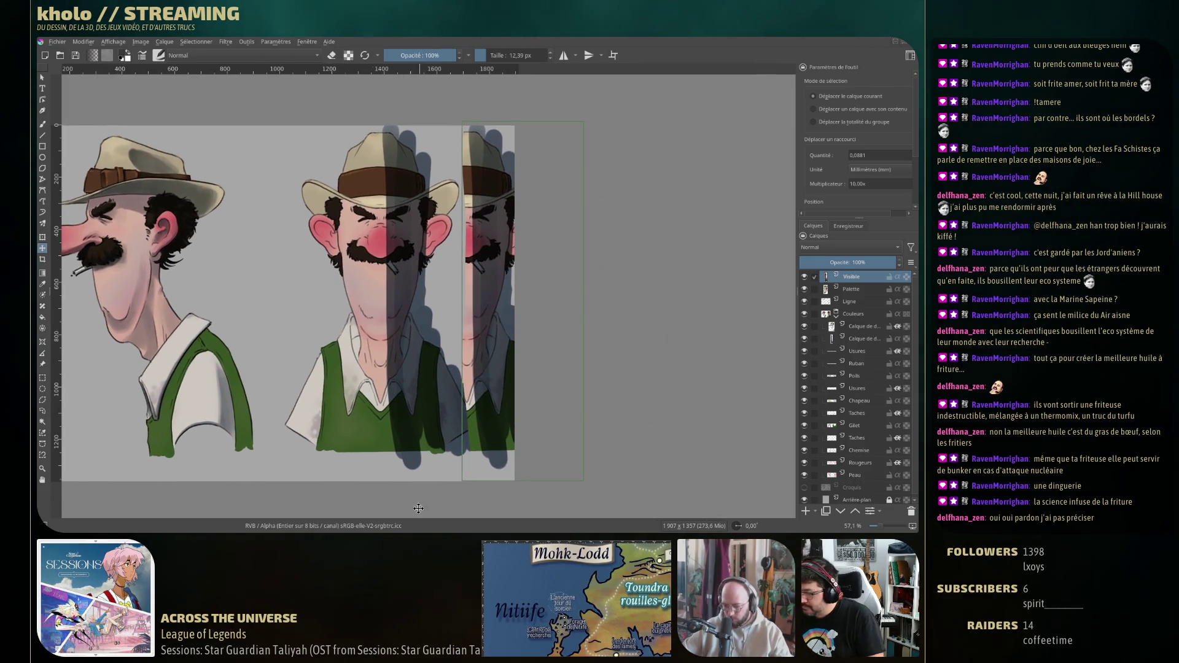
Hide and delete the front view's shadow layer.
{"action": "left_click", "coordinate": [804, 339]}
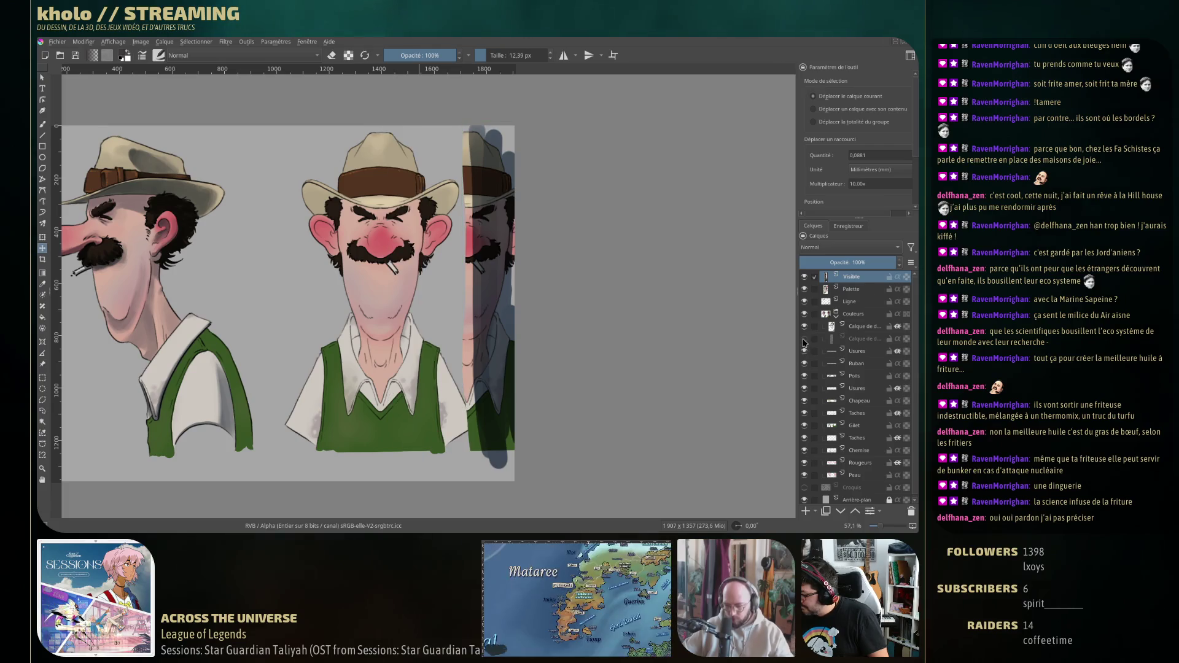
{"action": "left_click", "coordinate": [860, 339]}
{"action": "left_click", "coordinate": [912, 511]}
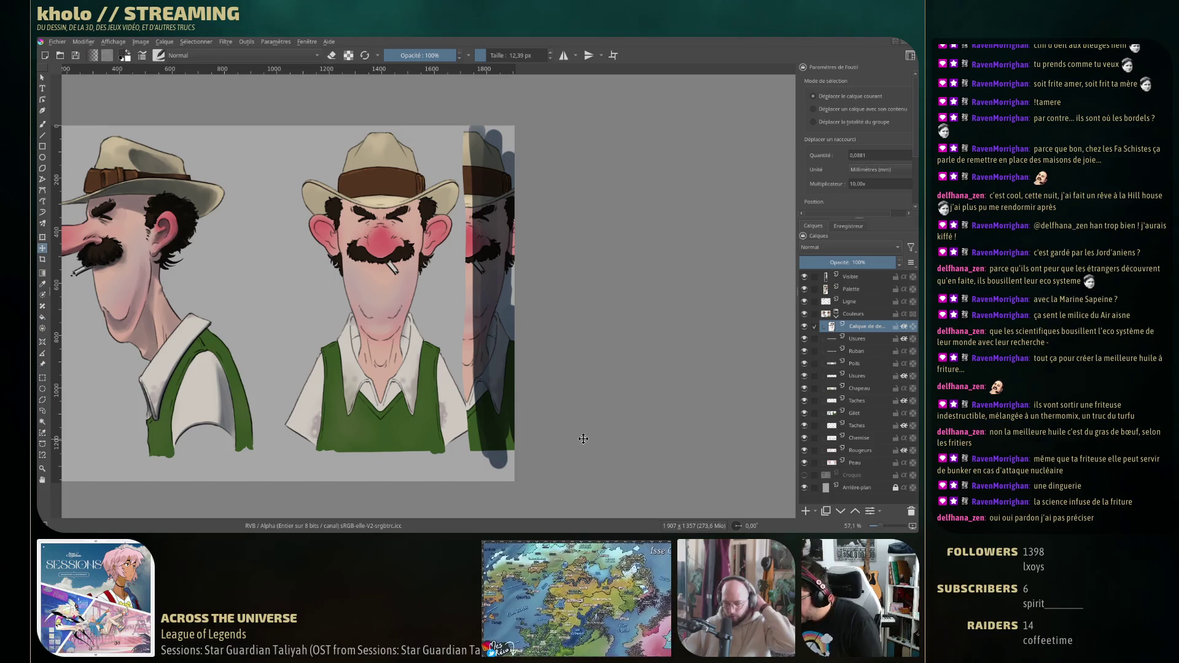
{"action": "left_click", "coordinate": [43, 125]}
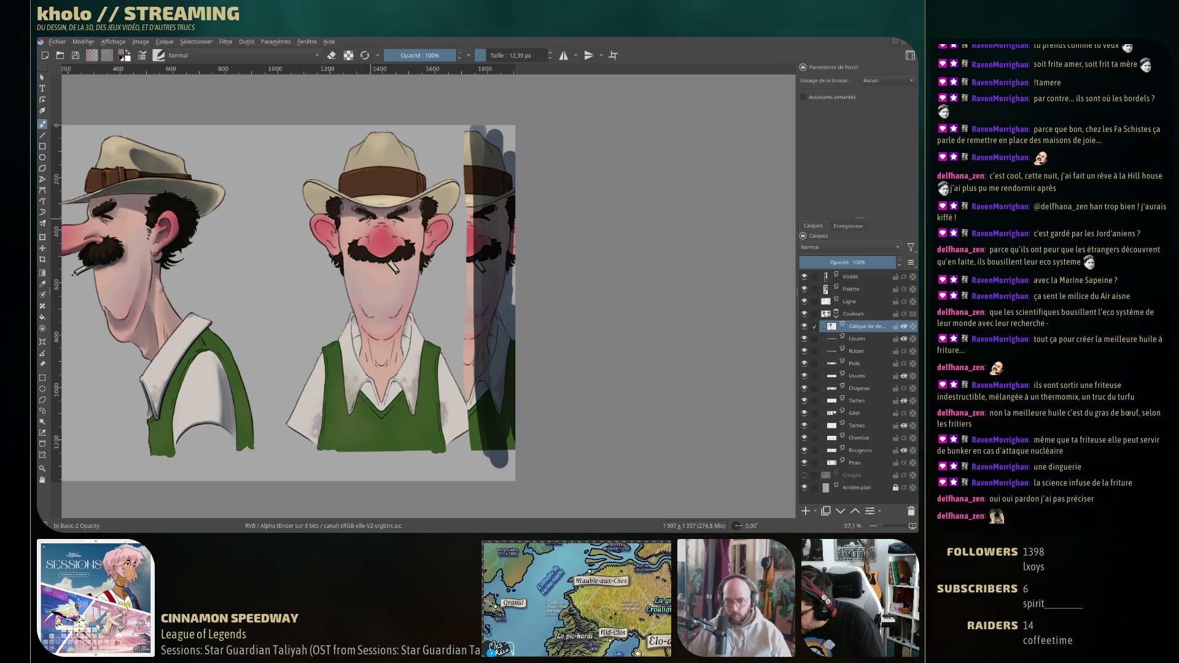
Paint and erase soft shading around the front-view nose and lower face with a ~9.7 px brush.
{"action": "key", "text": "bracketleft"}
{"action": "key", "text": "bracketleft"}
{"action": "key", "text": "bracketleft"}
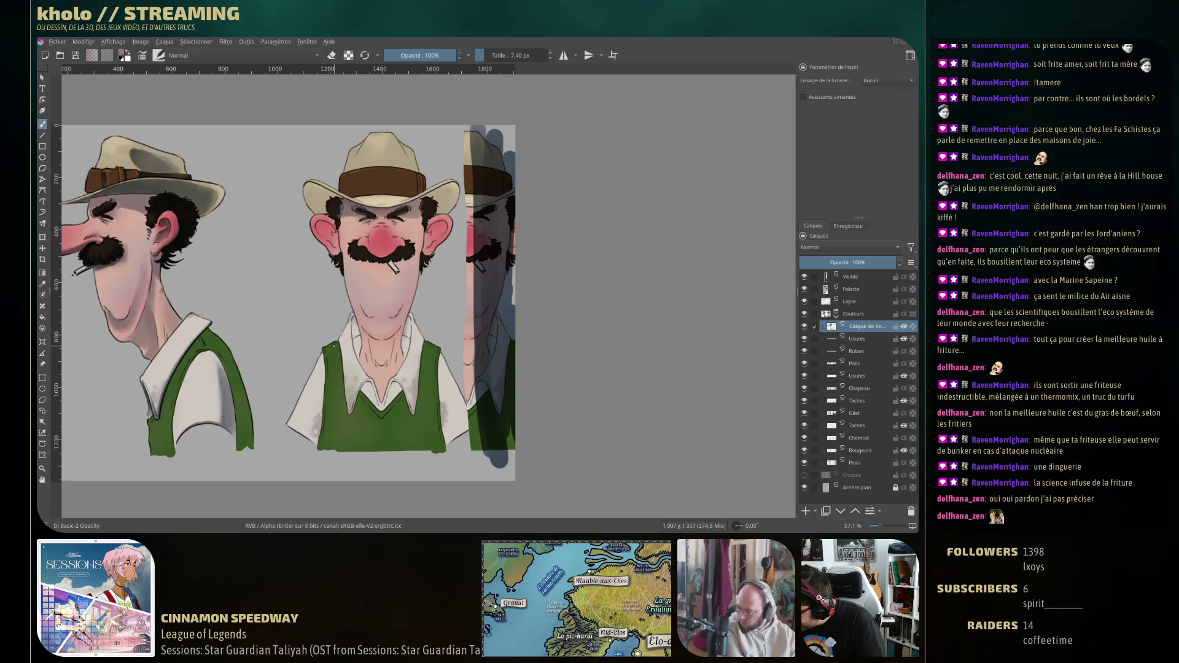
{"action": "key", "text": "e"}
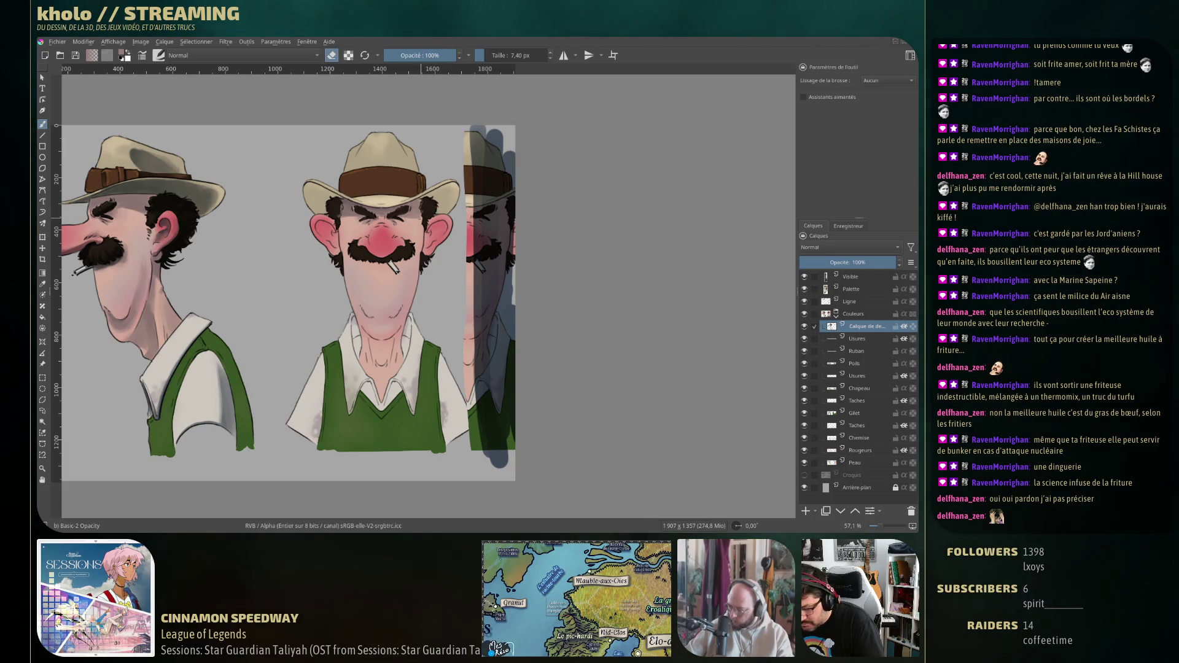
{"action": "key", "text": "e"}
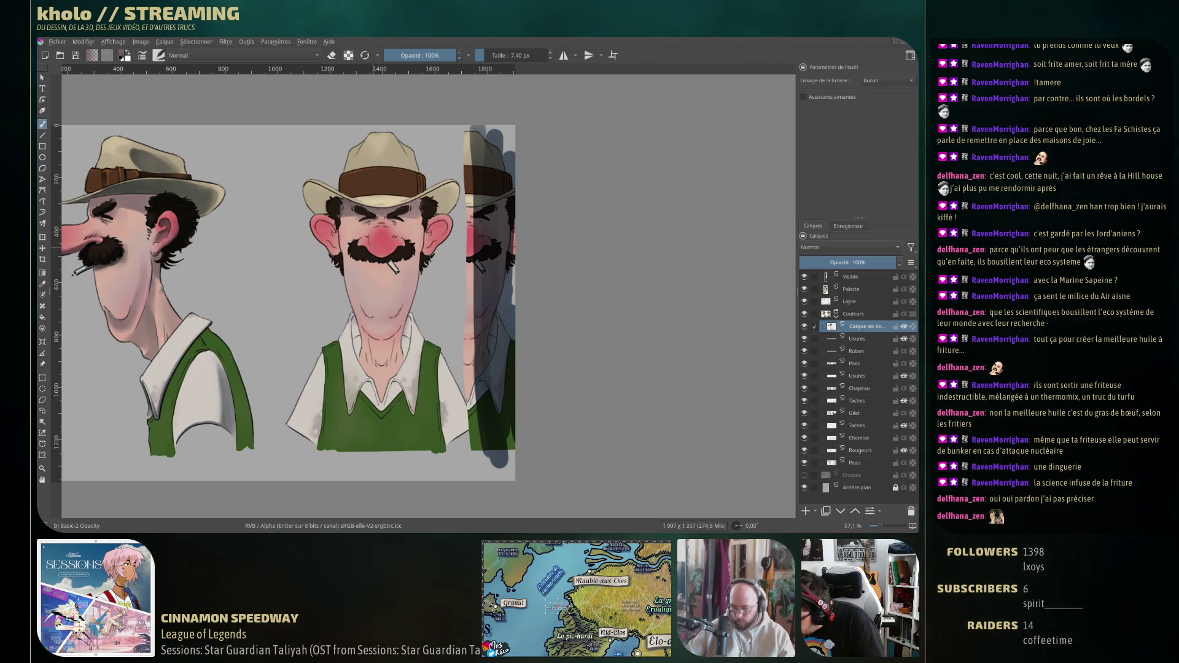
{"action": "key", "text": "e"}
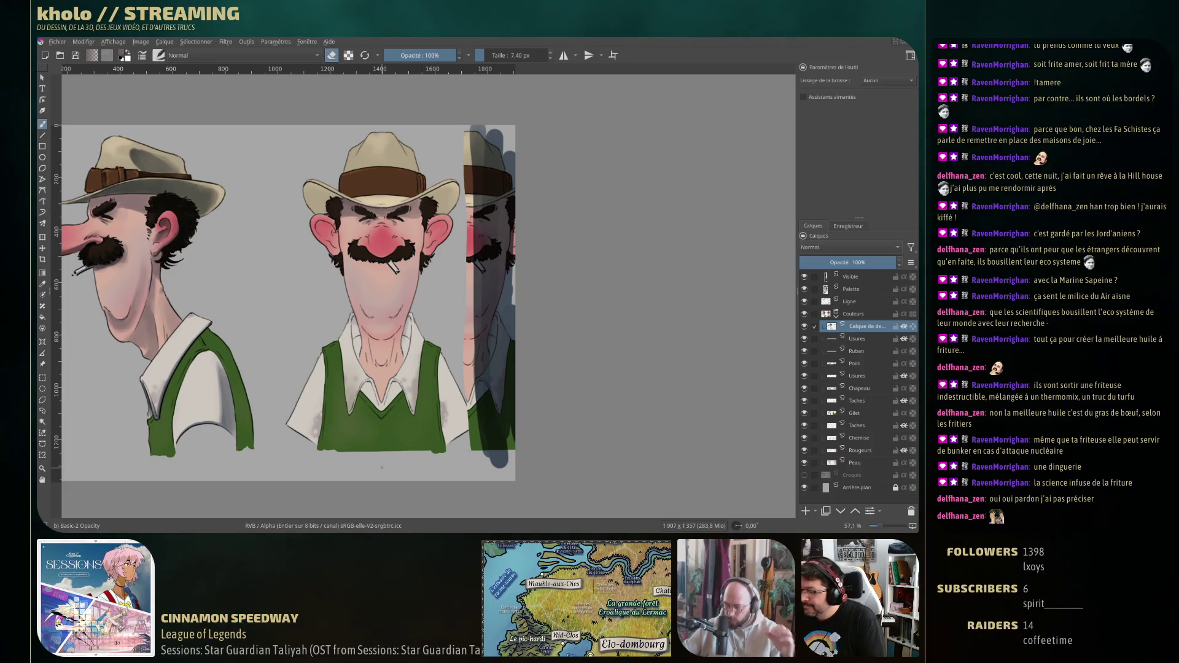
{"action": "key", "text": "e"}
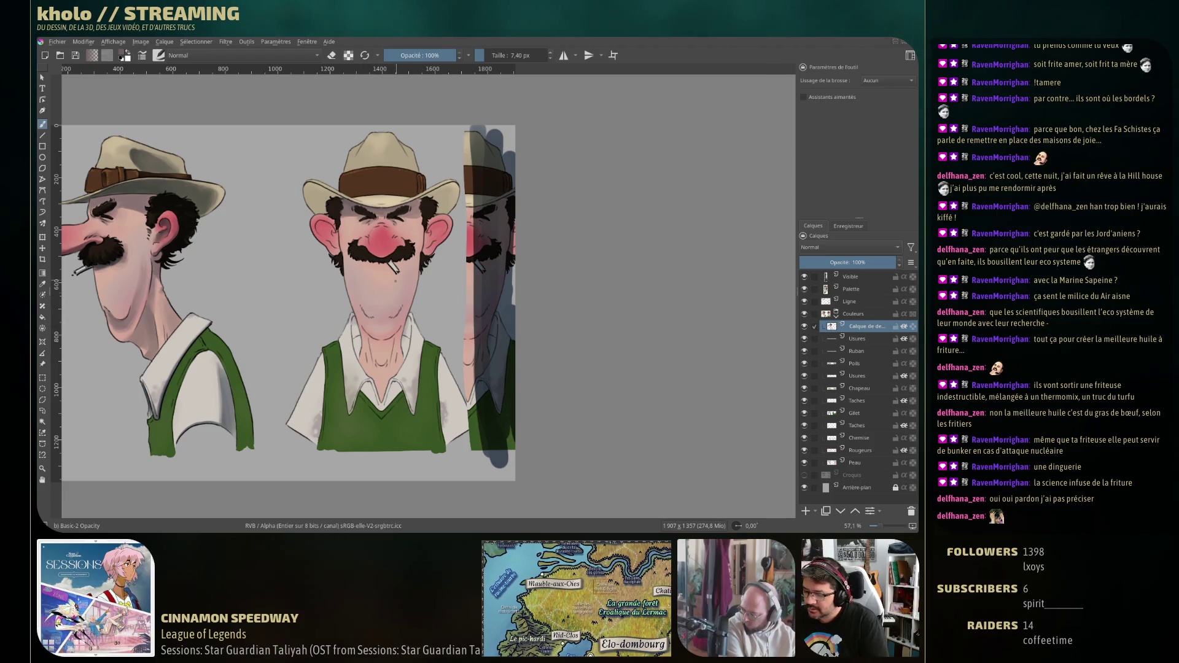
{"action": "left_click_drag", "start_coordinate": [380, 237], "coordinate": [395, 236]}
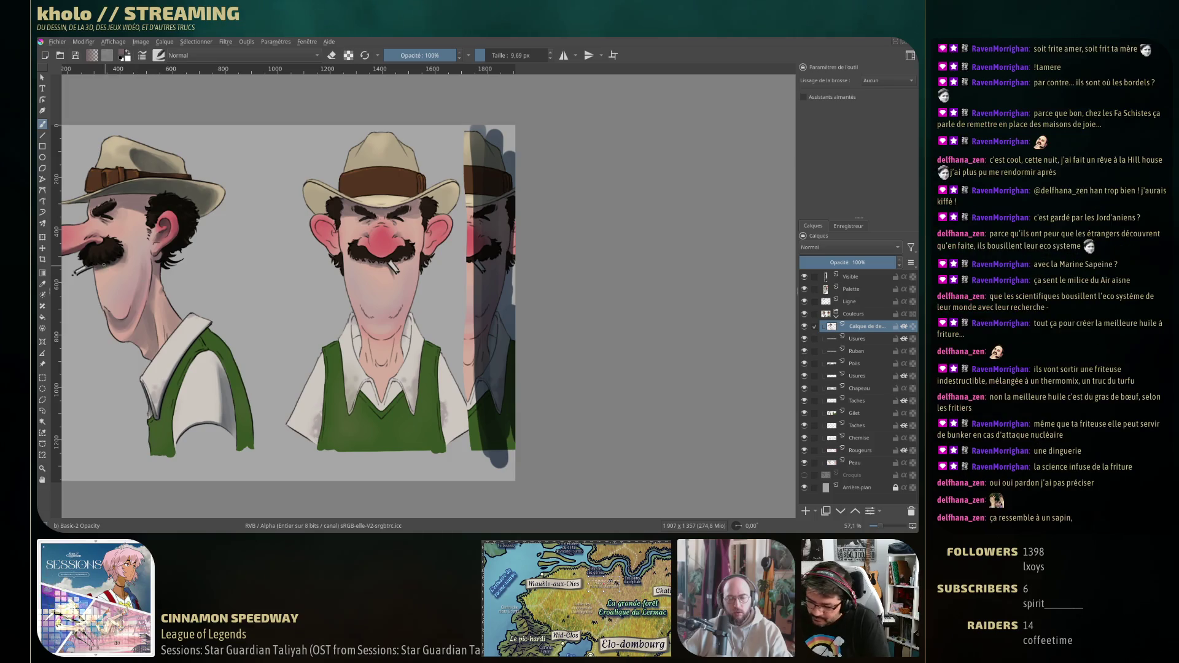
{"action": "left_click", "coordinate": [99, 264], "text": "ctrl"}
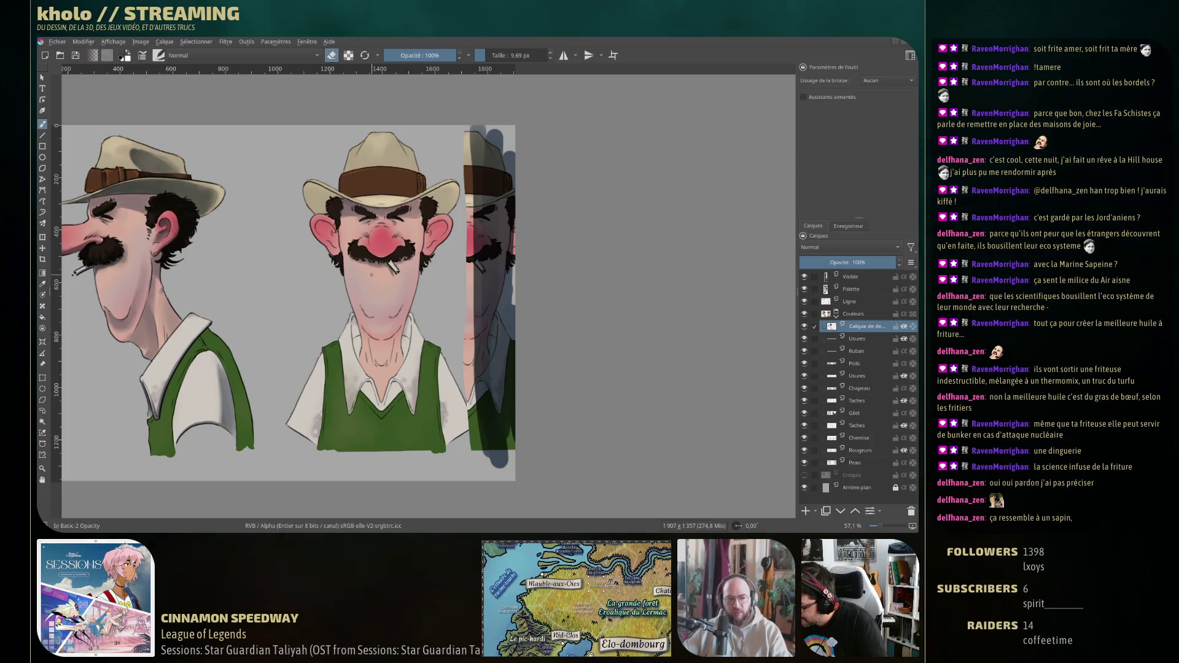
Sample the nose skin colour, then take the hat's dark brown and set a ~24 px brush.
{"action": "left_click_drag", "start_coordinate": [375, 279], "coordinate": [372, 268]}
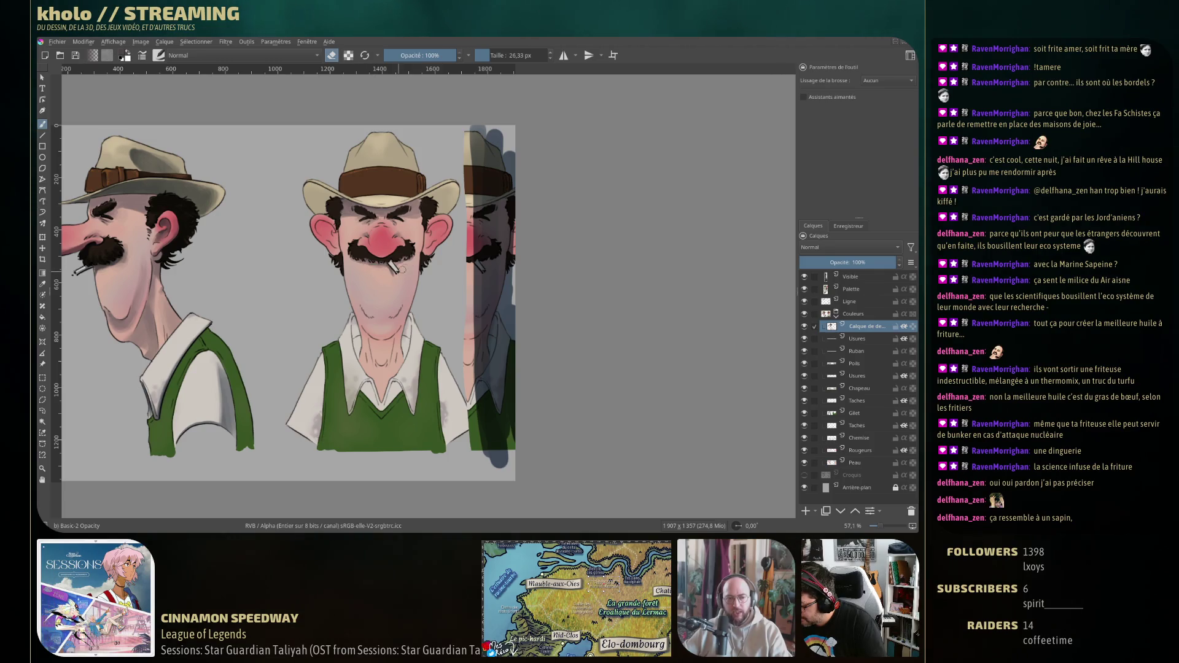
{"action": "left_click_drag", "start_coordinate": [402, 258], "coordinate": [396, 263]}
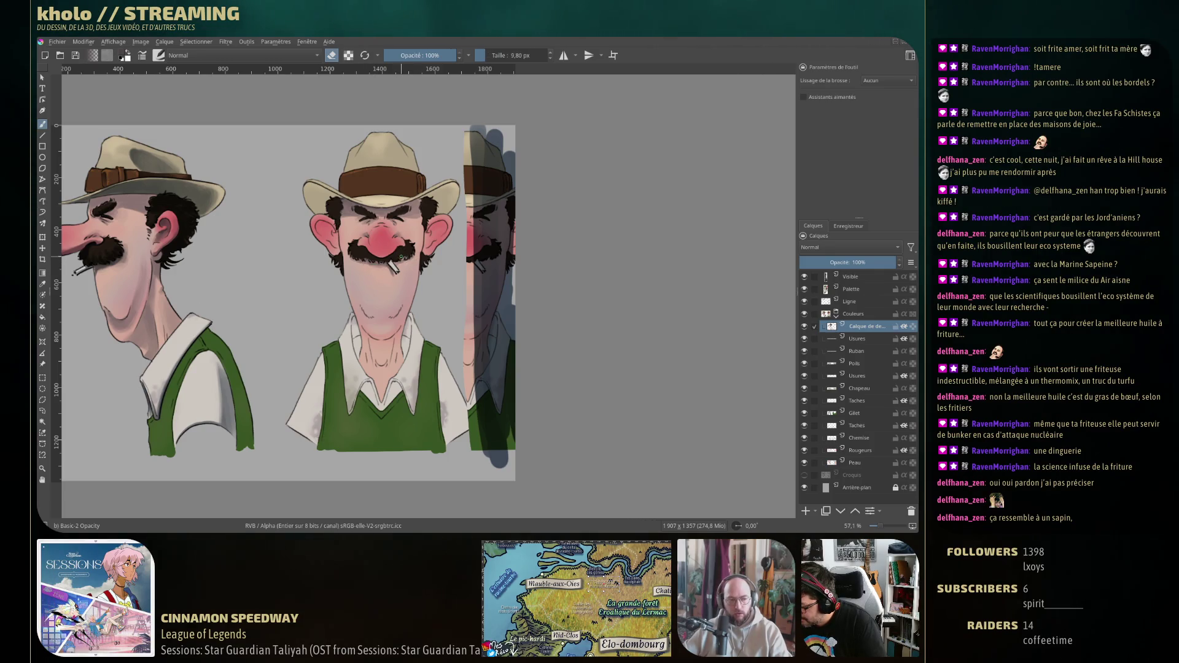
{"action": "key", "text": "bracketleft"}
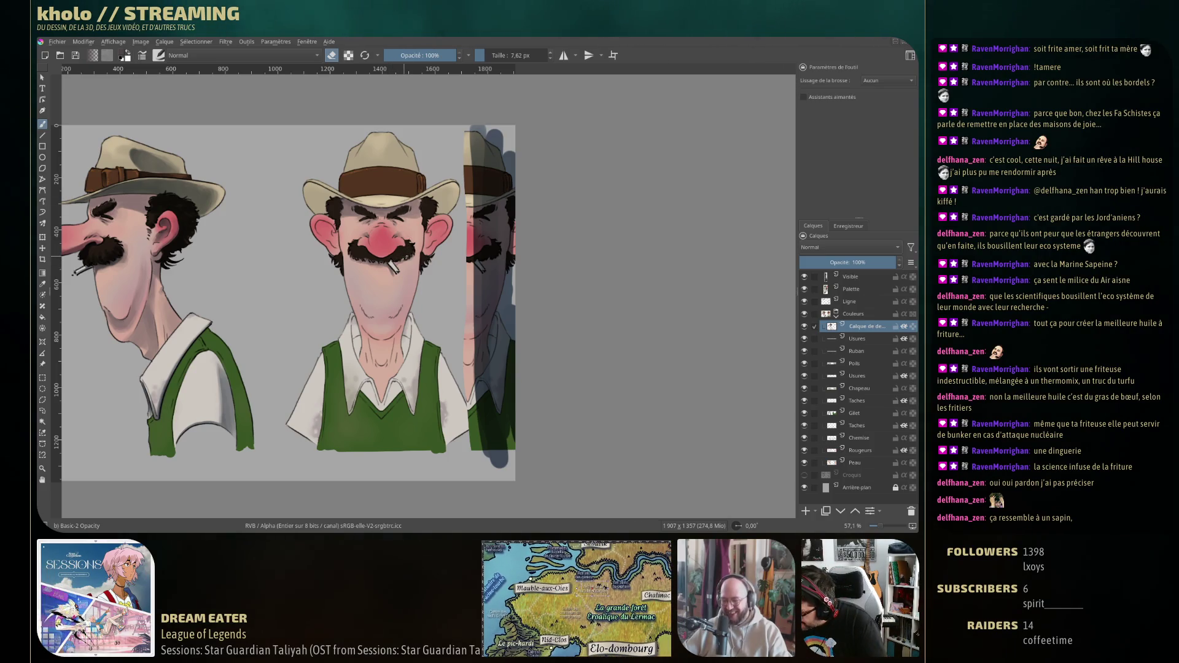
{"action": "left_click", "coordinate": [389, 259], "text": "ctrl"}
{"action": "key", "text": "e"}
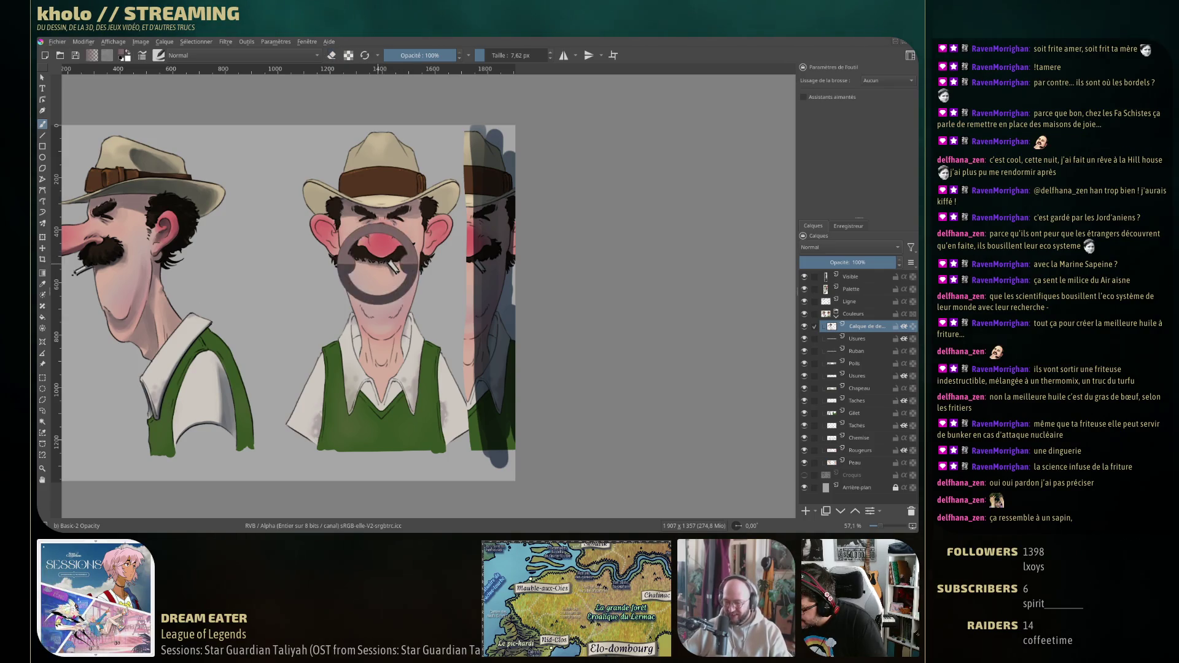
{"action": "left_click", "coordinate": [380, 261], "text": "ctrl"}
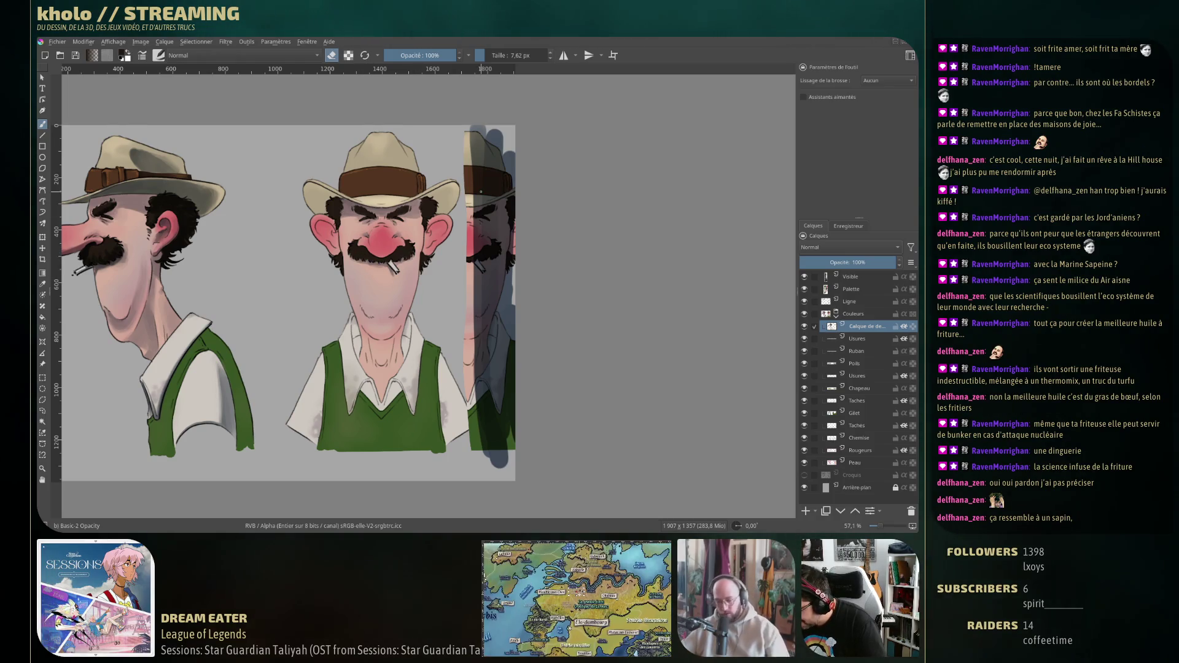
{"action": "key", "text": "e"}
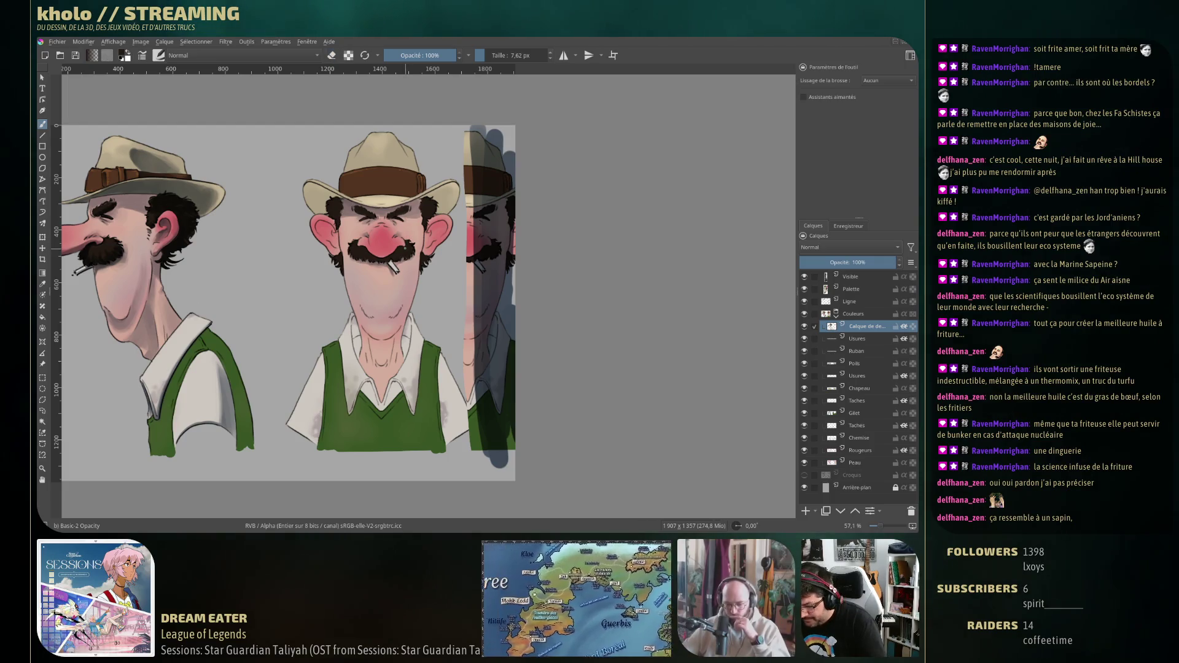
{"action": "left_click", "coordinate": [355, 196], "text": "ctrl"}
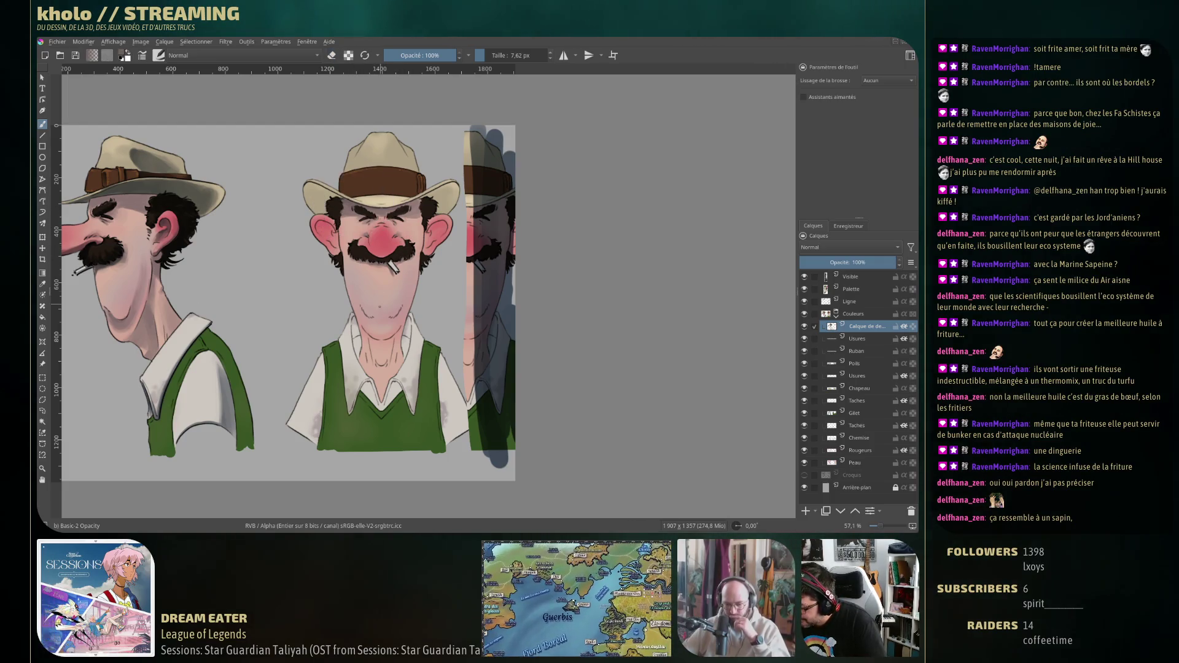
{"action": "left_click_drag", "start_coordinate": [355, 197], "coordinate": [377, 311]}
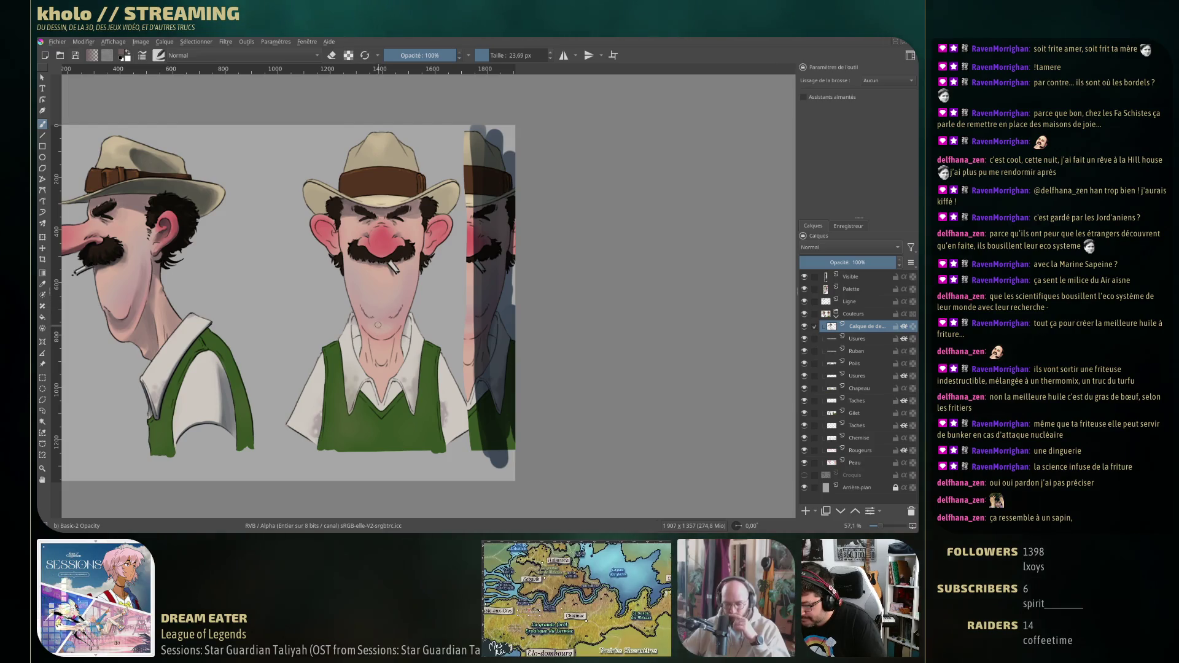
Sample face and chin skin tones and blend soft shading across the front-view cheeks and chin.
{"action": "mouse_move", "coordinate": [371, 241]}
{"action": "left_mouse_down"}
{"action": "mouse_move", "coordinate": [355, 297]}
{"action": "mouse_move", "coordinate": [390, 316]}
{"action": "mouse_move", "coordinate": [405, 301]}
{"action": "left_mouse_up"}
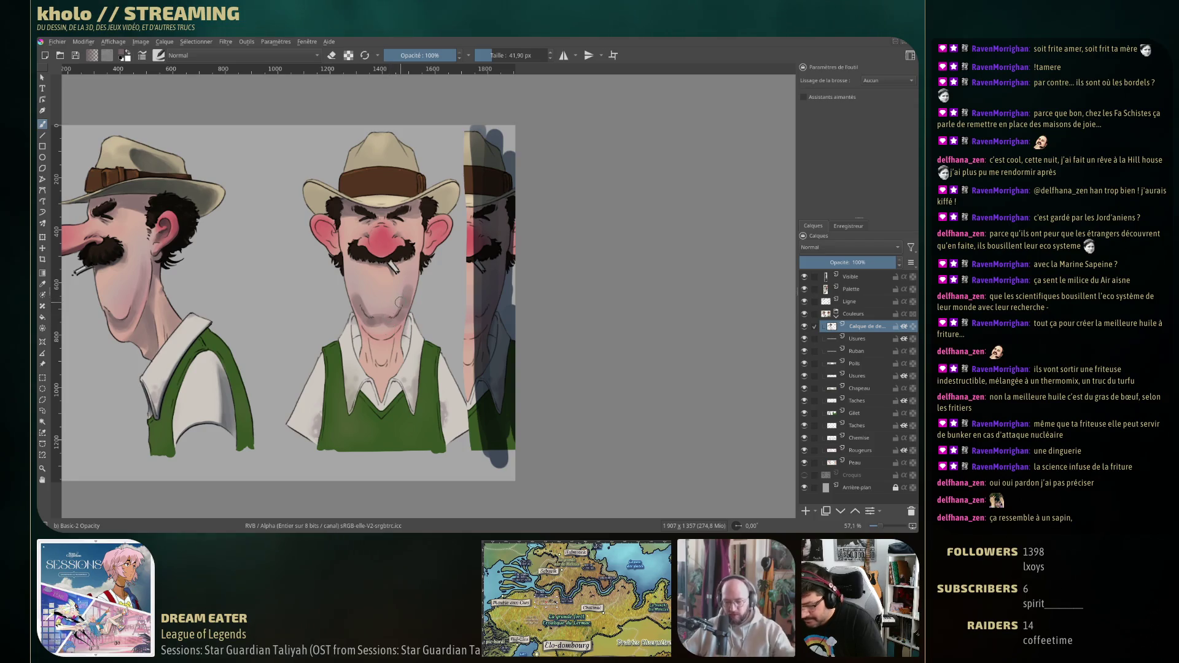
{"action": "key", "text": "e"}
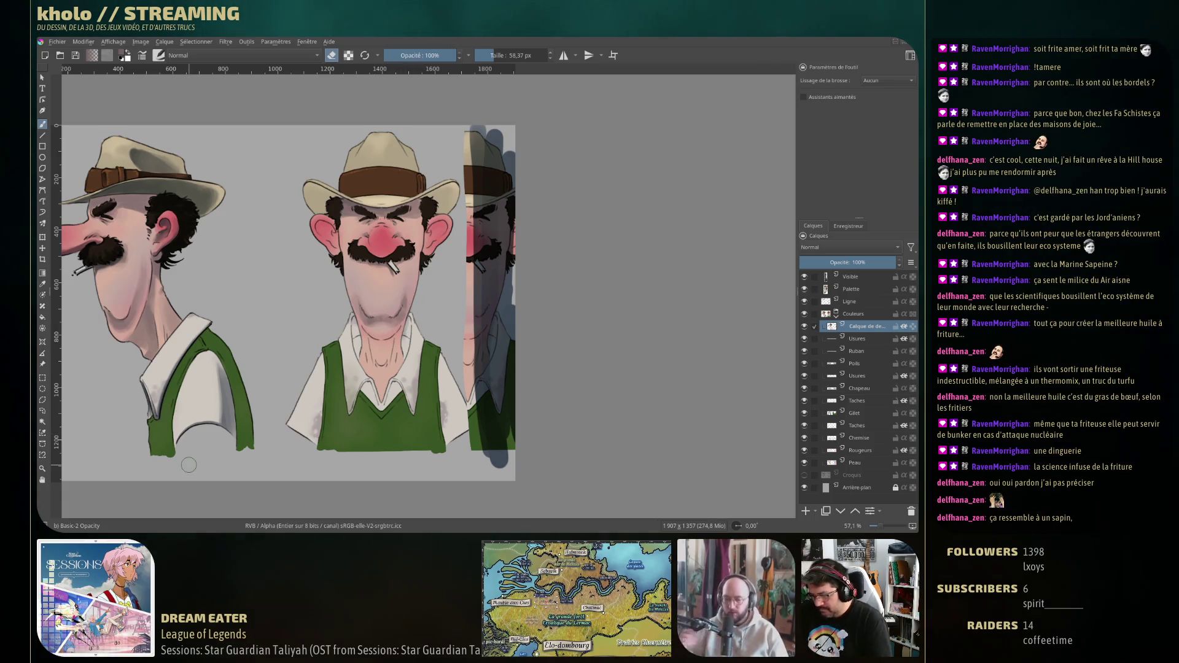
{"action": "key", "text": "e"}
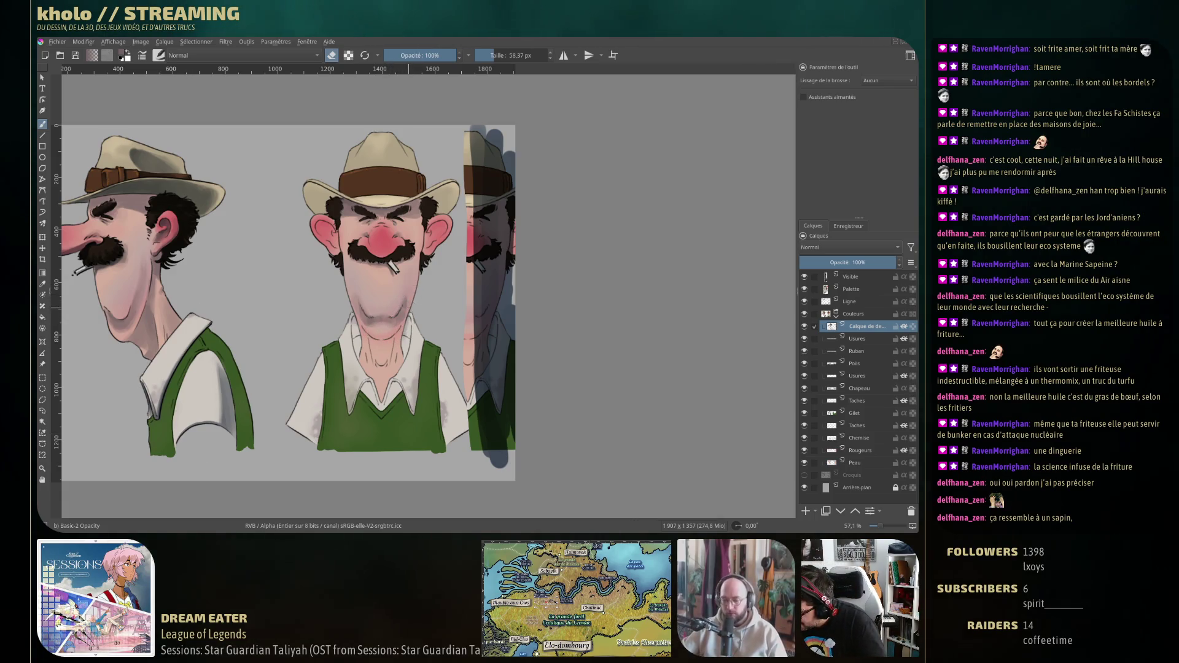
{"action": "key", "text": "bracketleft"}
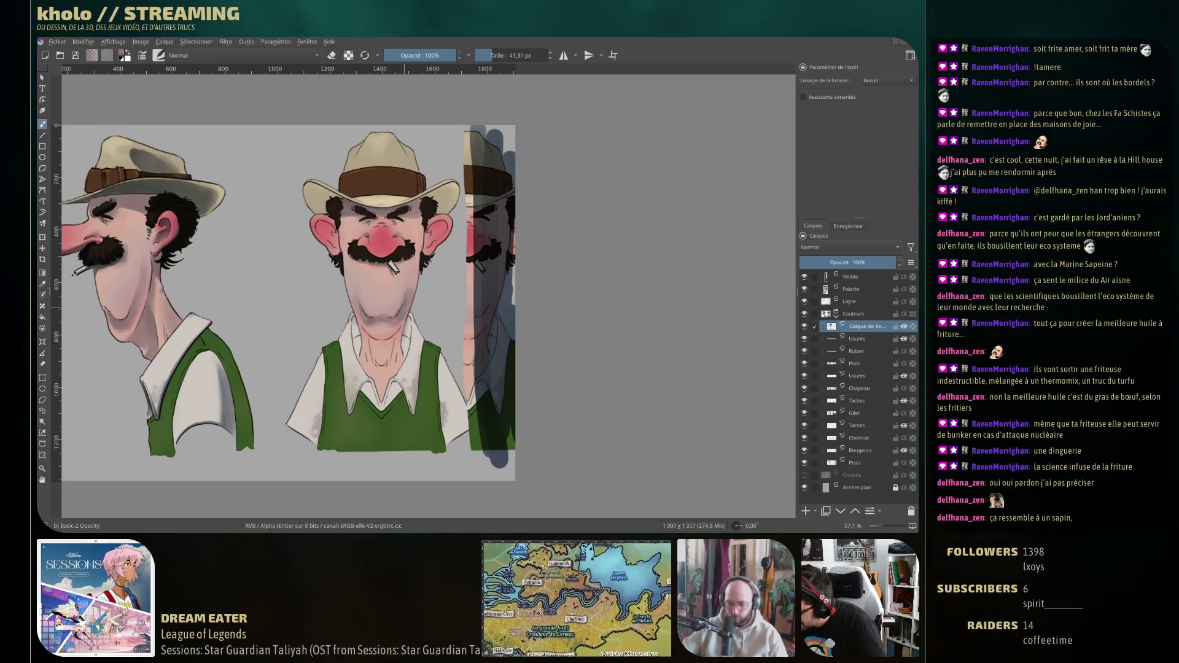
{"action": "left_click", "coordinate": [352, 286], "text": "ctrl"}
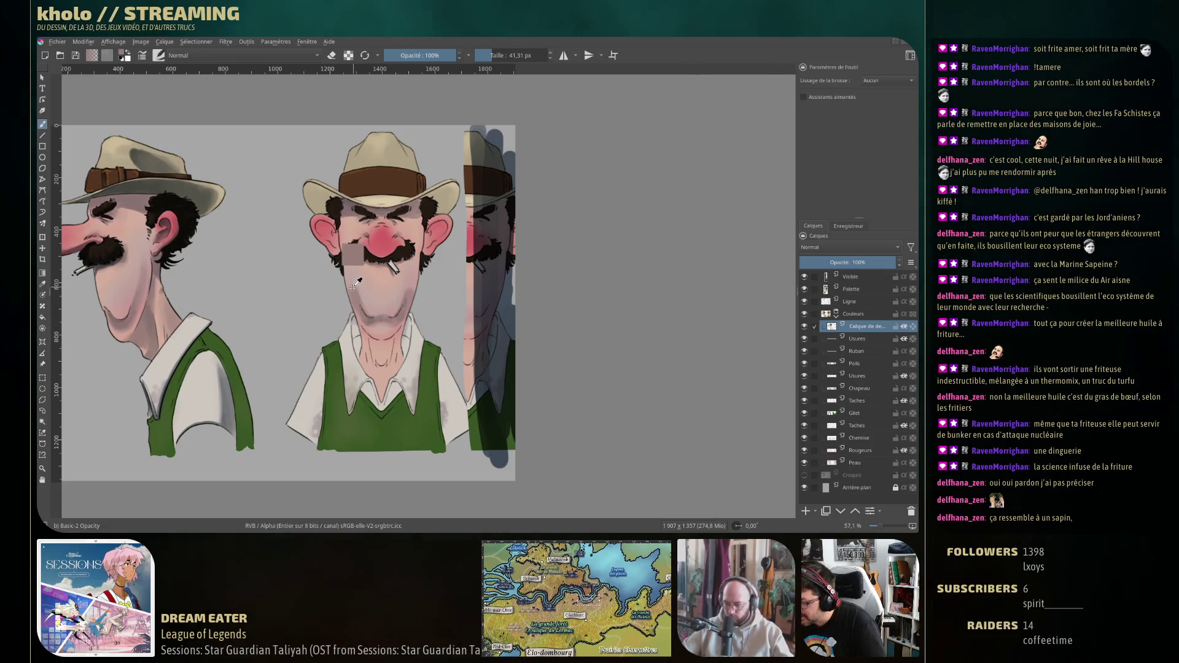
{"action": "left_click_drag", "start_coordinate": [356, 299], "coordinate": [414, 280]}
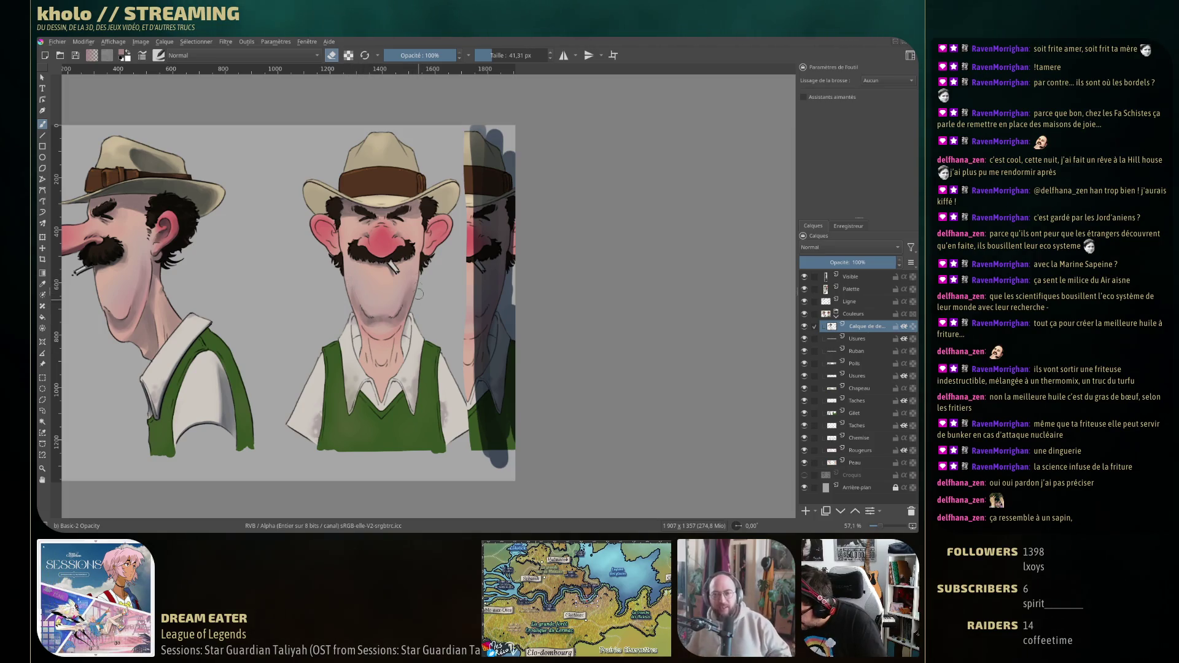
{"action": "left_click", "coordinate": [373, 322], "text": "ctrl"}
{"action": "key", "text": "e"}
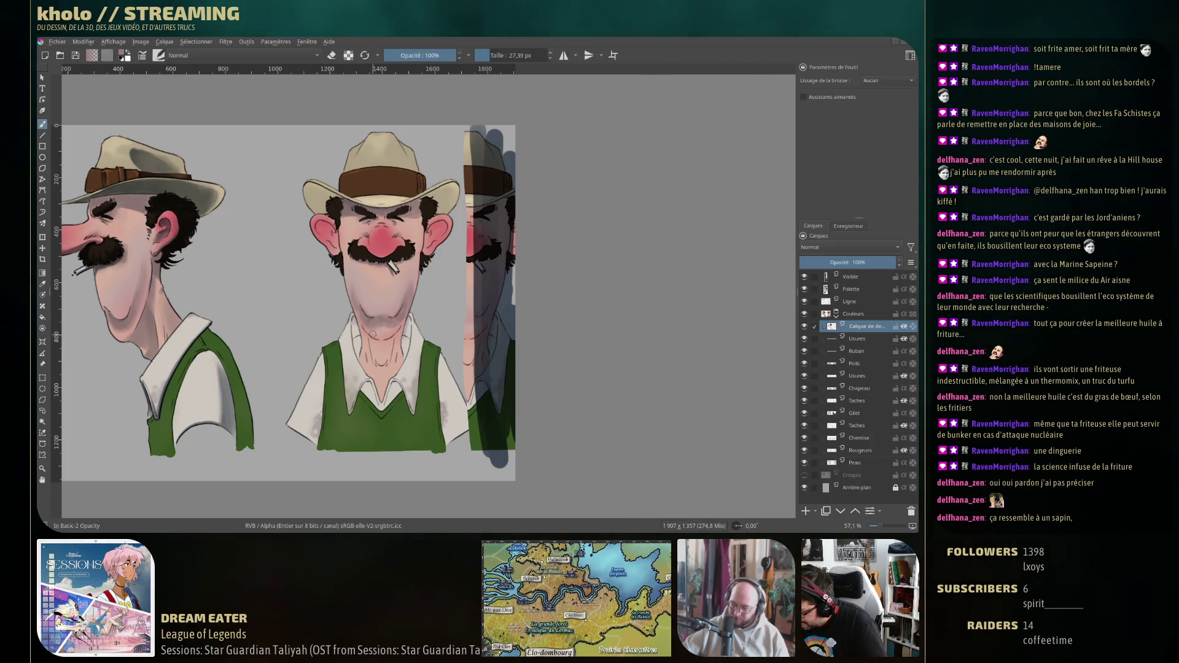
{"action": "key", "text": "e"}
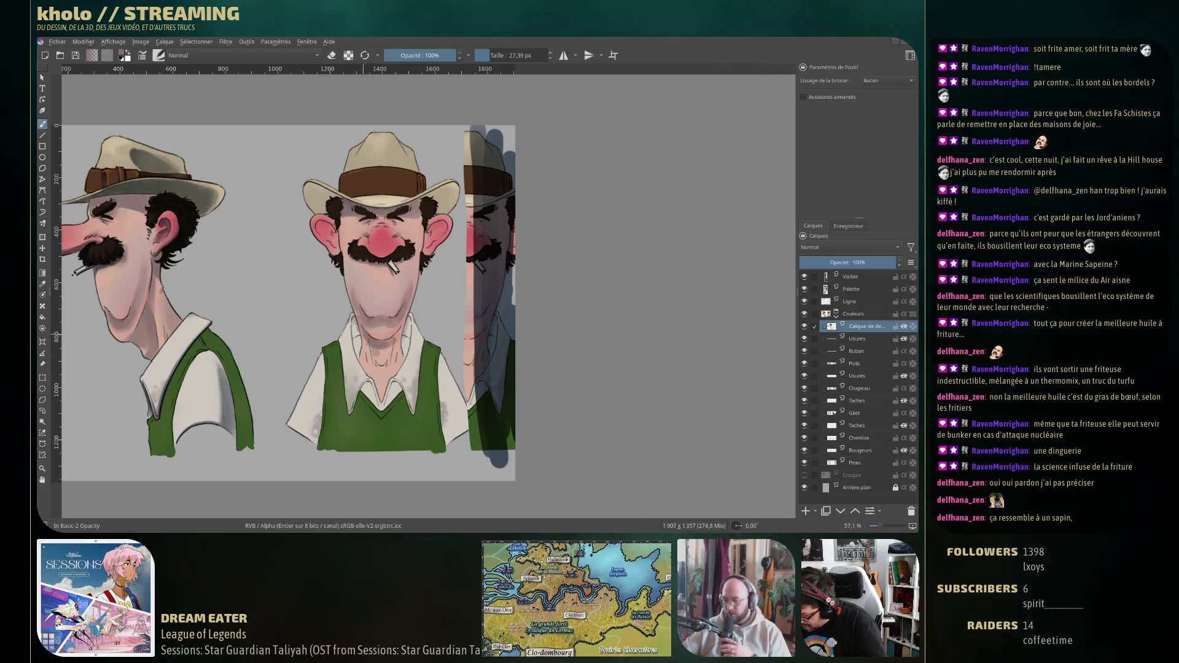
Paint grey shadow on the front-view neck plus a small shadow just under the collar.
{"action": "left_click_drag", "start_coordinate": [373, 375], "coordinate": [391, 351]}
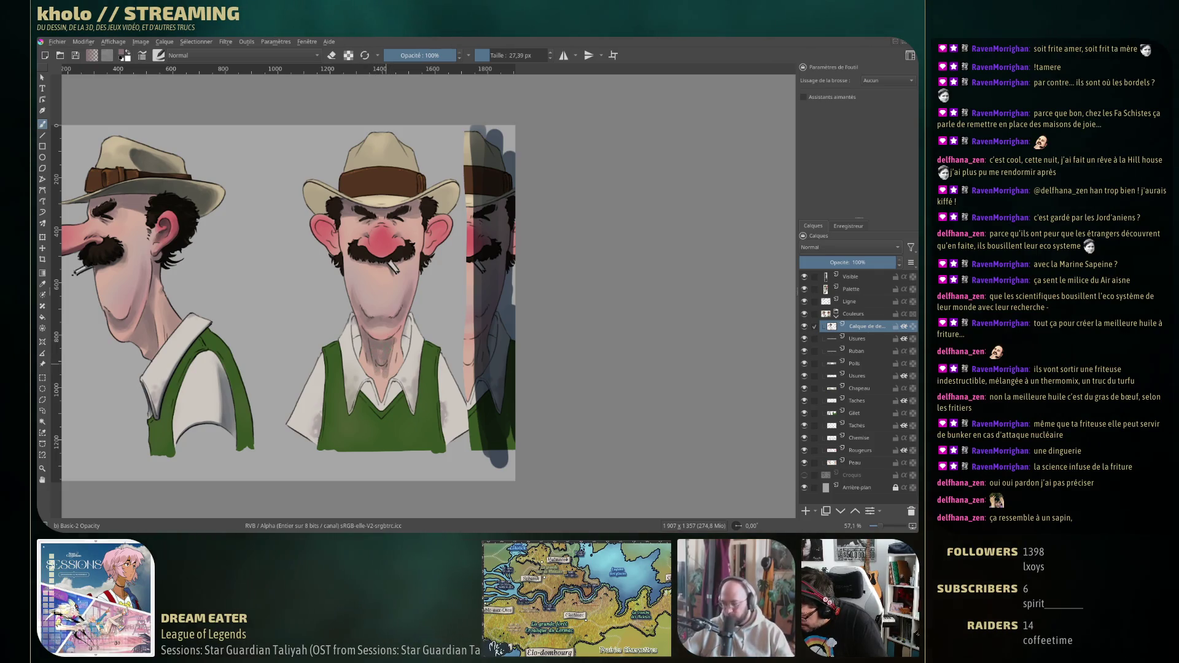
{"action": "left_click_drag", "start_coordinate": [376, 389], "coordinate": [383, 404]}
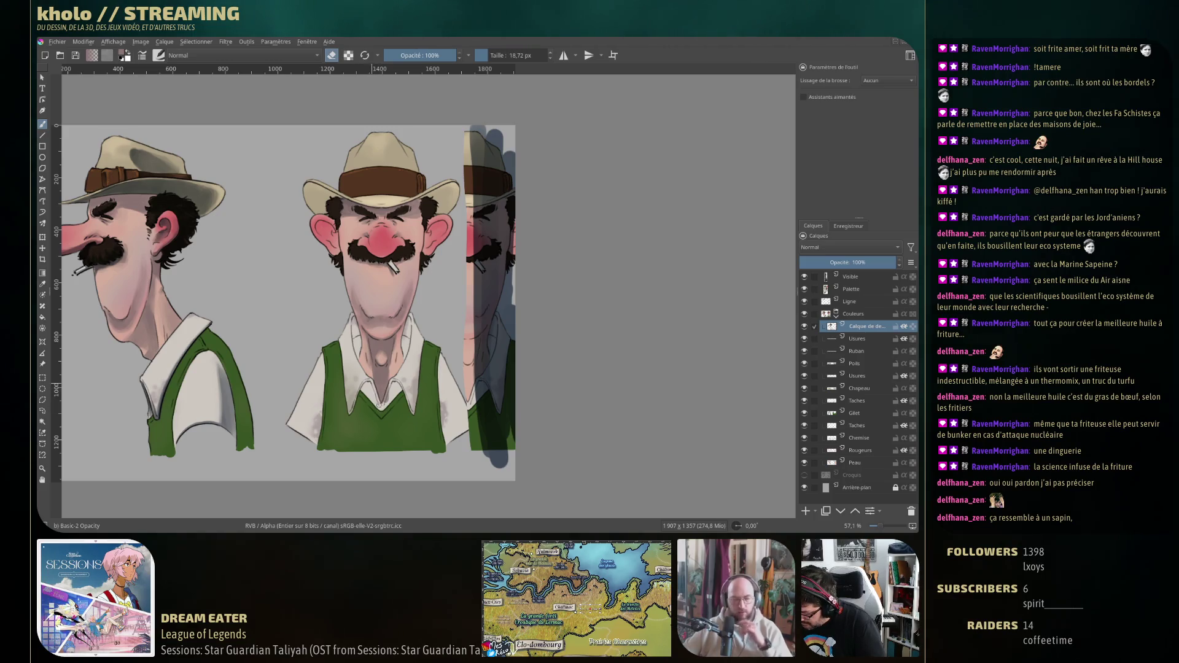
Try paint and eraser strokes on the nose, undoing the dark mark and the last stroke.
{"action": "key", "text": "e"}
{"action": "key", "text": "bracketright"}
{"action": "key", "text": "bracketright"}
{"action": "key", "text": "bracketright"}
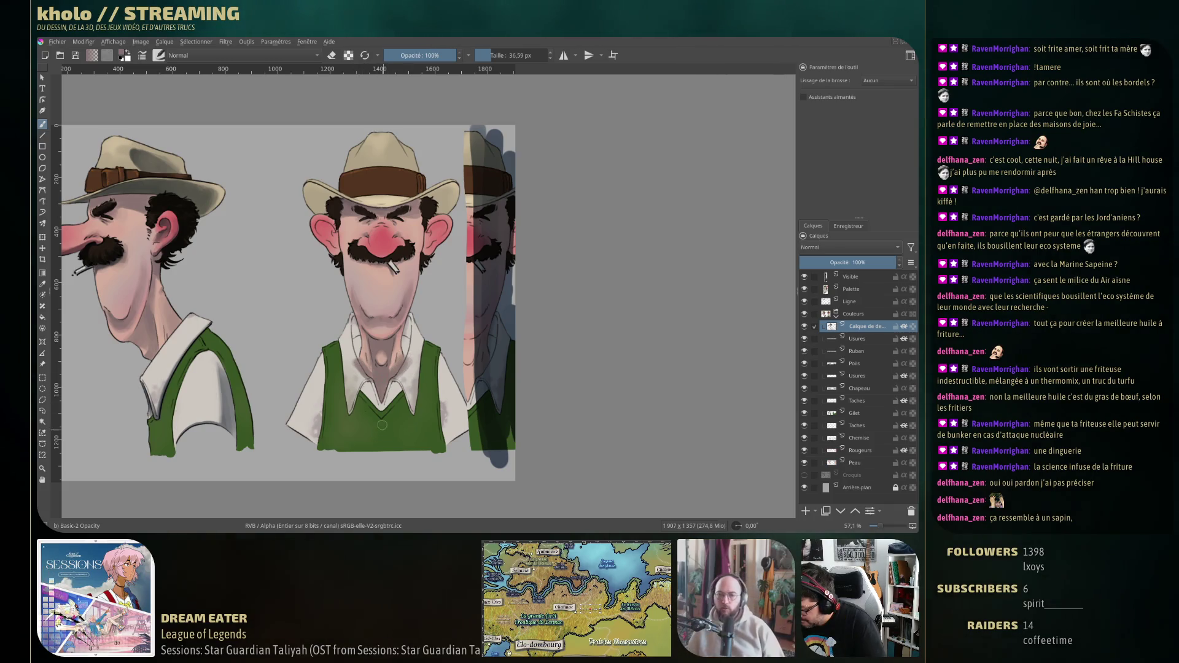
{"action": "key", "text": "e"}
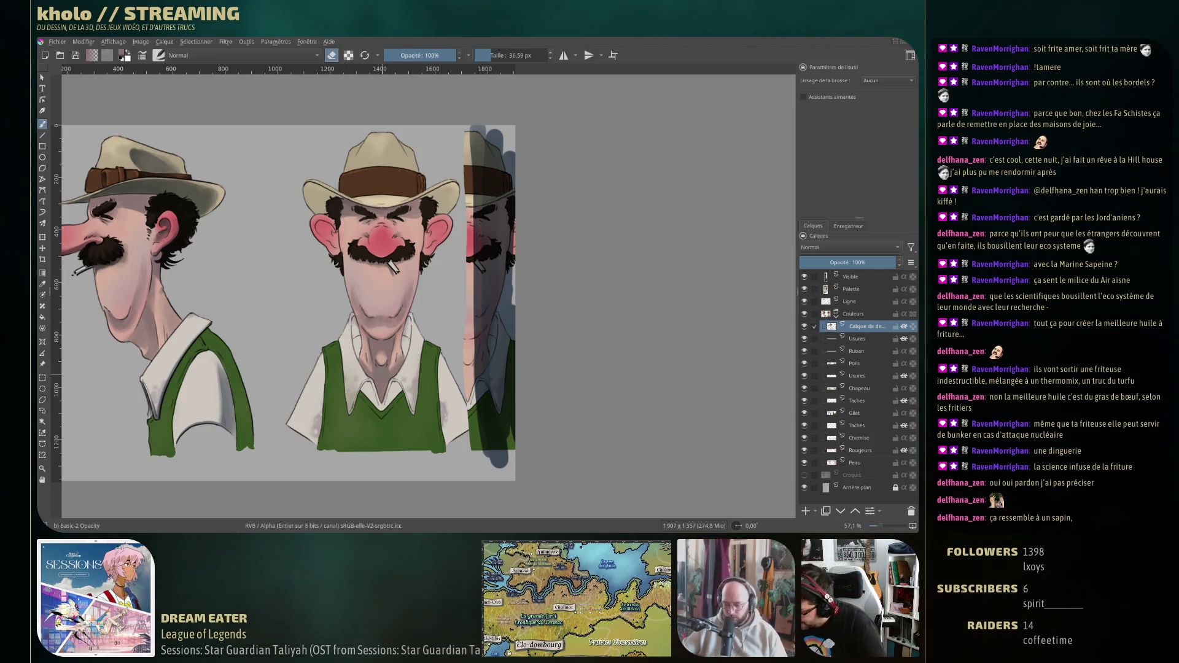
{"action": "key", "text": "e"}
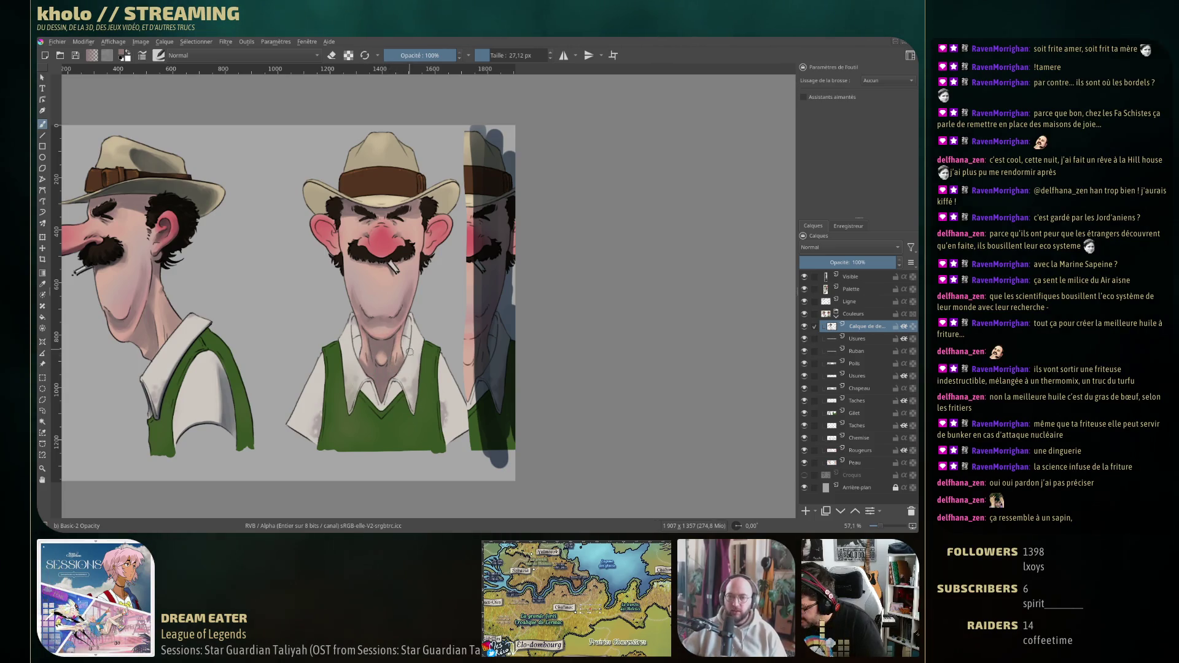
{"action": "key", "text": "e"}
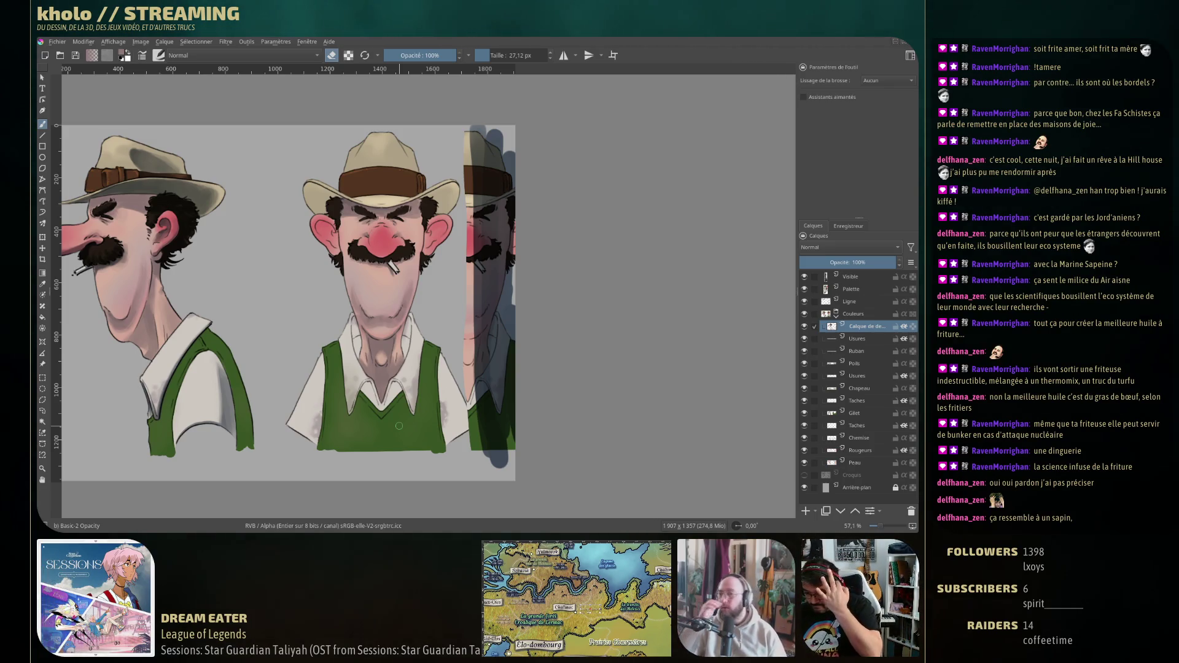
{"action": "key", "text": "e"}
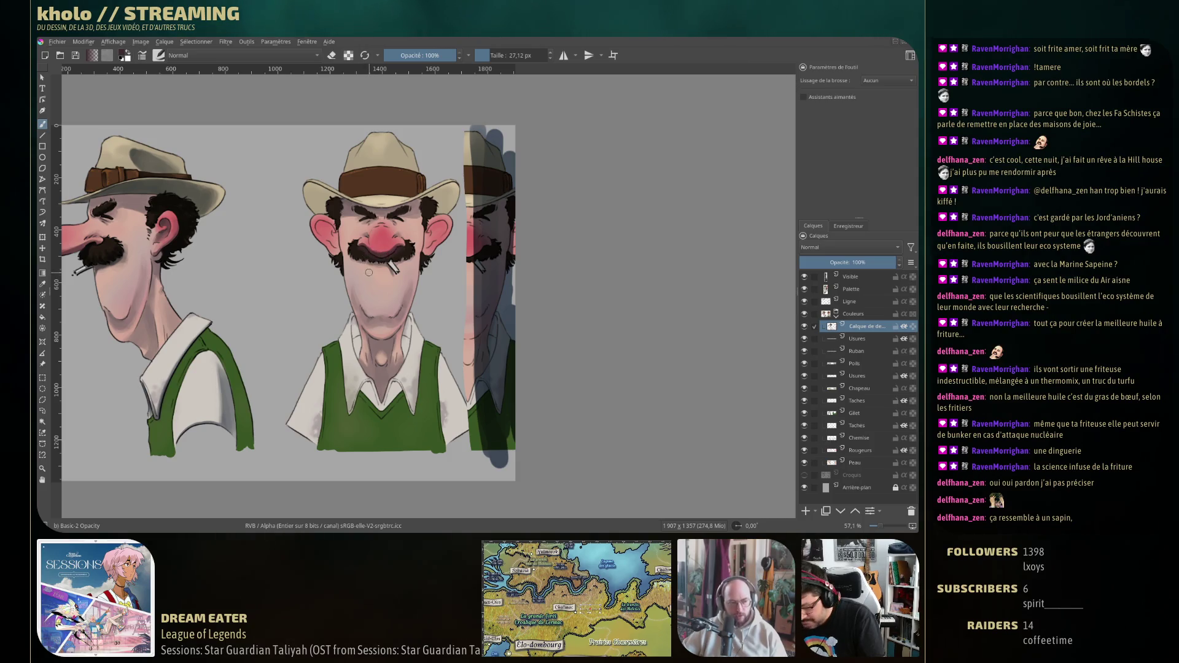
{"action": "key", "text": "e"}
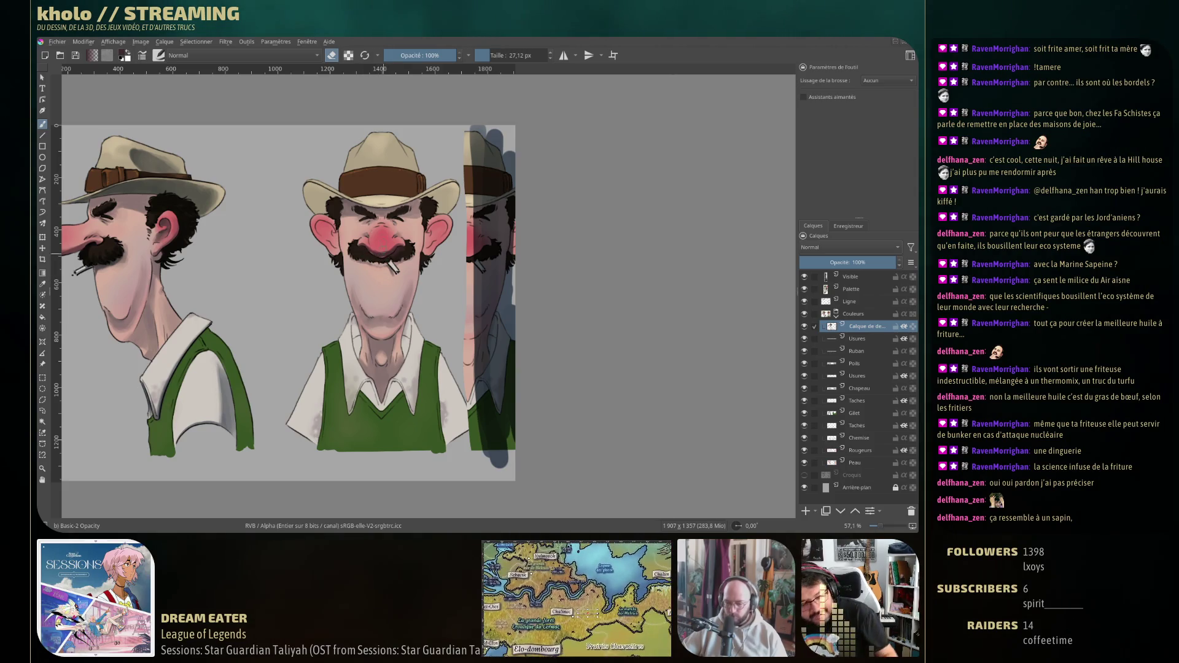
{"action": "left_click", "coordinate": [379, 240]}
{"action": "key", "text": "ctrl+z"}
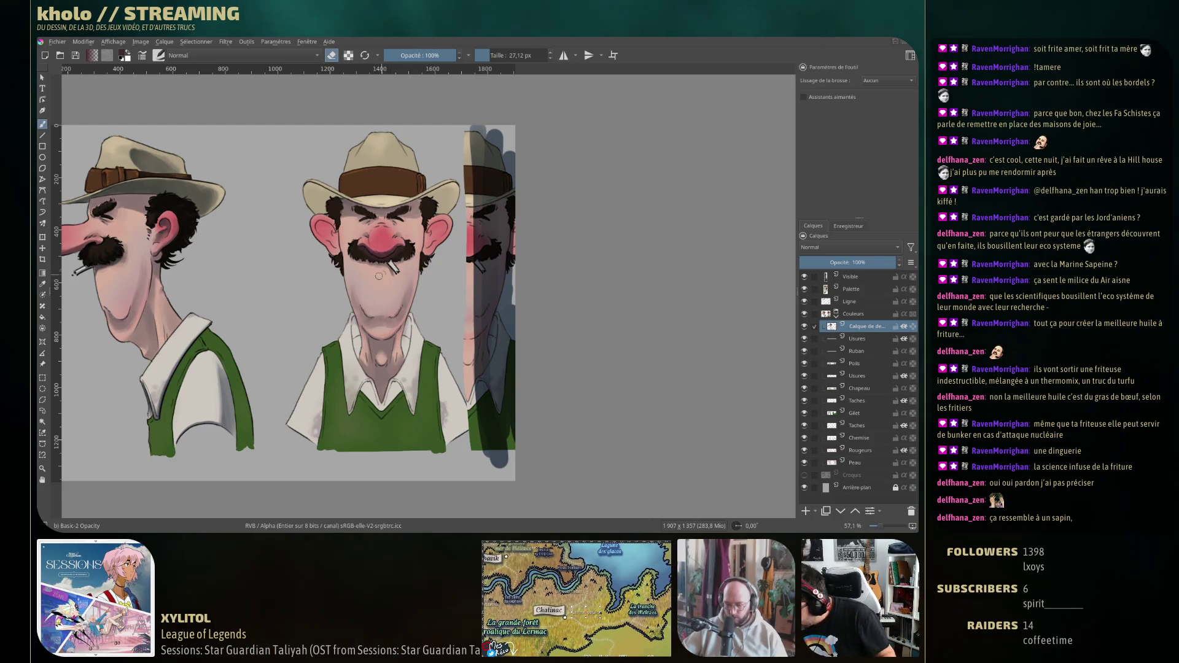
{"action": "key", "text": "bracketleft"}
{"action": "key", "text": "bracketleft"}
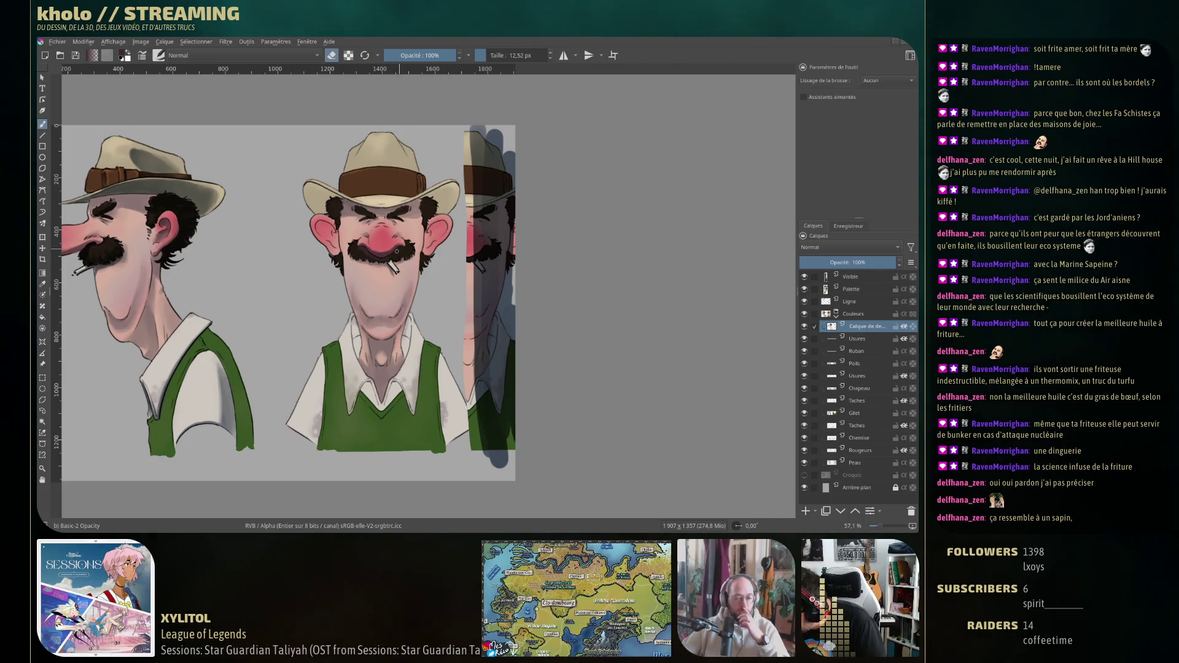
{"action": "left_click_drag", "start_coordinate": [398, 251], "coordinate": [388, 259]}
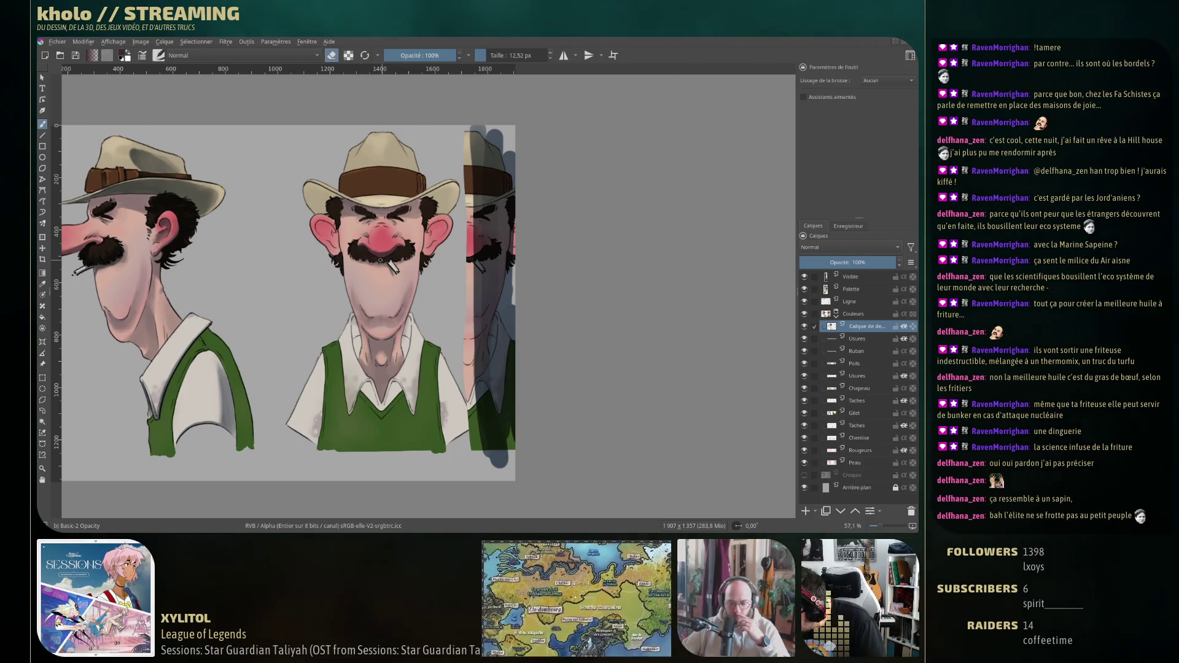
{"action": "key", "text": "ctrl+z"}
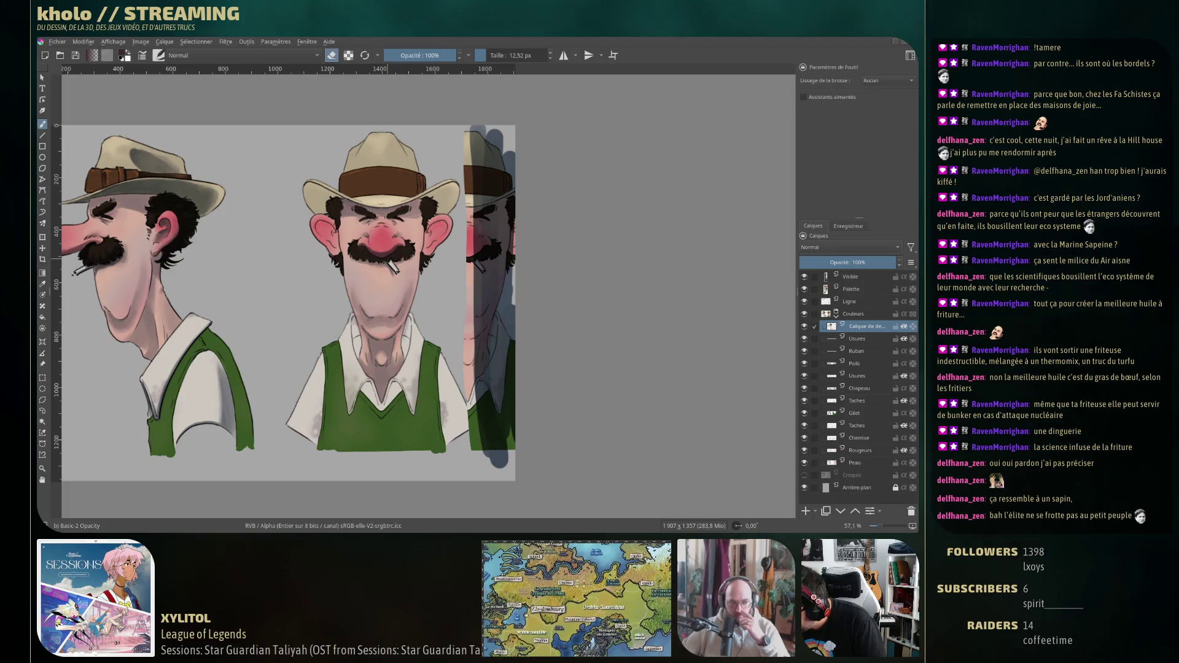
Sample the nose's pink and deepen its shading, ending with a brush of about 12.6 px.
{"action": "key", "text": "e"}
{"action": "key", "text": "bracketleft"}
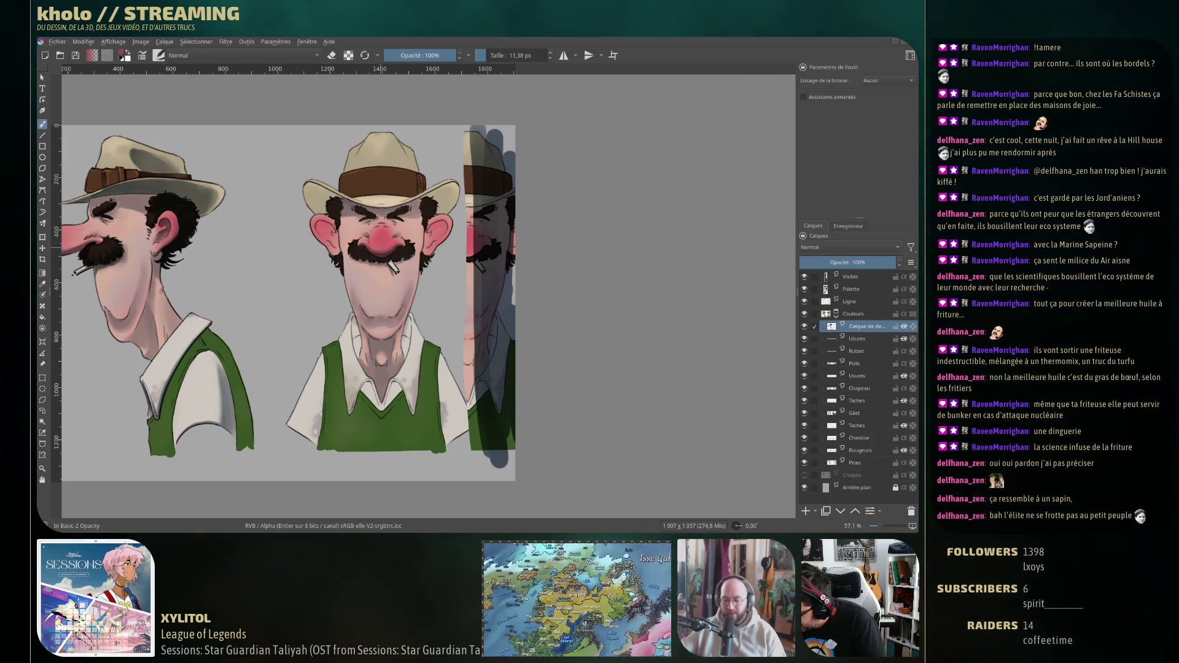
{"action": "key", "text": "bracketright"}
{"action": "key", "text": "bracketright"}
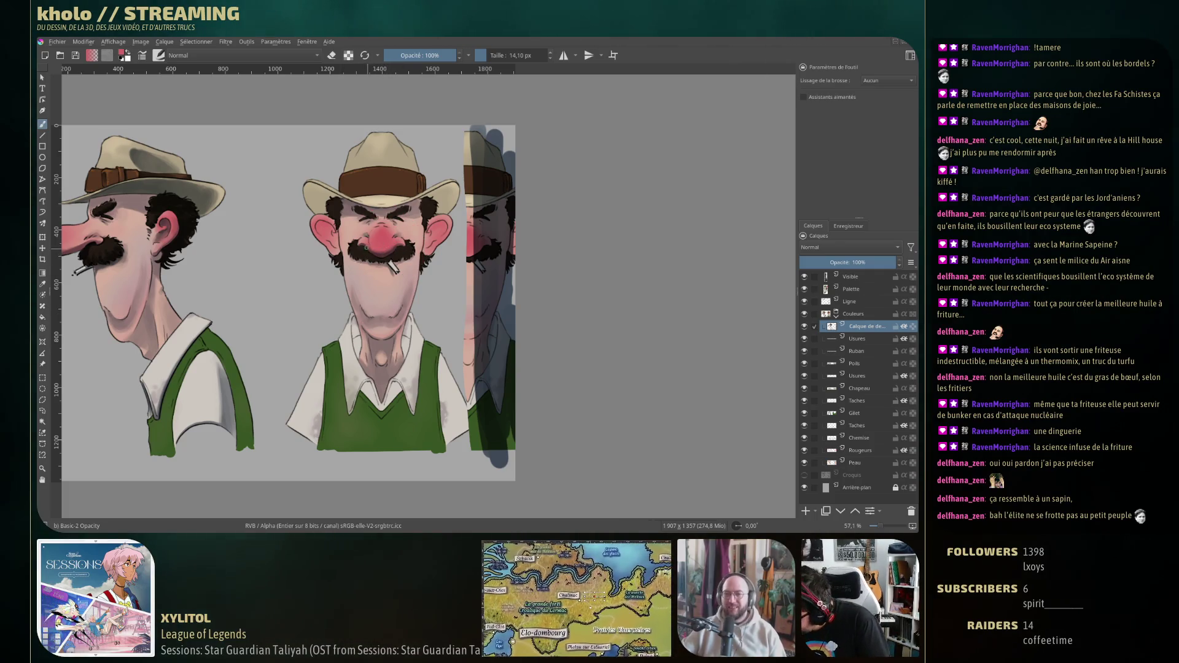
{"action": "left_click", "coordinate": [361, 244], "text": "ctrl"}
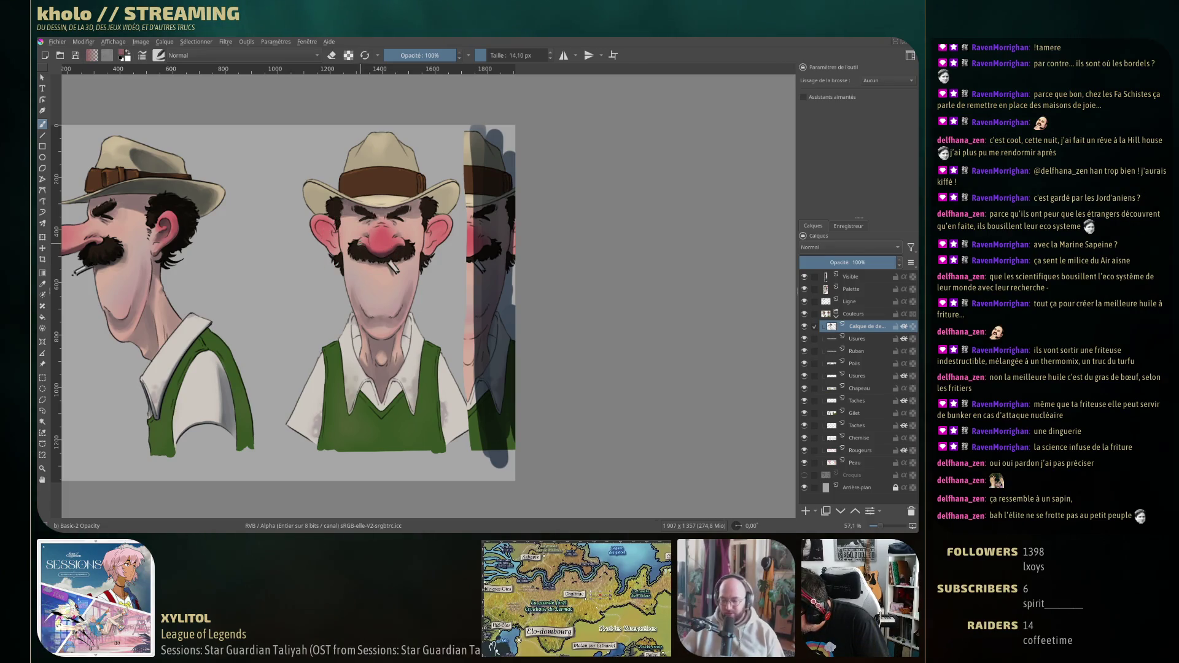
{"action": "left_click_drag", "start_coordinate": [363, 258], "coordinate": [350, 258]}
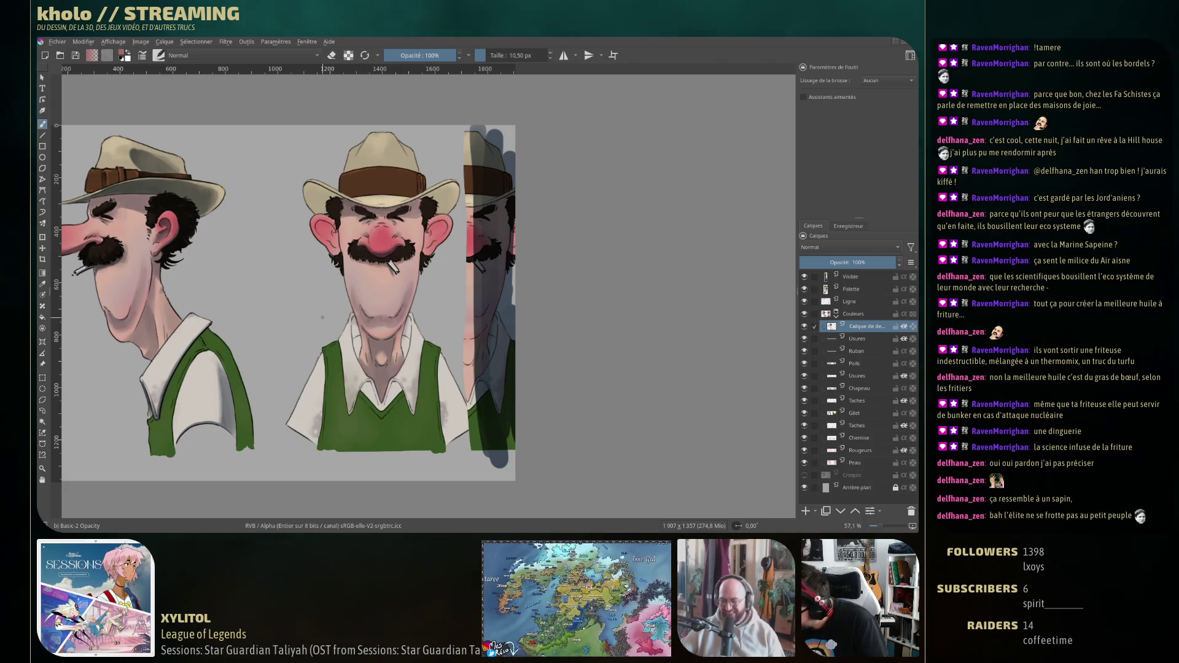
{"action": "left_click", "coordinate": [391, 246], "text": "ctrl"}
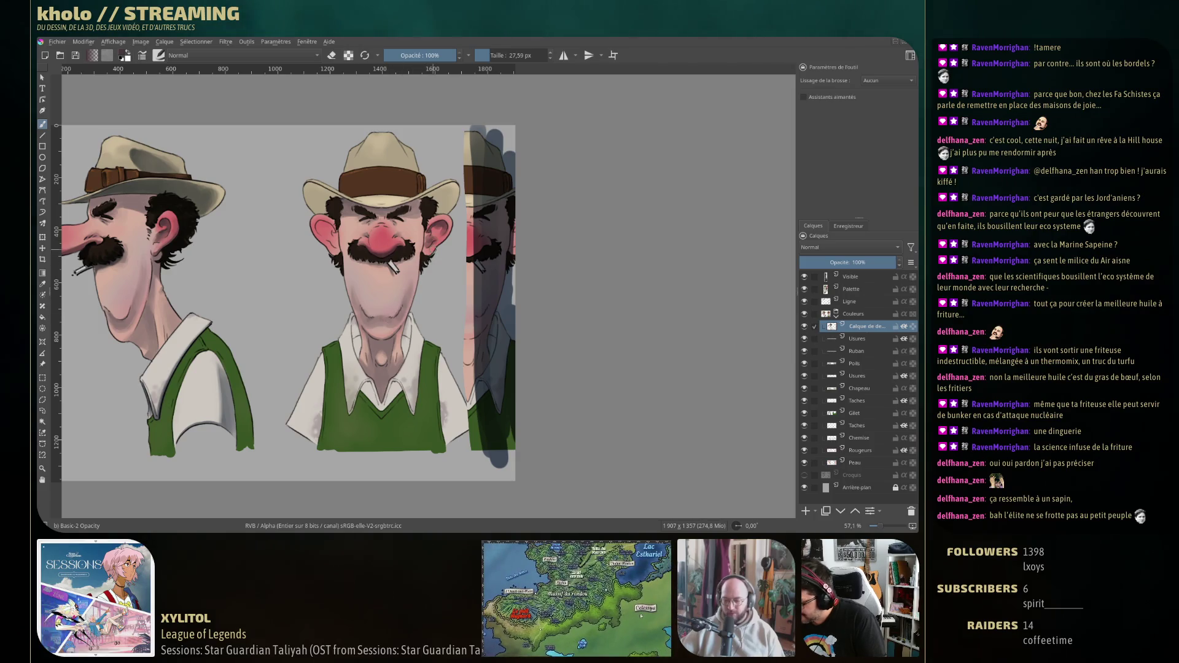
{"action": "key", "text": "bracketleft"}
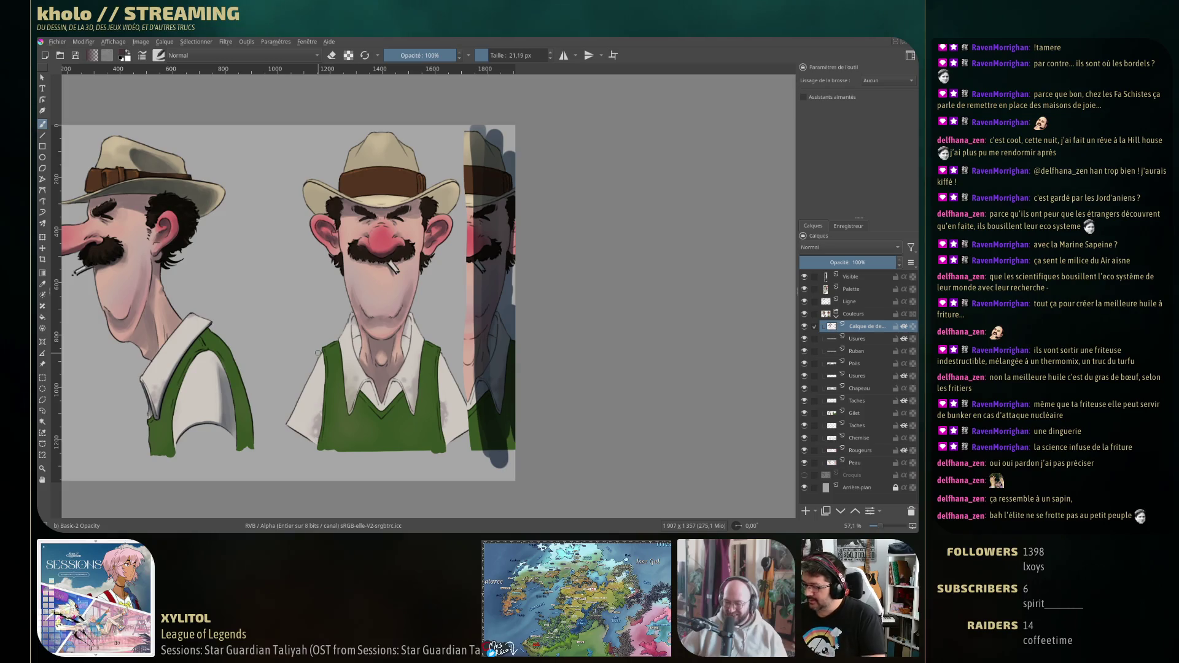
{"action": "key", "text": "bracketleft"}
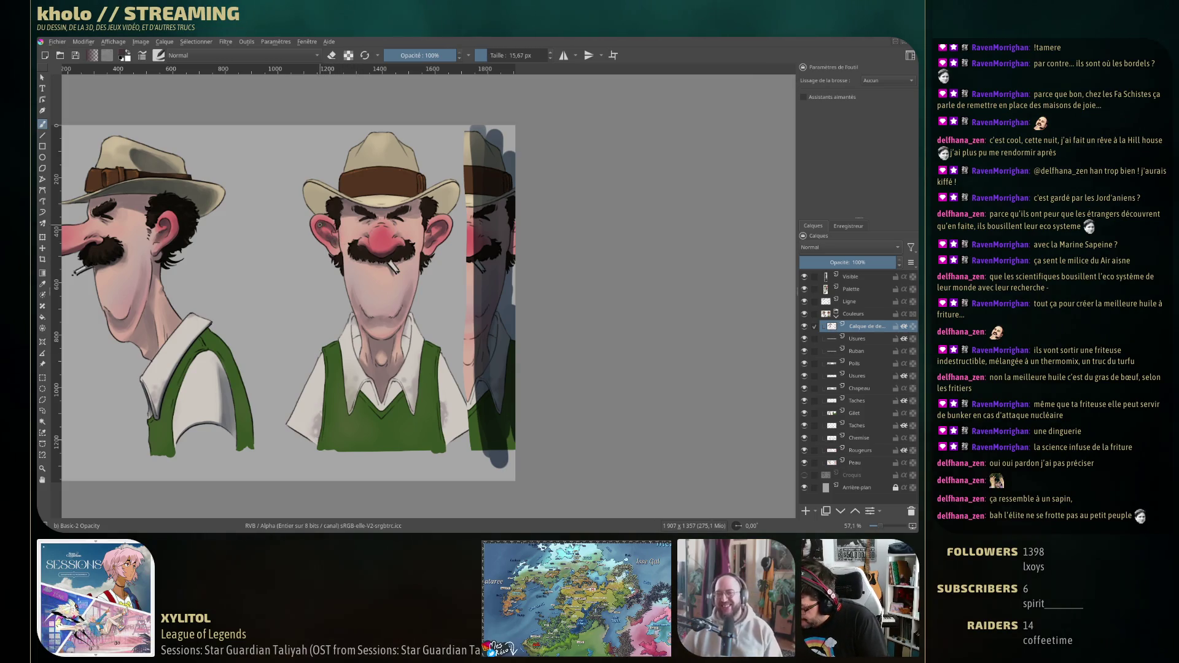
{"action": "key", "text": "bracketleft"}
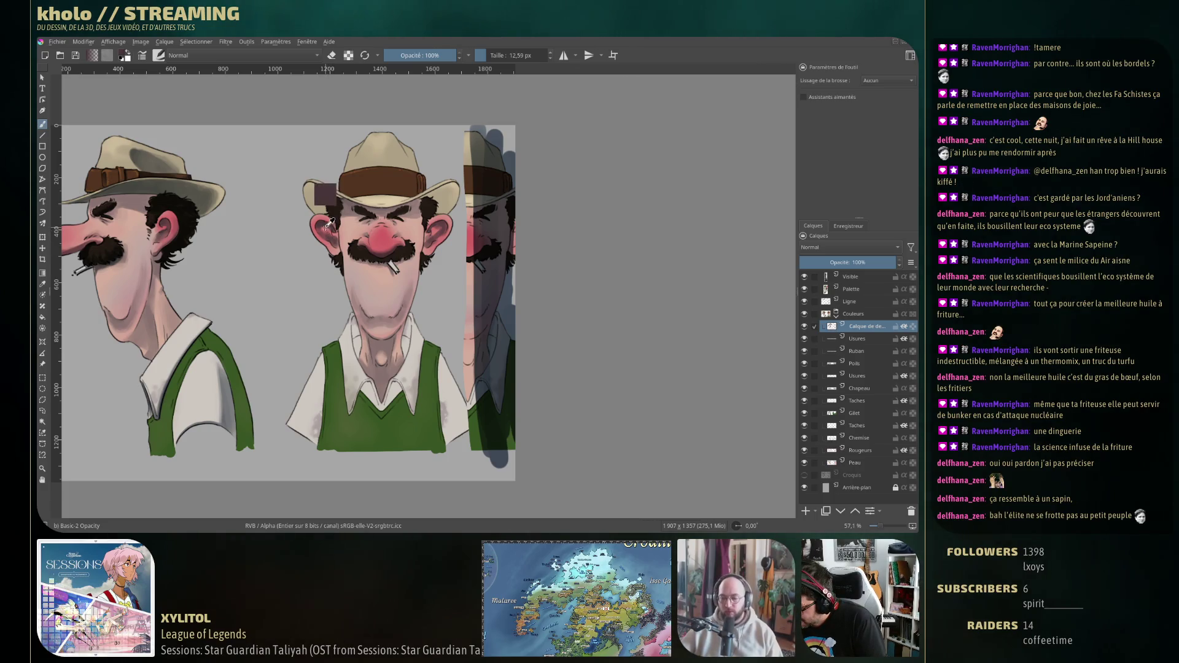
Sample red tones from the ear, nose and face and repaint them with a small brush.
{"action": "key", "text": "e"}
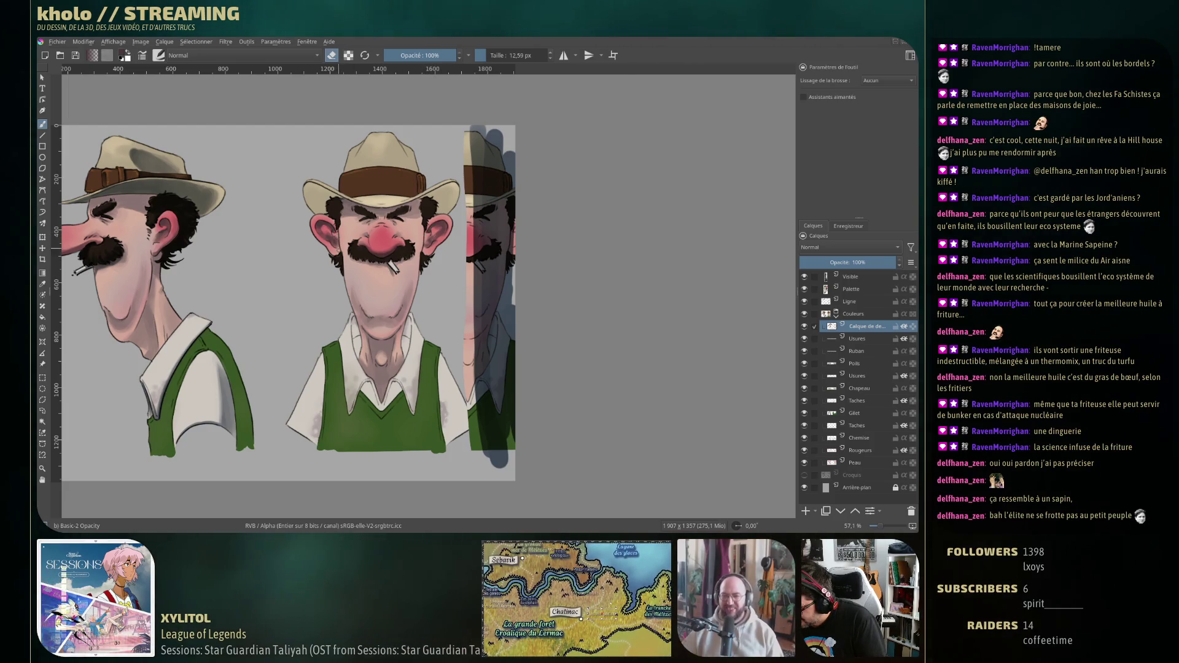
{"action": "key", "text": "e"}
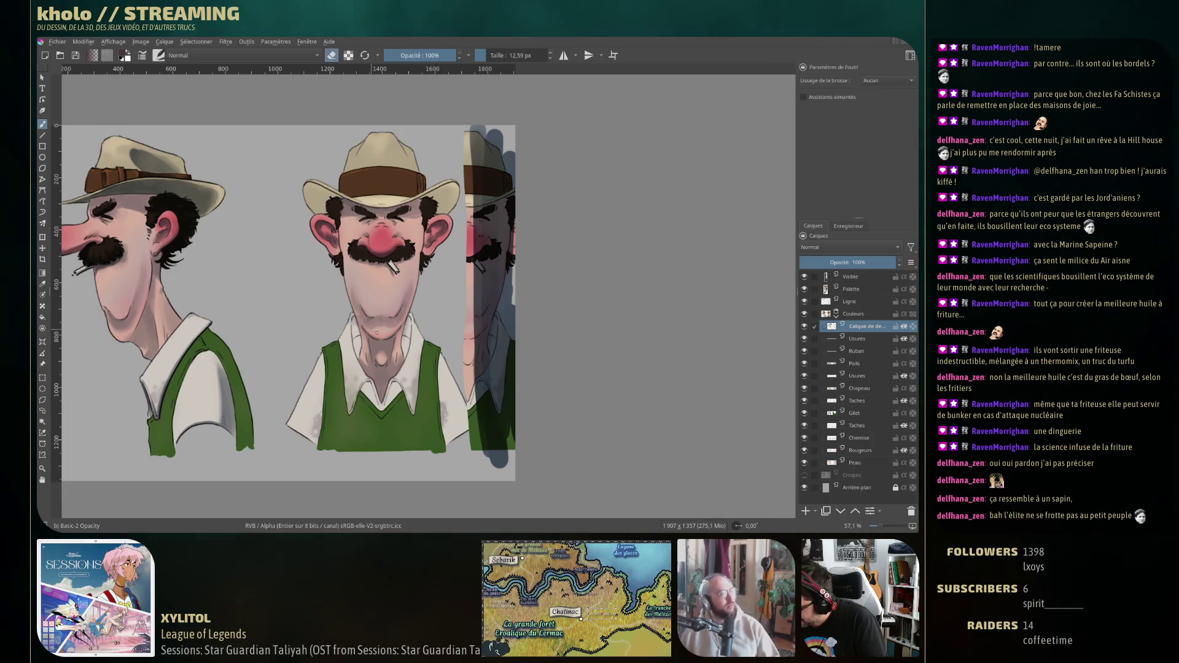
{"action": "key", "text": "e"}
{"action": "key", "text": "e"}
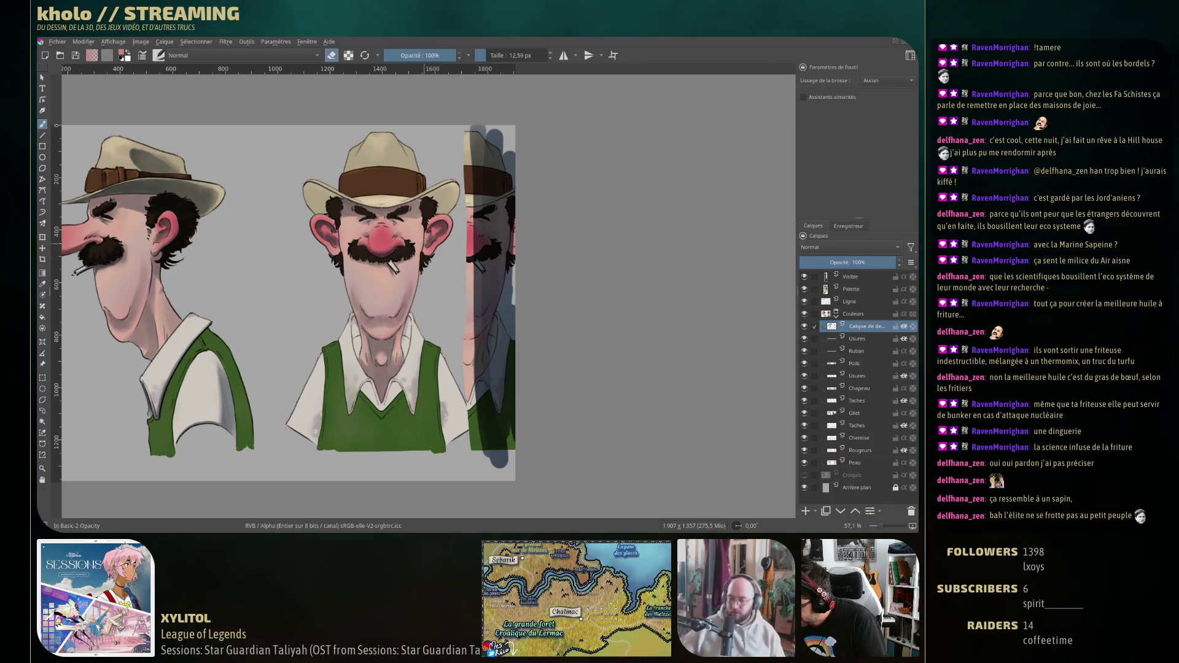
{"action": "key", "text": "e"}
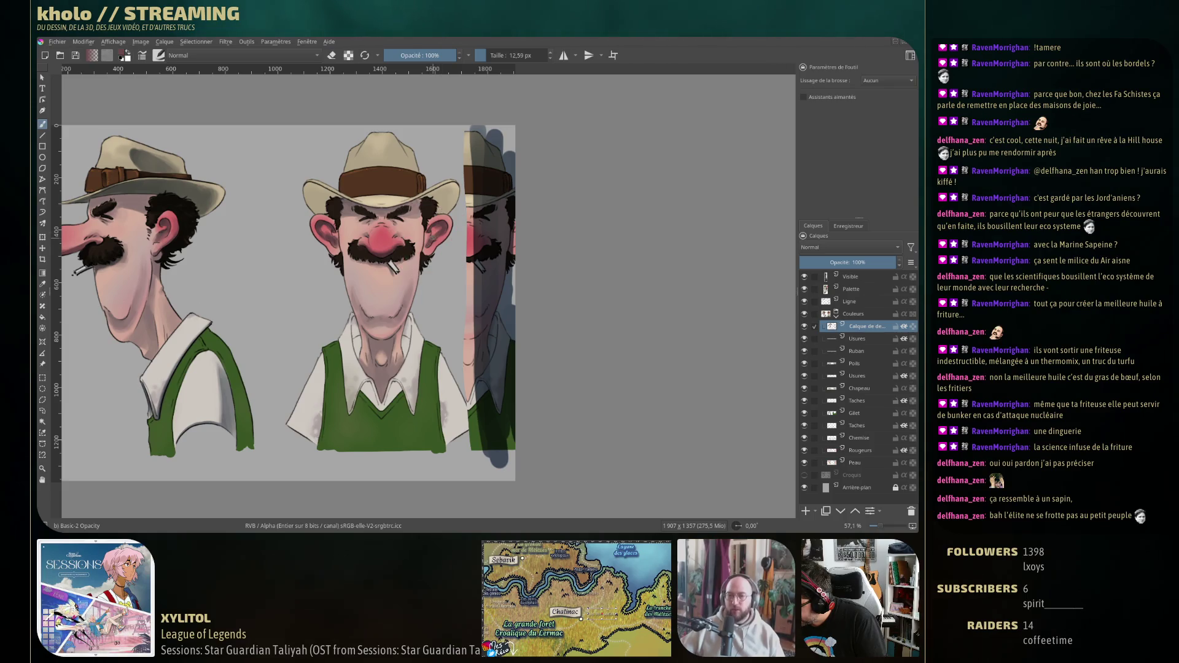
{"action": "left_click", "coordinate": [437, 199], "text": "ctrl"}
{"action": "key", "text": "bracketleft"}
{"action": "key", "text": "bracketleft"}
{"action": "key", "text": "bracketleft"}
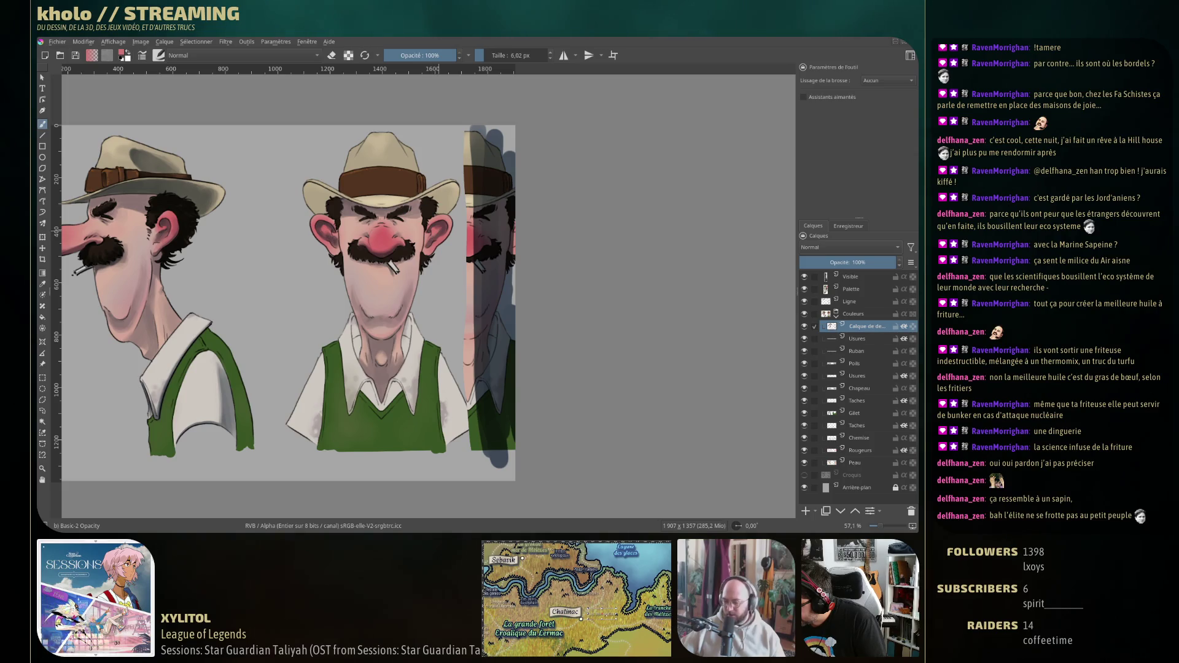
{"action": "left_click", "coordinate": [430, 227], "text": "ctrl"}
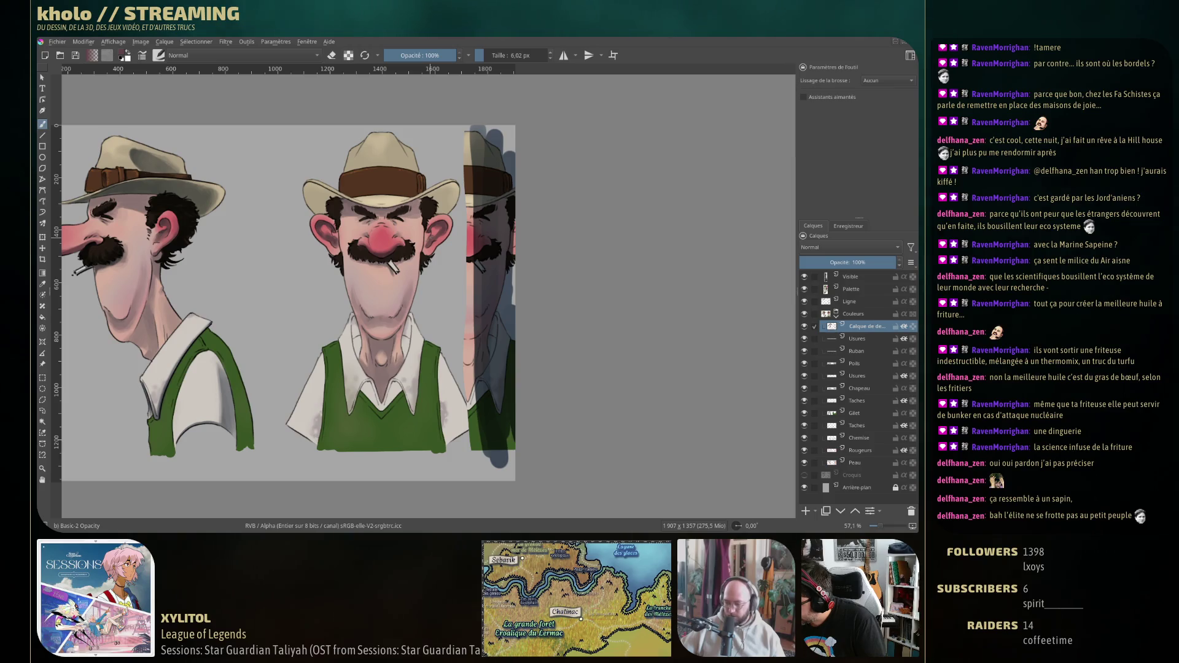
{"action": "left_click", "coordinate": [435, 232], "text": "ctrl"}
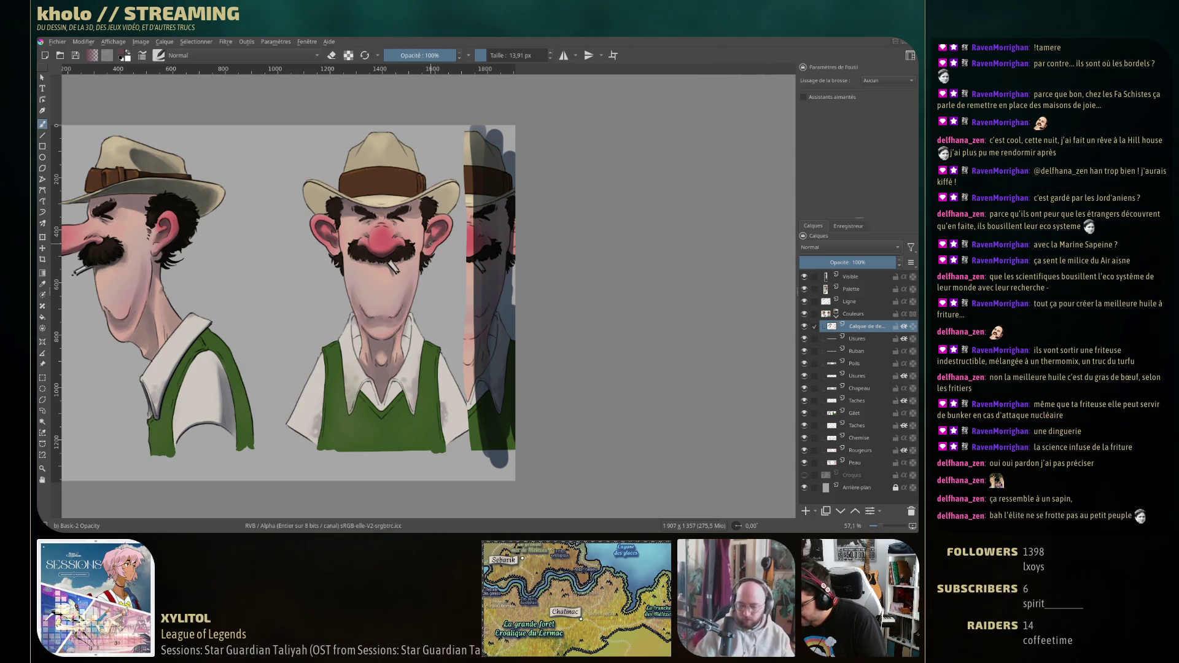
{"action": "left_click", "coordinate": [437, 229], "text": "ctrl"}
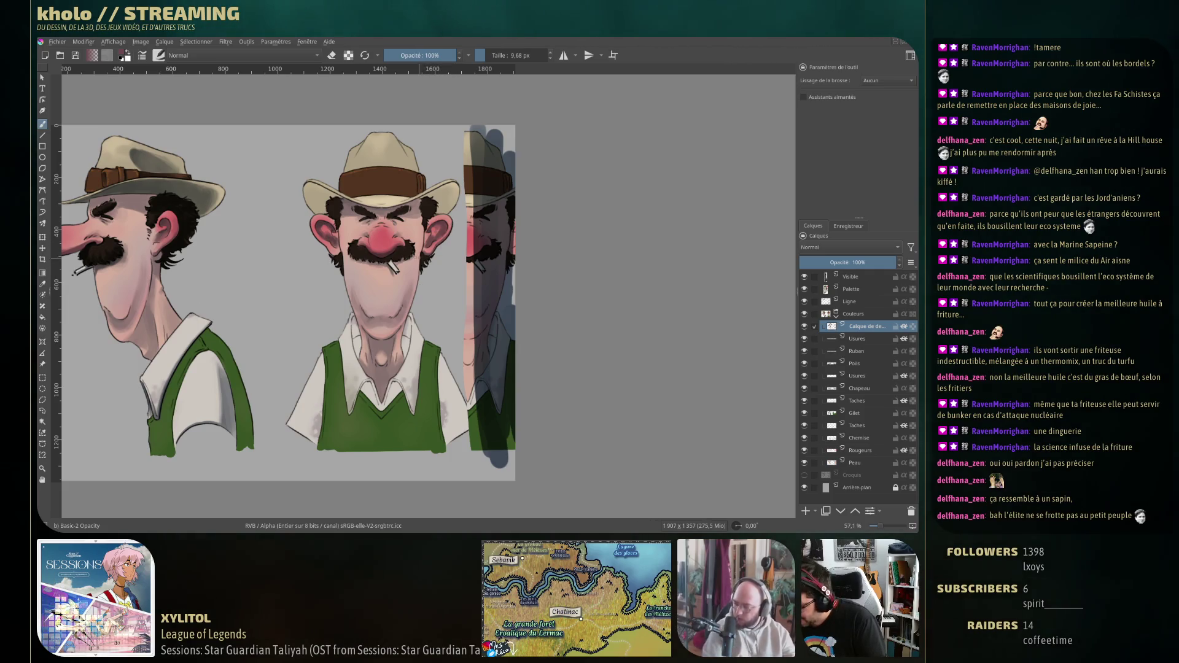
Sample pinks from the face and left ear to rework the ear and cheek shading.
{"action": "left_click", "coordinate": [337, 234], "text": "ctrl"}
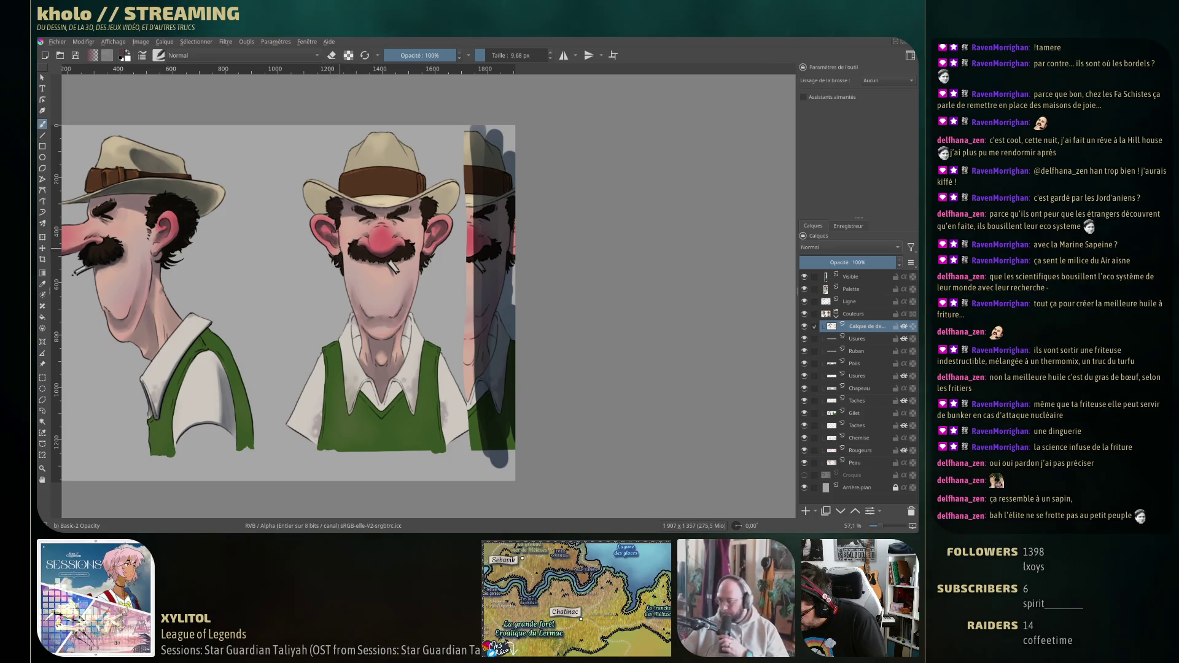
{"action": "left_click", "coordinate": [333, 240], "text": "ctrl"}
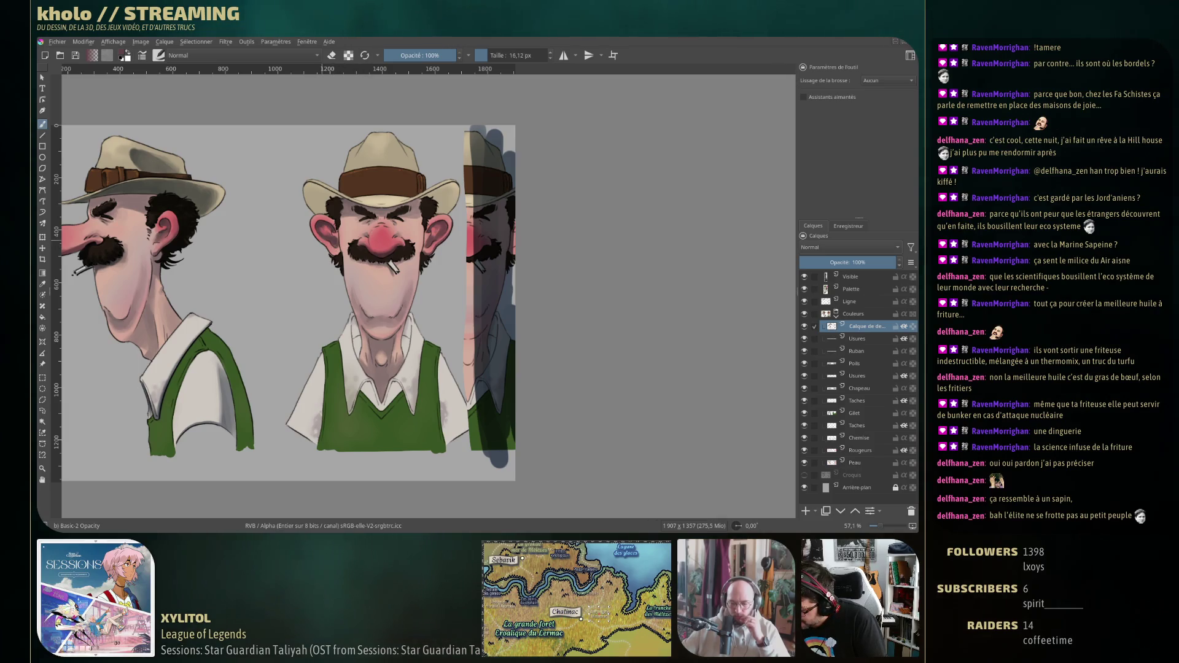
{"action": "left_click", "coordinate": [321, 228], "text": "ctrl"}
{"action": "left_click", "coordinate": [331, 239], "text": "ctrl"}
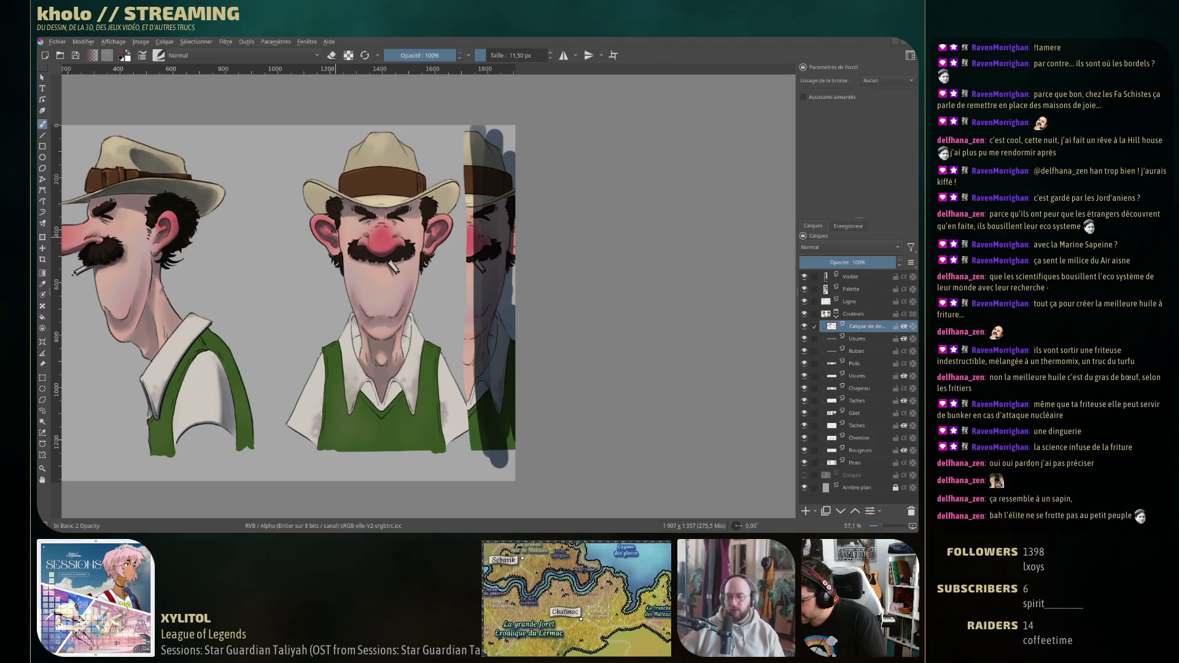
{"action": "left_click", "coordinate": [331, 230], "text": "ctrl"}
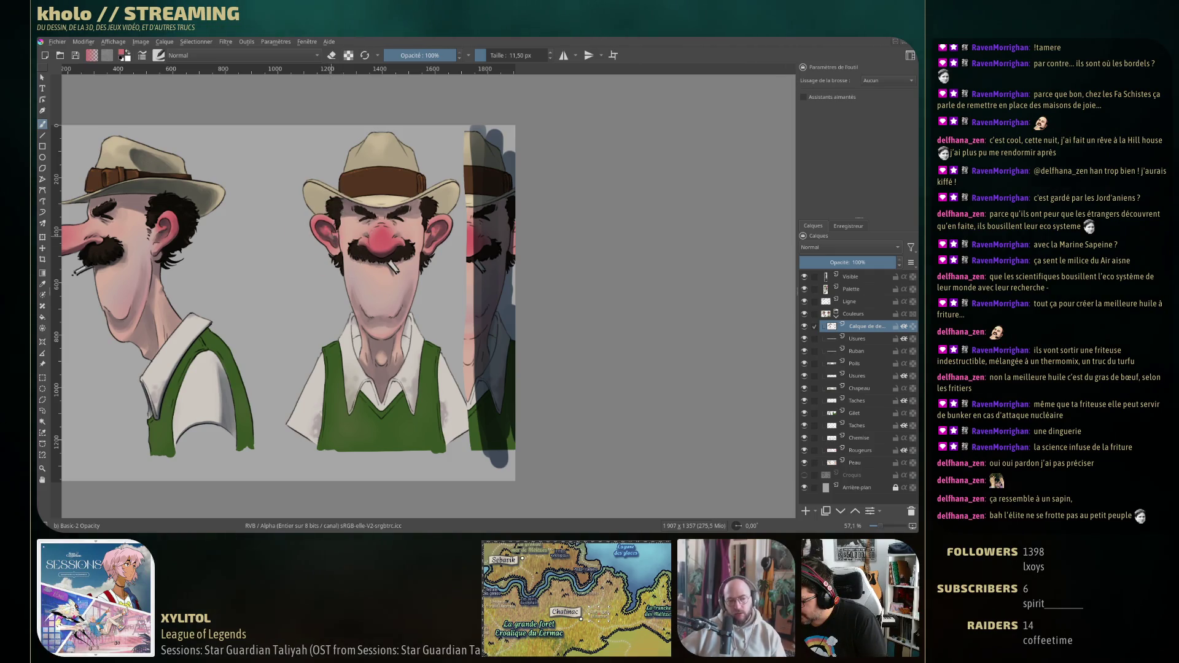
{"action": "left_click", "coordinate": [330, 207], "text": "ctrl"}
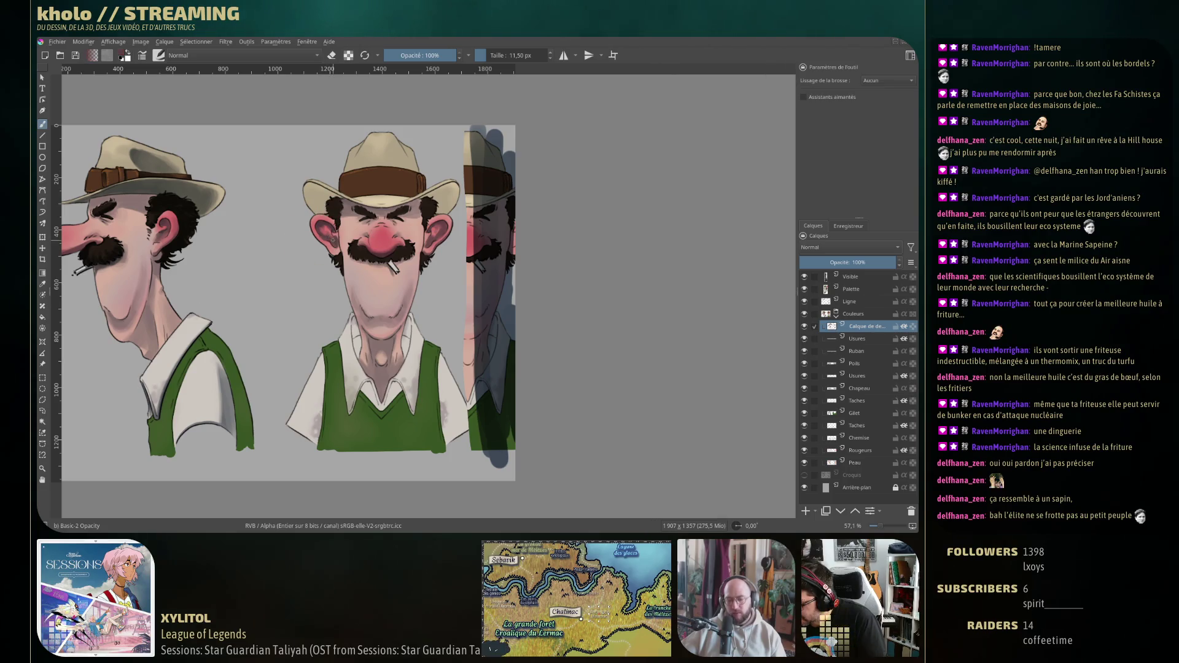
{"action": "left_click", "coordinate": [326, 238], "text": "ctrl"}
{"action": "left_click", "coordinate": [326, 237], "text": "ctrl"}
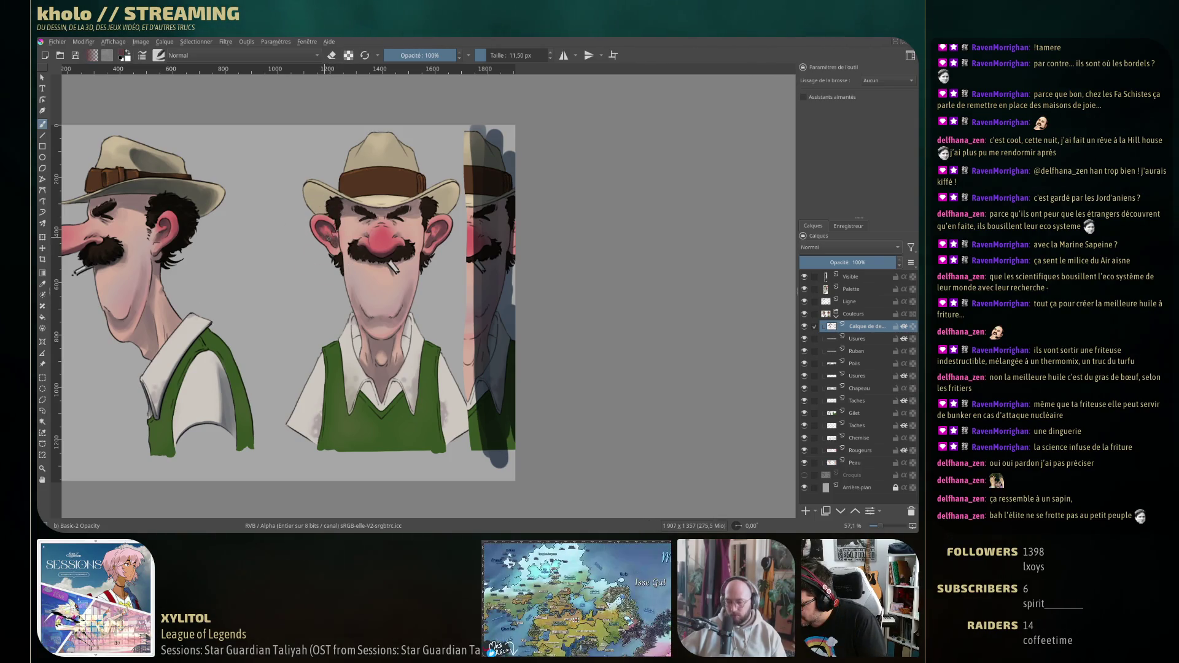
{"action": "left_click", "coordinate": [341, 248], "text": "ctrl"}
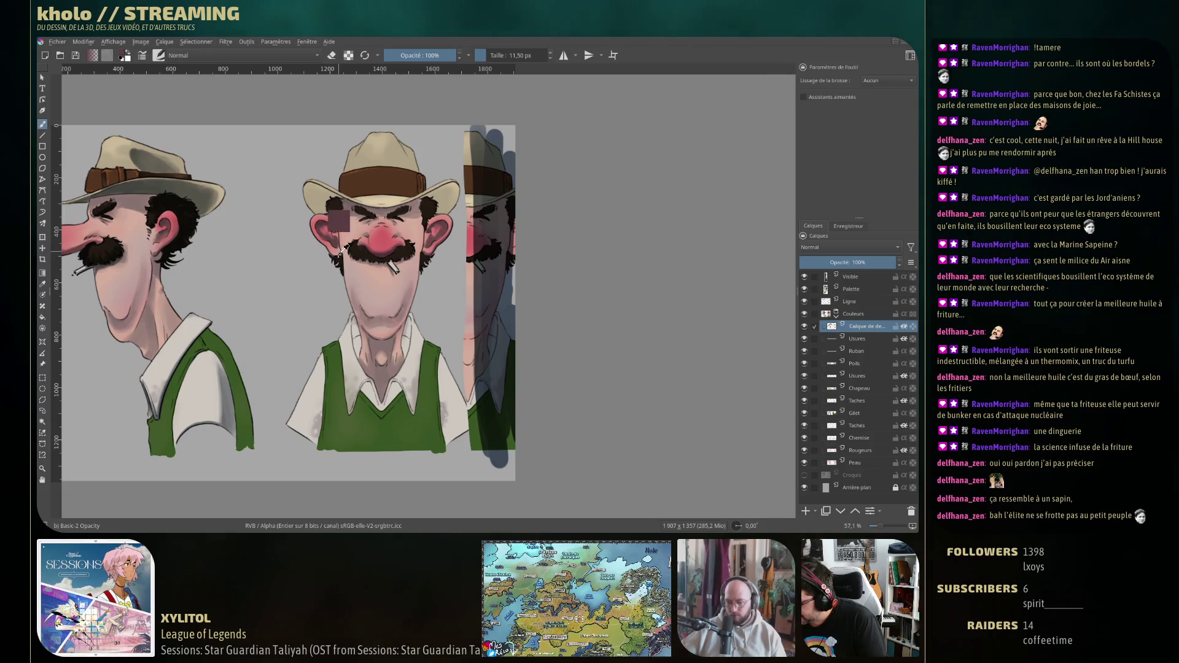
{"action": "left_click", "coordinate": [328, 239], "text": "ctrl"}
{"action": "left_click", "coordinate": [331, 212], "text": "ctrl"}
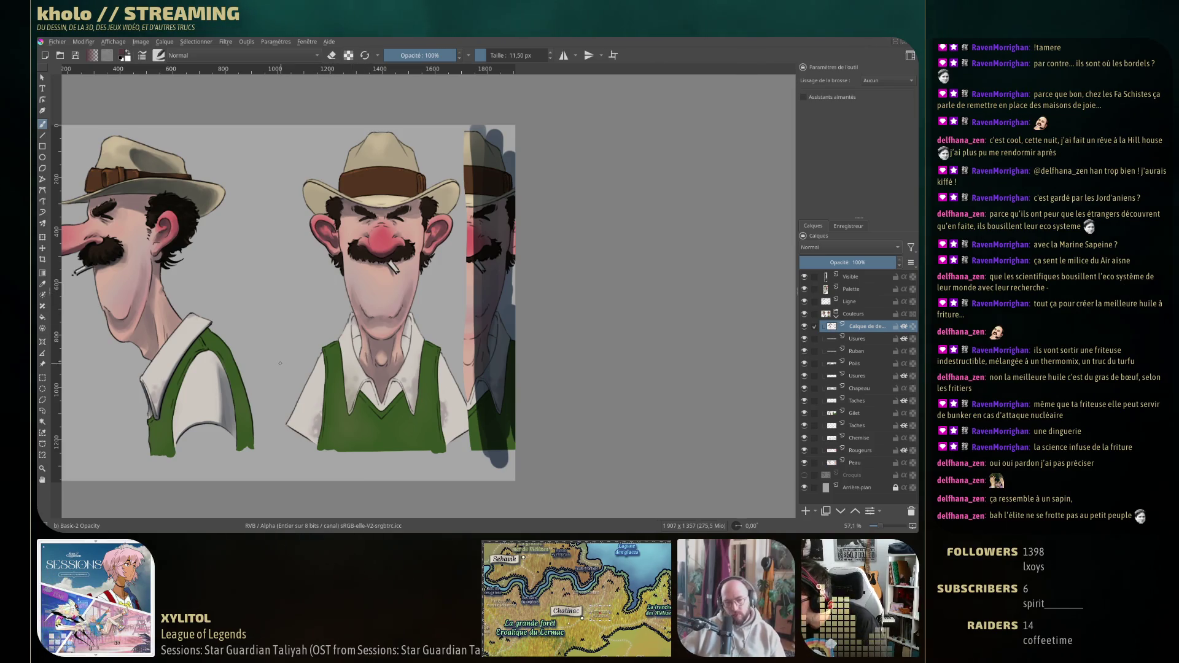
{"action": "key", "text": "e"}
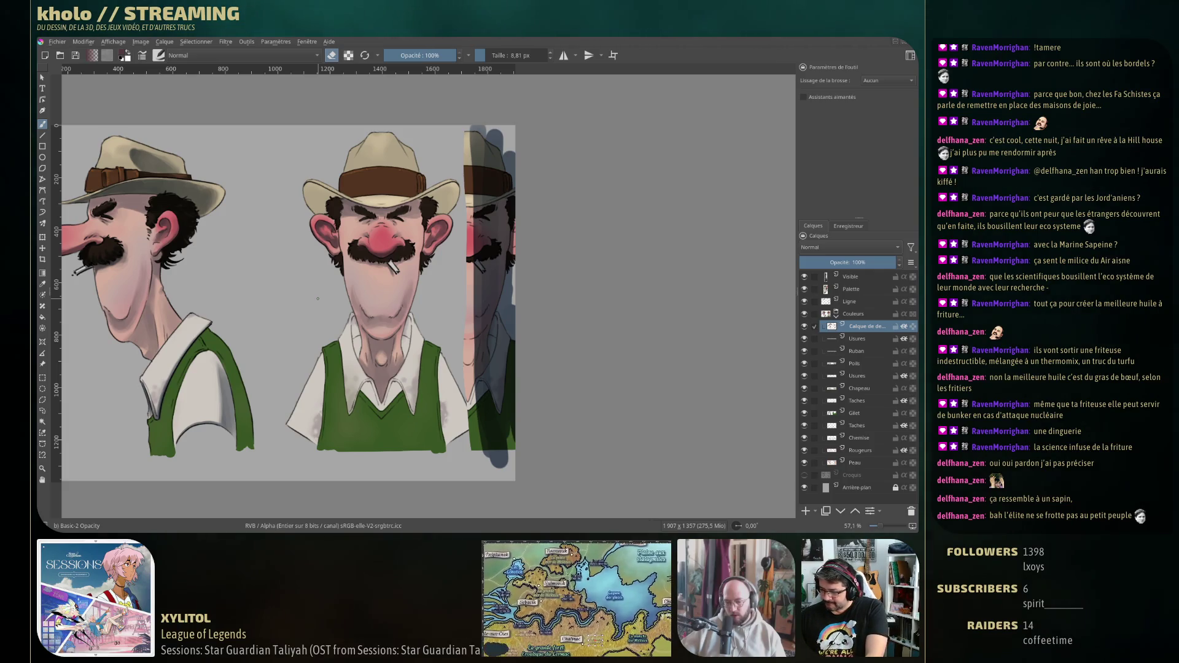
Paint a trial dark patch on the front-view hat band, then undo it.
{"action": "key", "text": "e"}
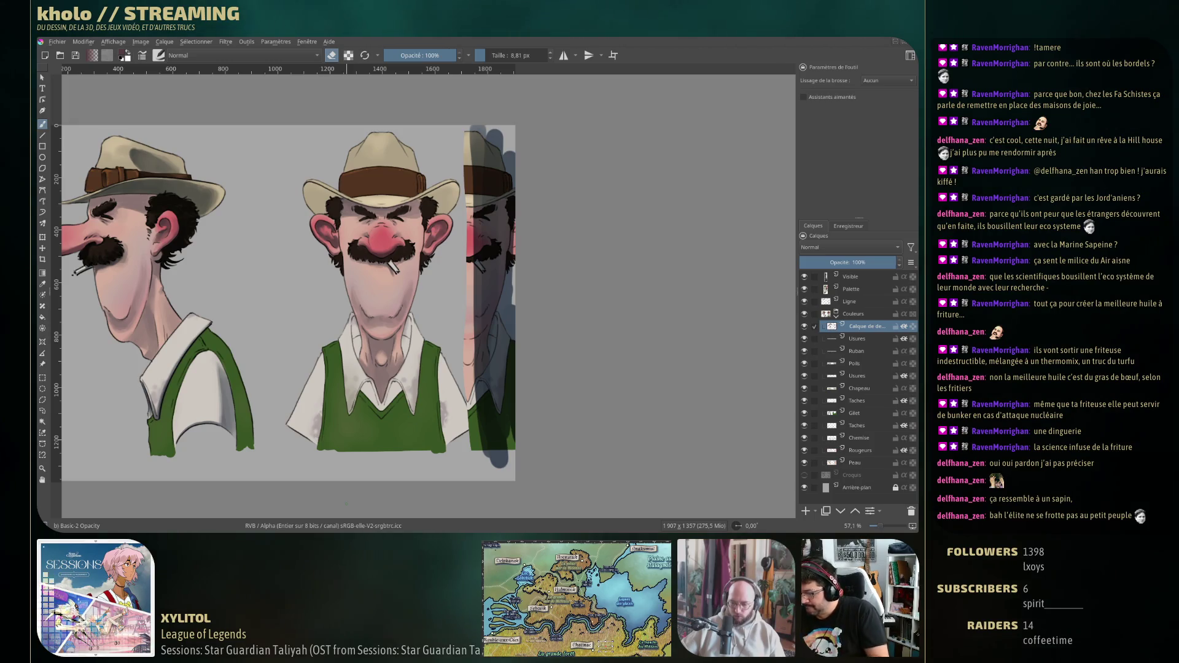
{"action": "left_click_drag", "start_coordinate": [423, 179], "coordinate": [421, 212]}
{"action": "key", "text": "ctrl+z"}
Shrink the brush to about 5.45 px and pan down to the drawings' lower part.
{"action": "key", "text": "e"}
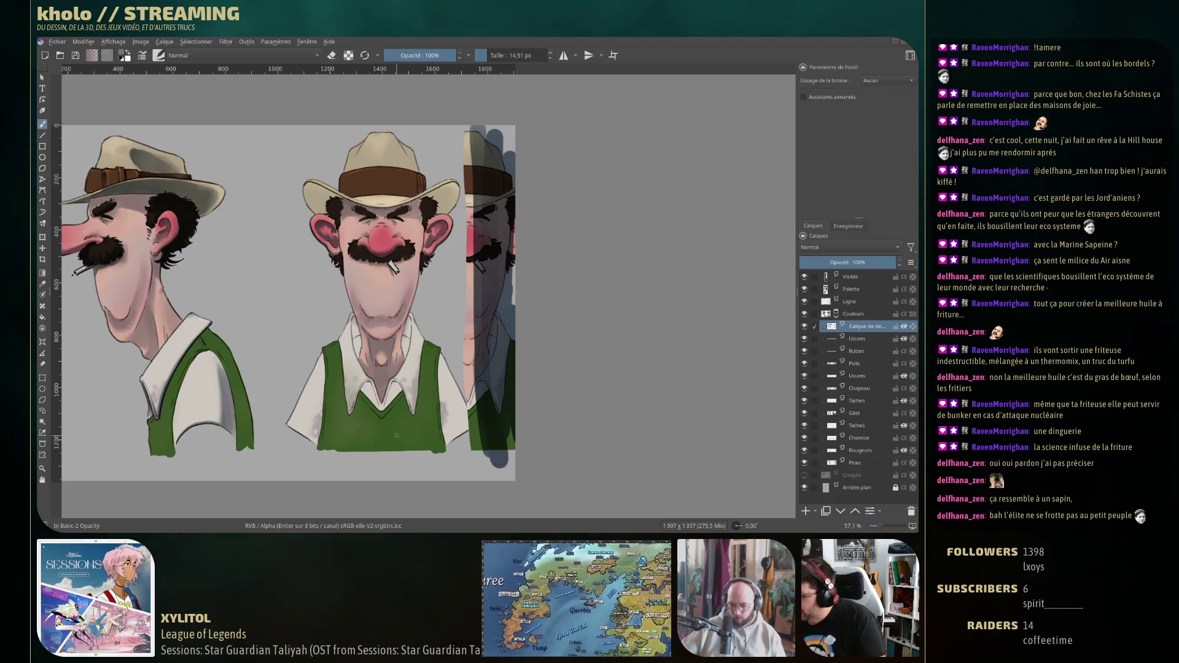
{"action": "key", "text": "bracketleft"}
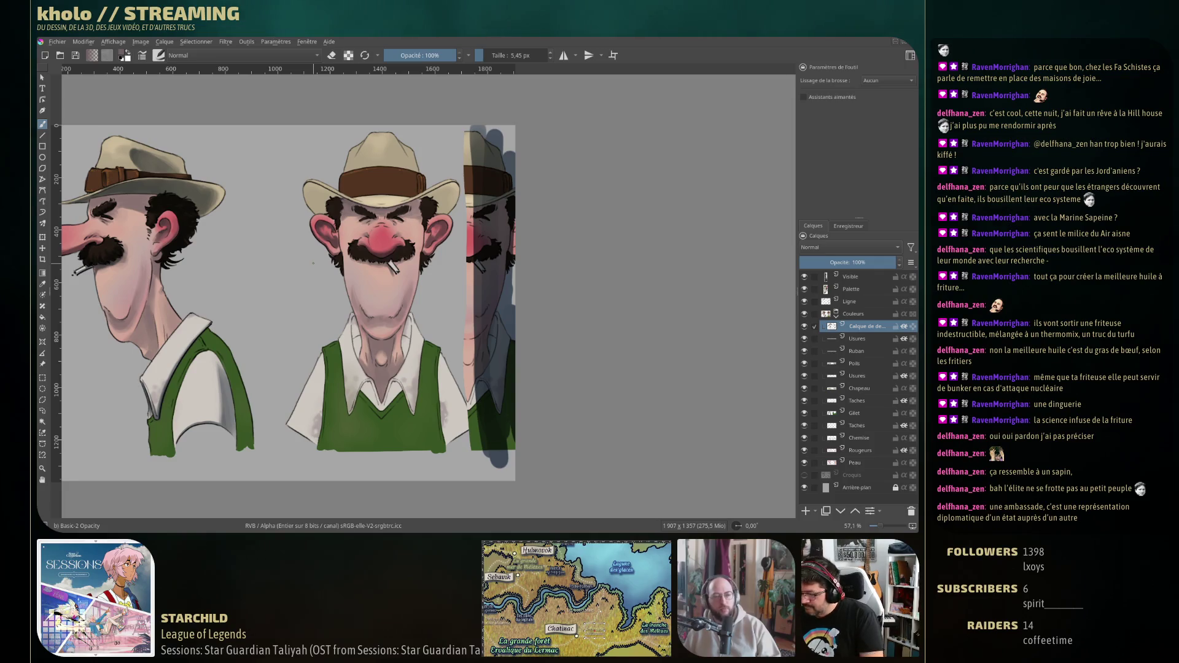
{"action": "left_click_drag", "start_coordinate": [313, 263], "coordinate": [299, 230]}
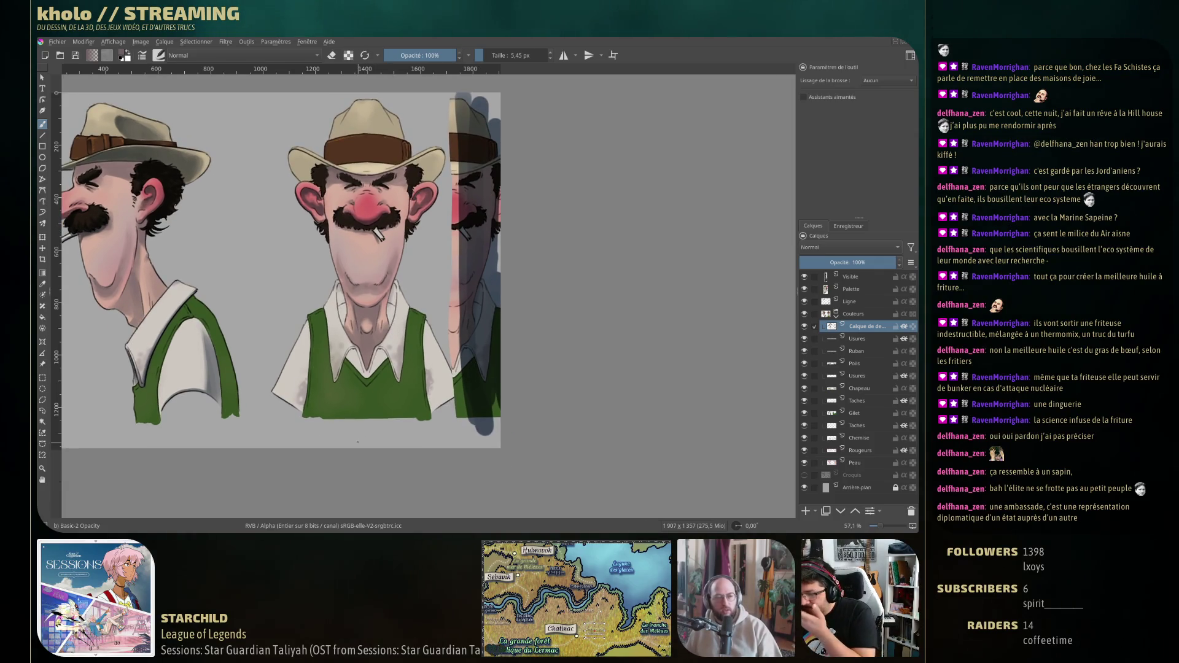